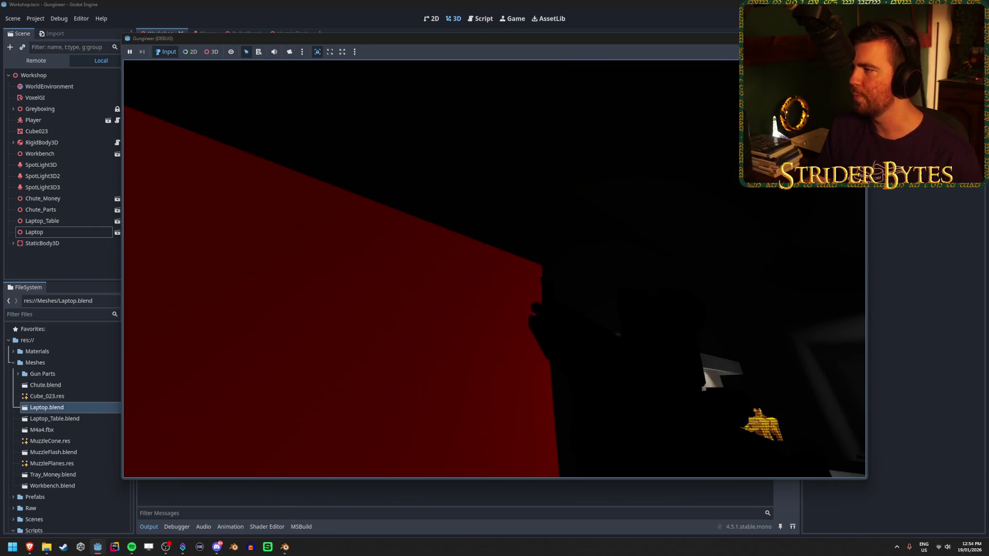
Stop the game test and switch to the 'metal gear solid codec' image results.
key(F8)
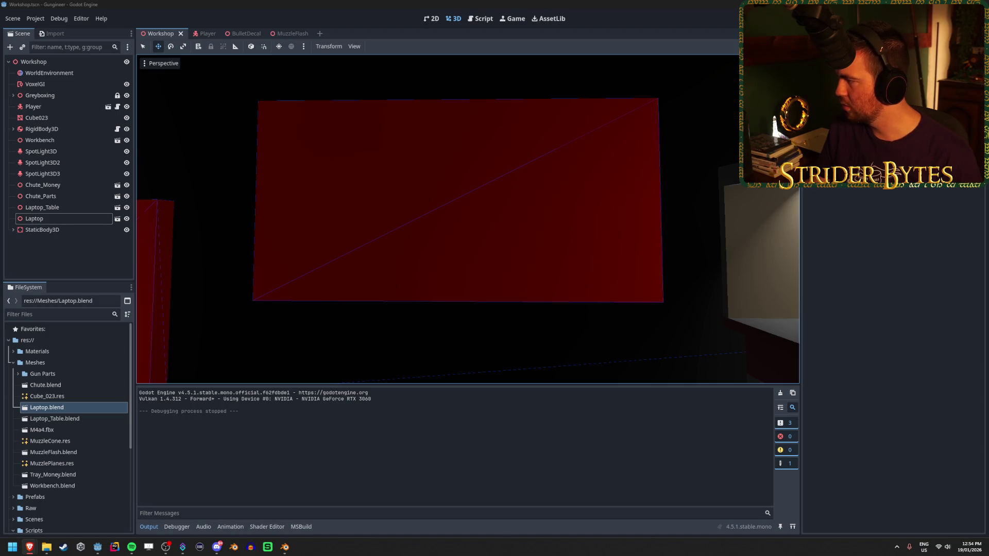
key(alt+Tab)
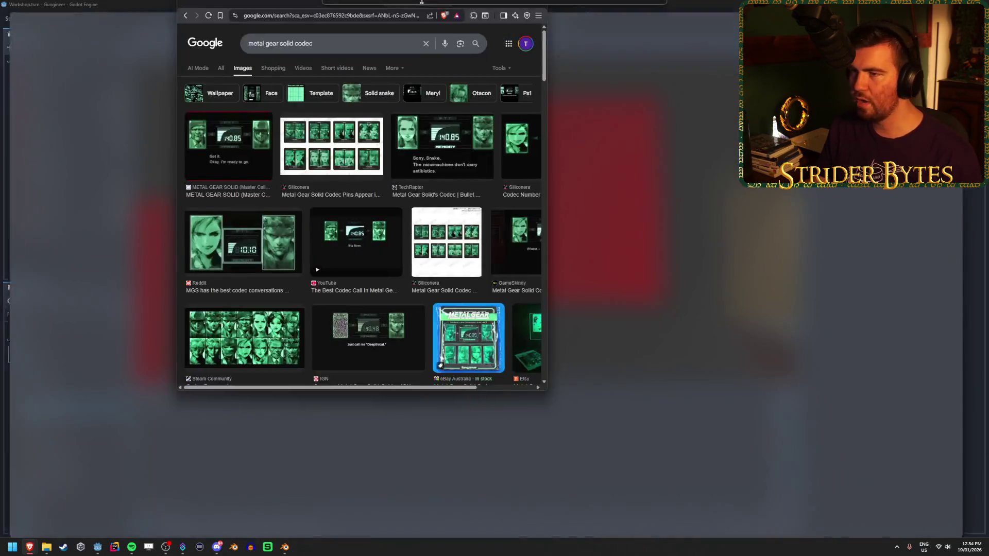
Compare TechRaptor, Steam Community and Reddit codec images, ending on the Reddit codec conversation.
click(53, 163)
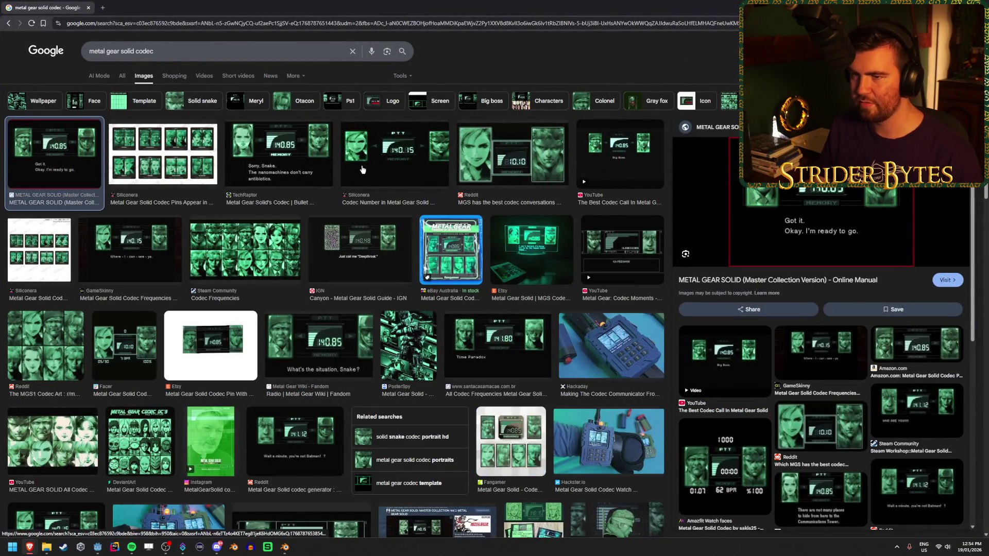
click(278, 154)
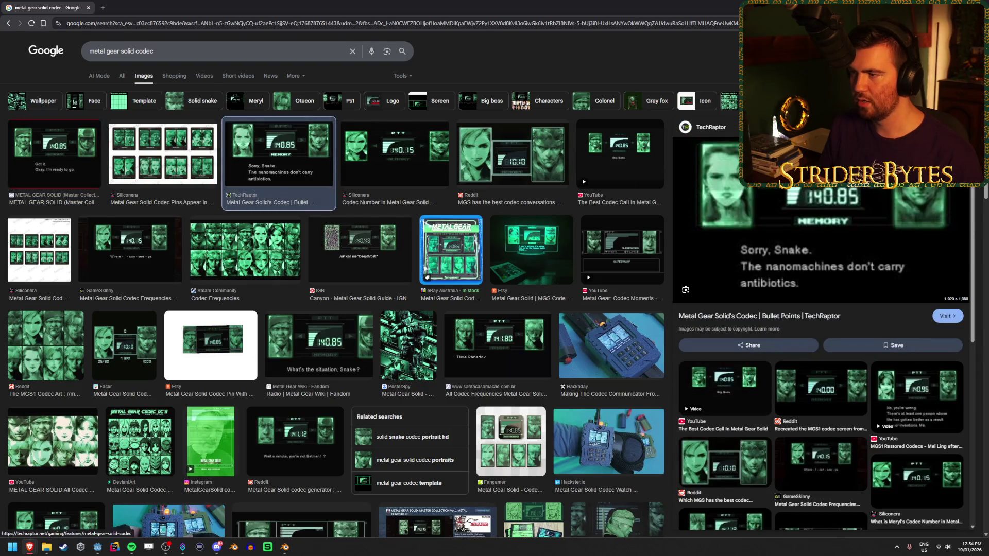
click(515, 183)
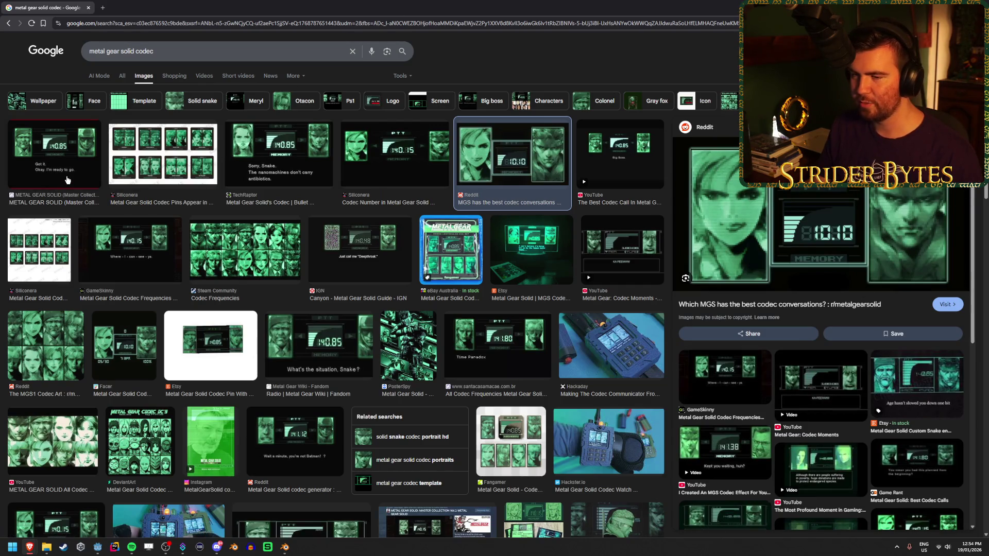
click(237, 276)
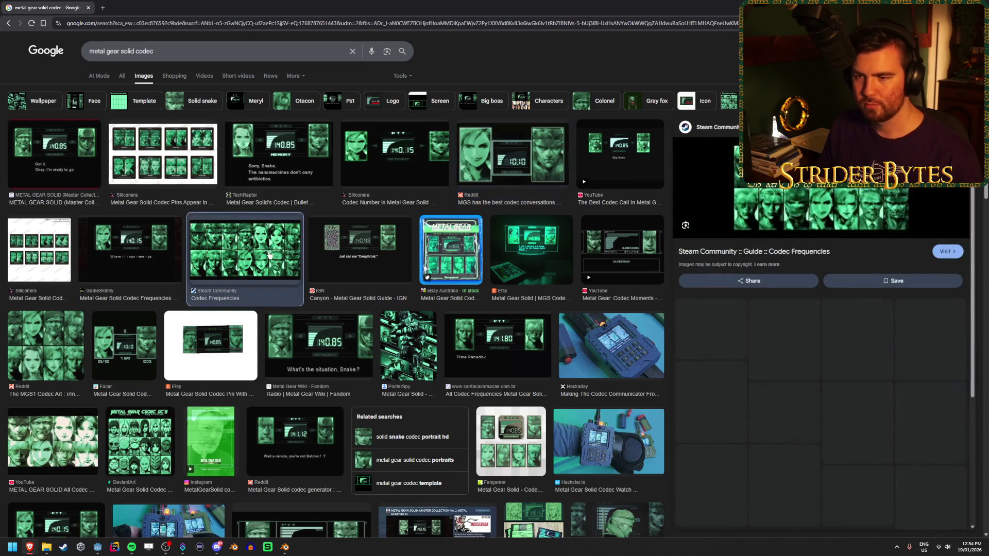
click(206, 160)
click(278, 155)
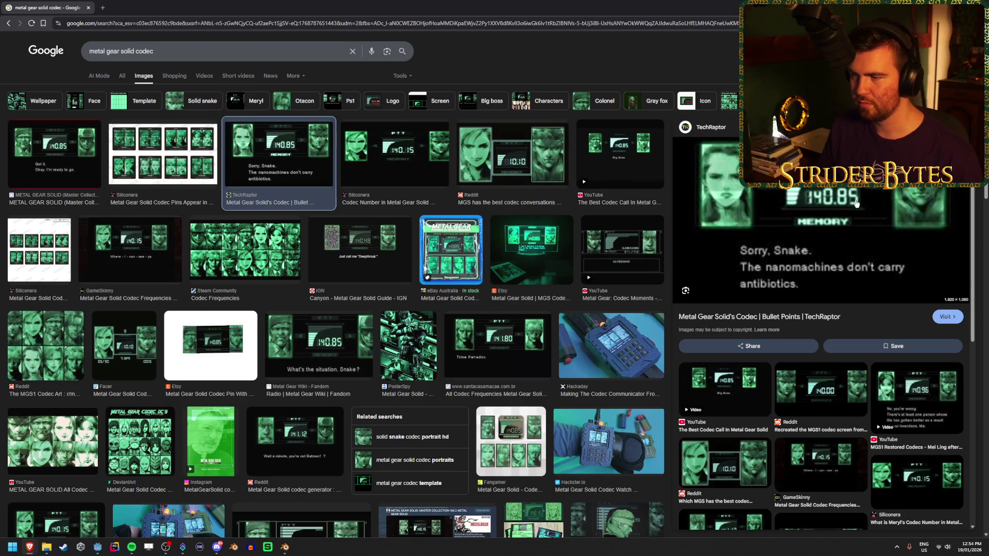
click(512, 154)
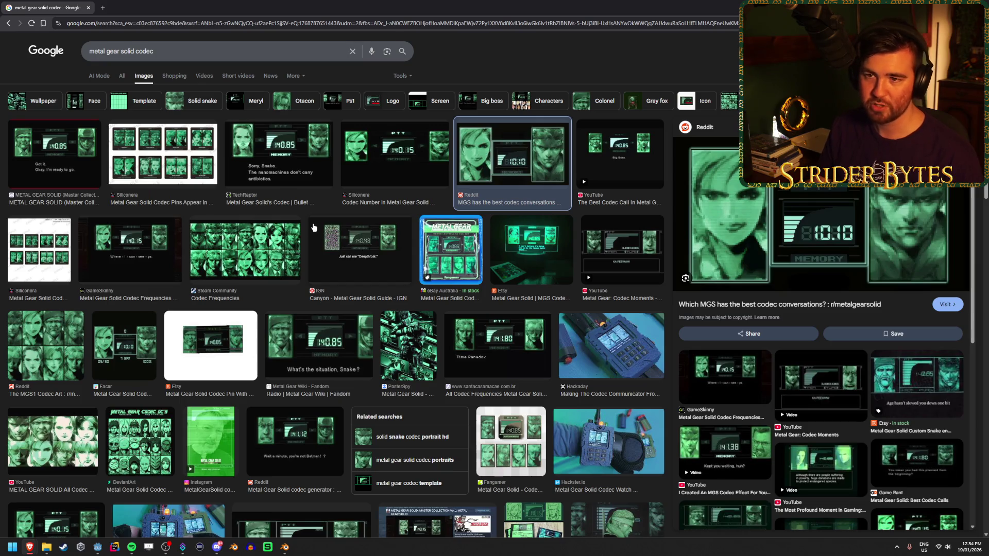
key(alt+Tab)
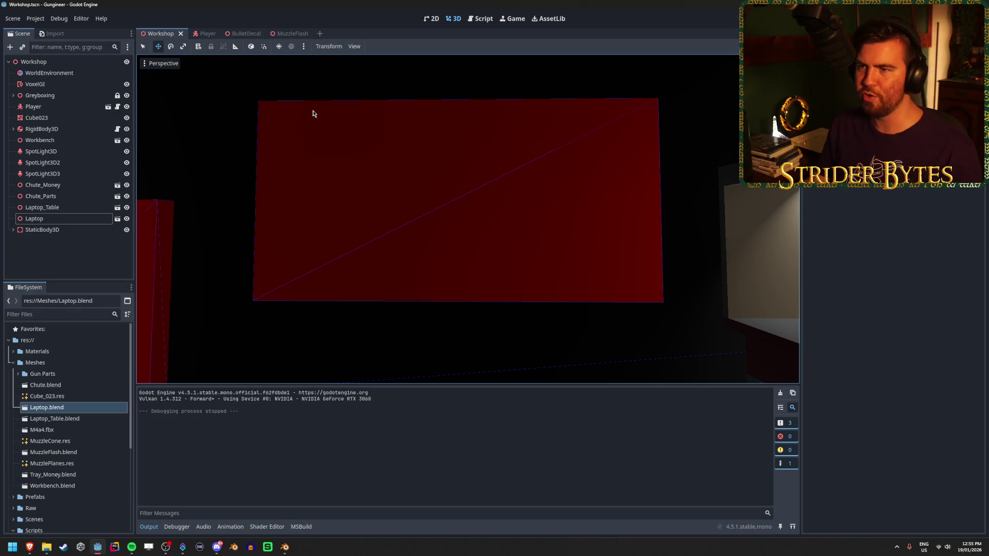
Orbit the workshop view to frame both red panels, then launch the game to test.
drag(633, 137, 356, 293)
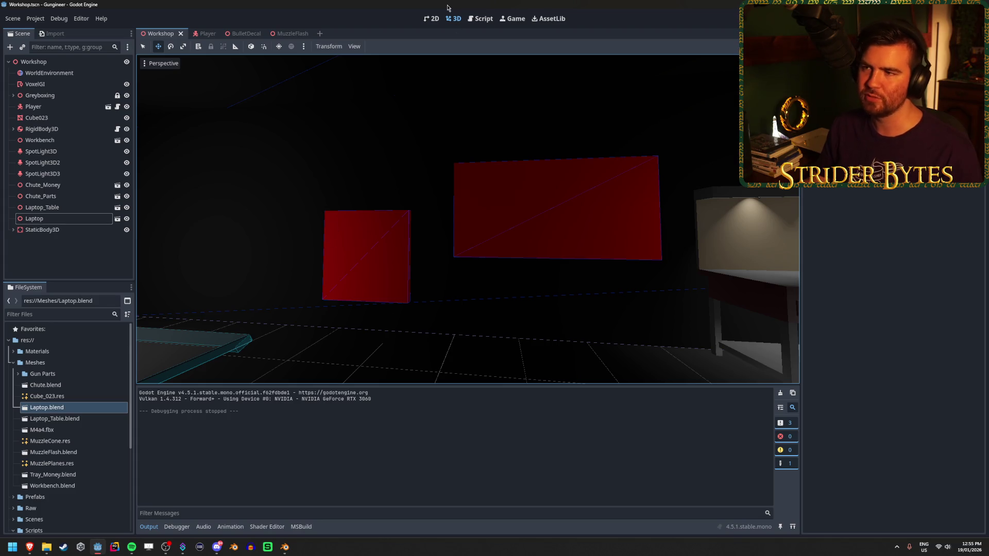
key(F5)
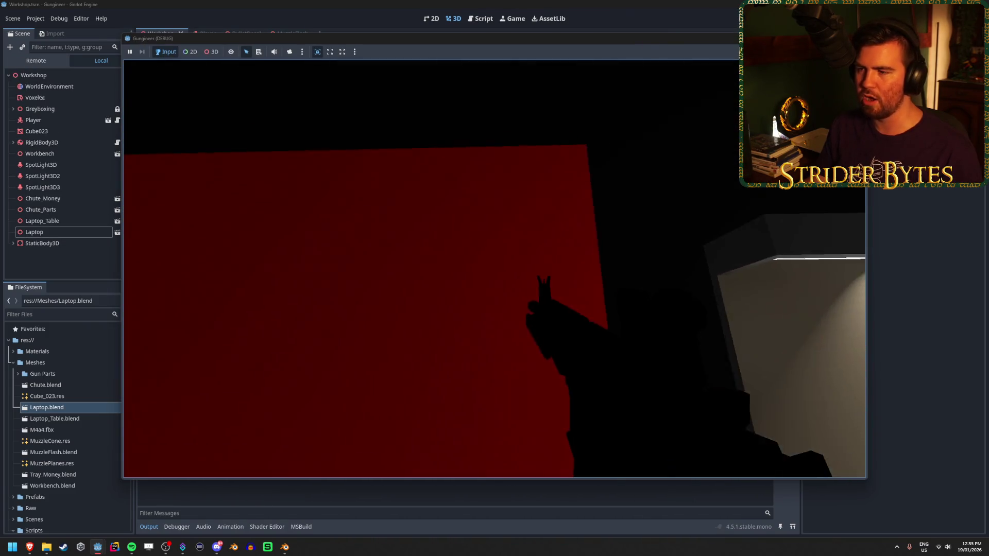
key(w)
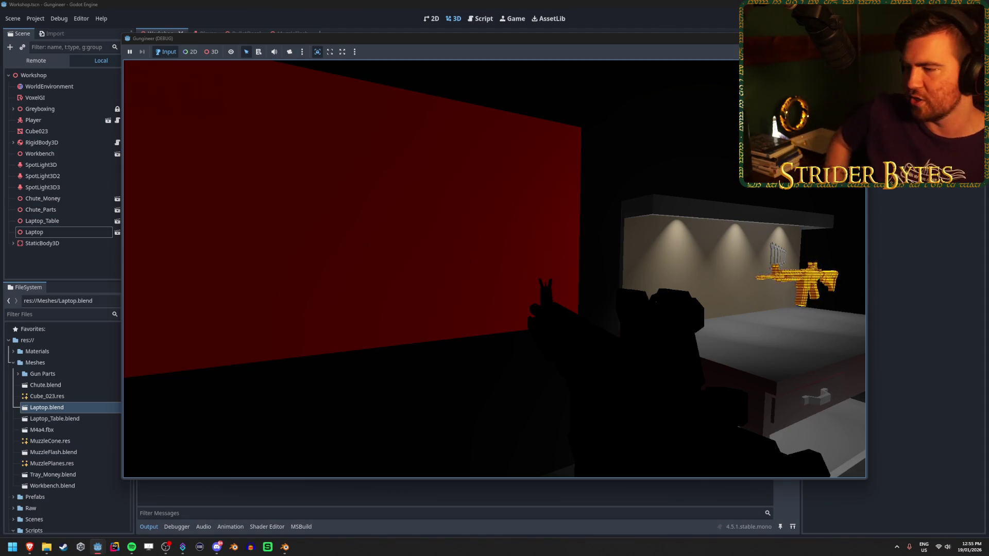
key(s)
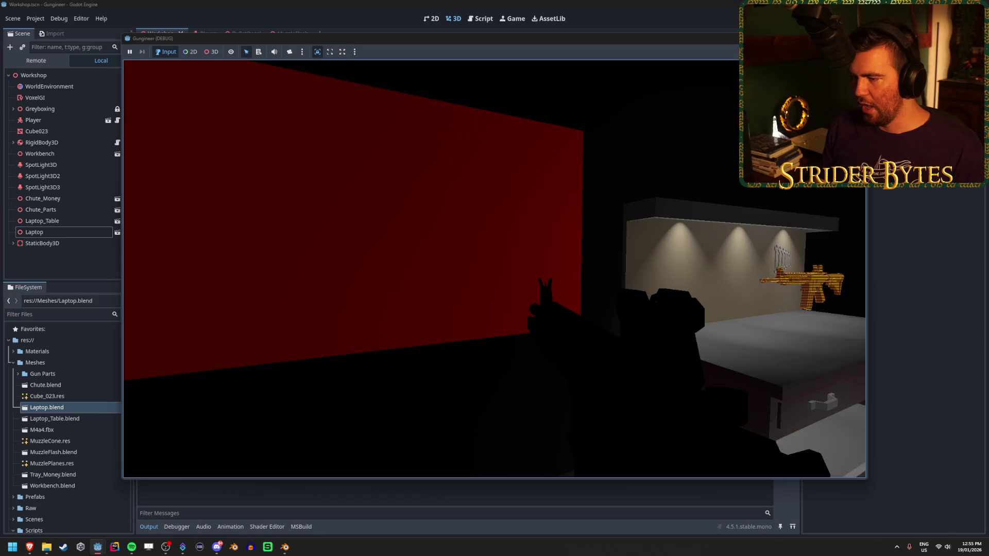
key(w)
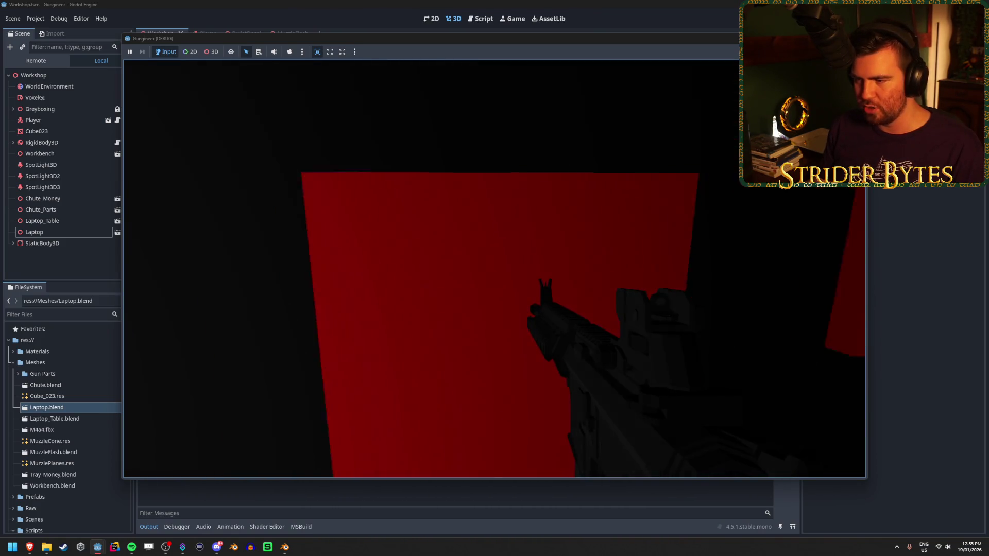
key(s)
key(d)
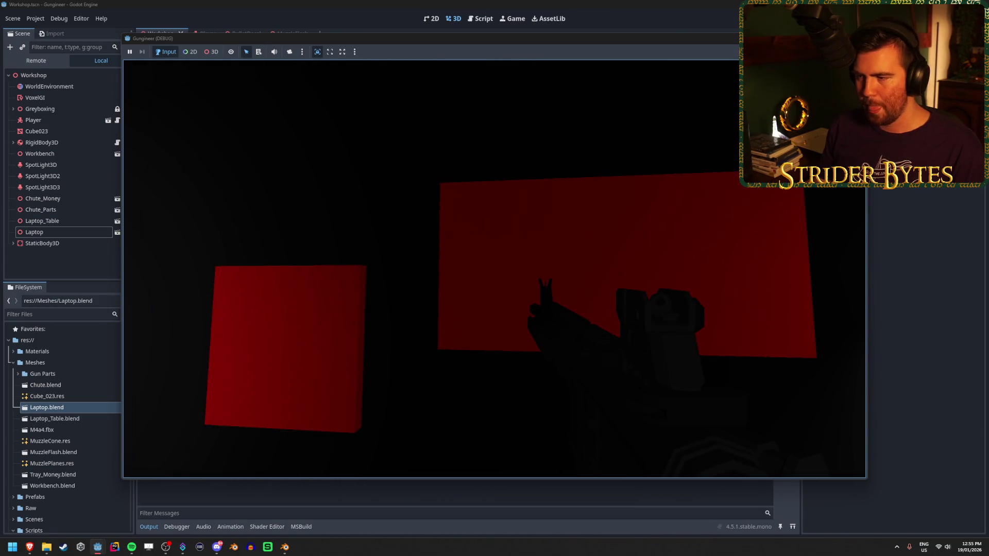
key(w)
key(s)
key(d)
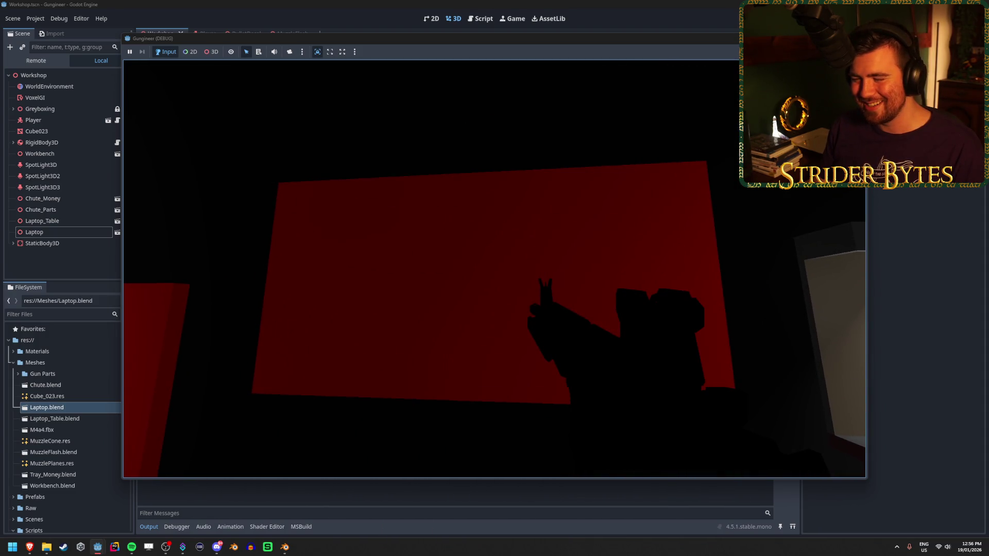
key(a)
key(w)
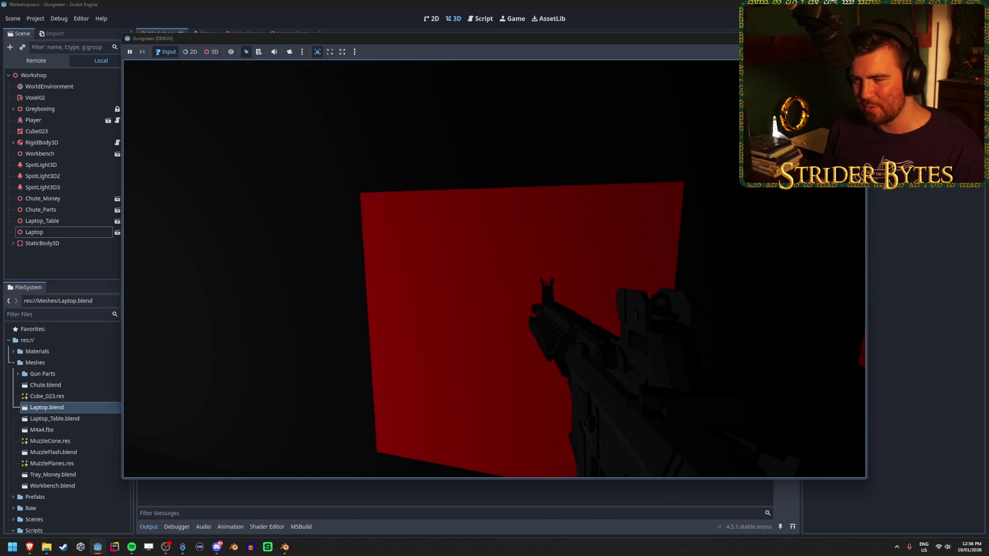
key(s)
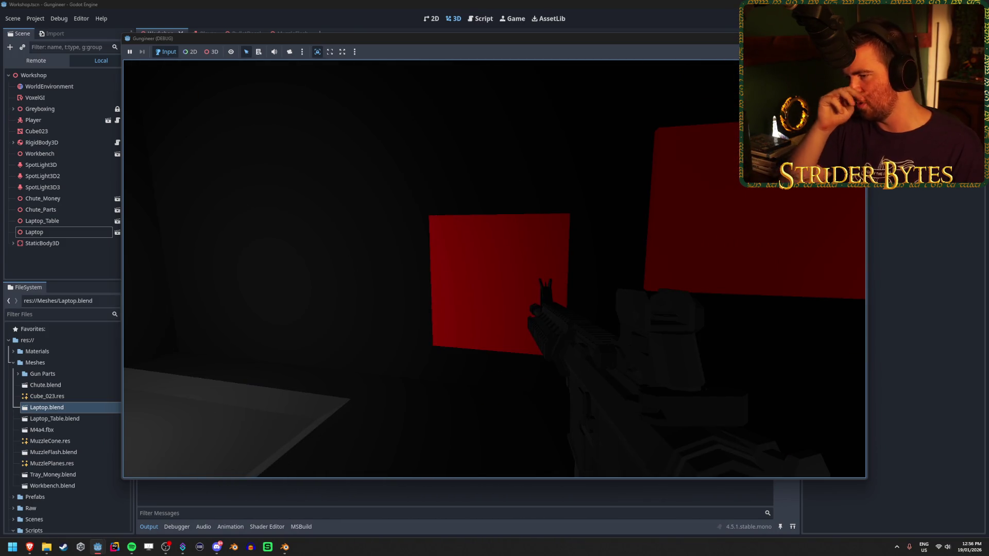
key(w)
key(s)
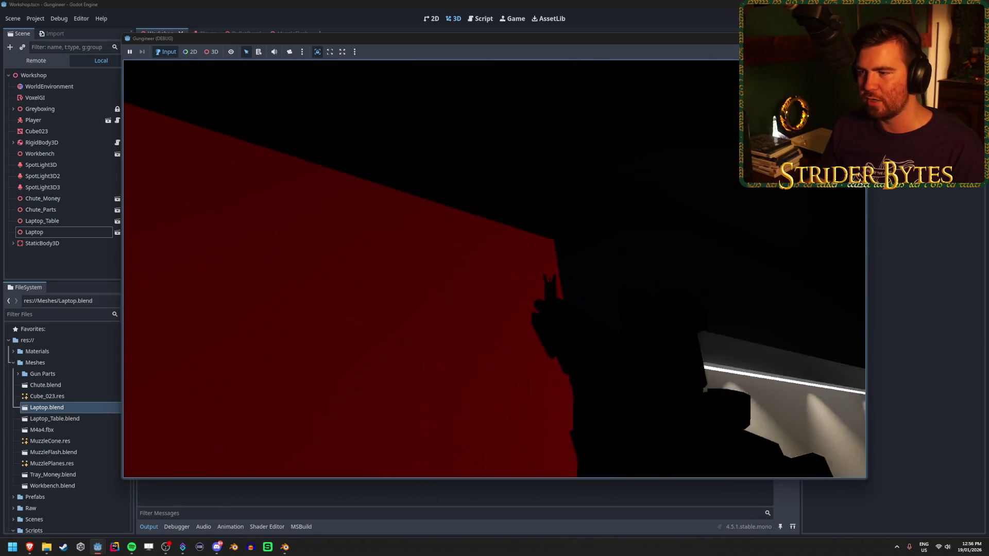
key(s)
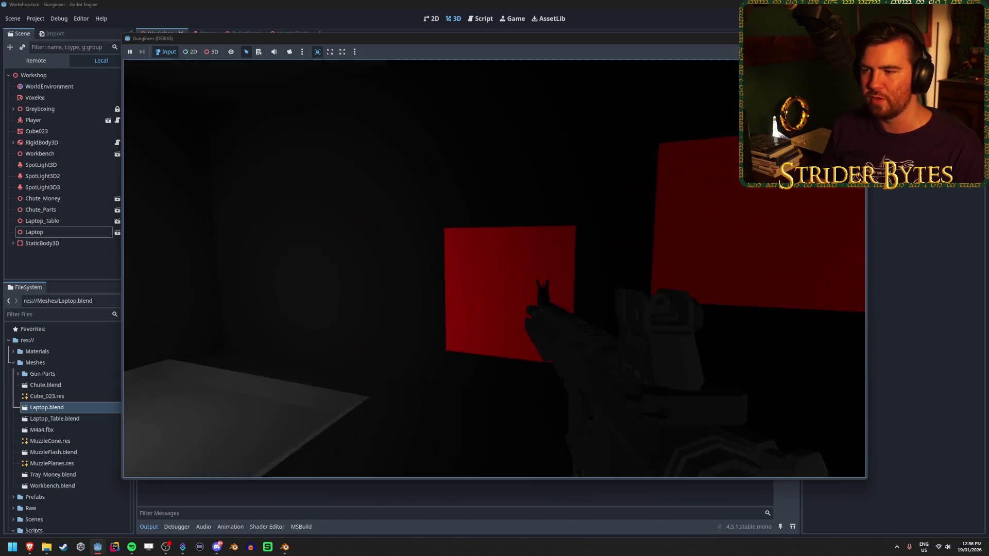
key(w)
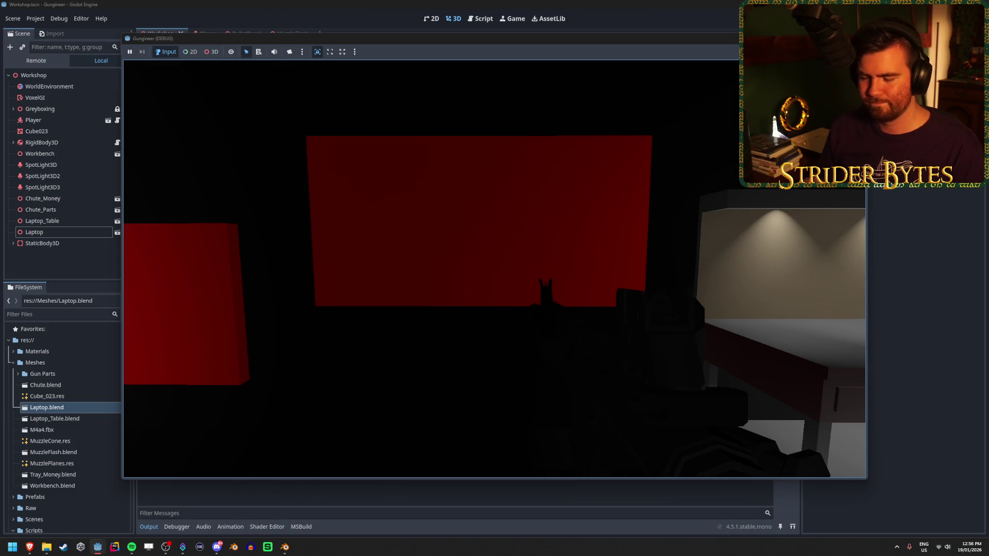
key(Escape)
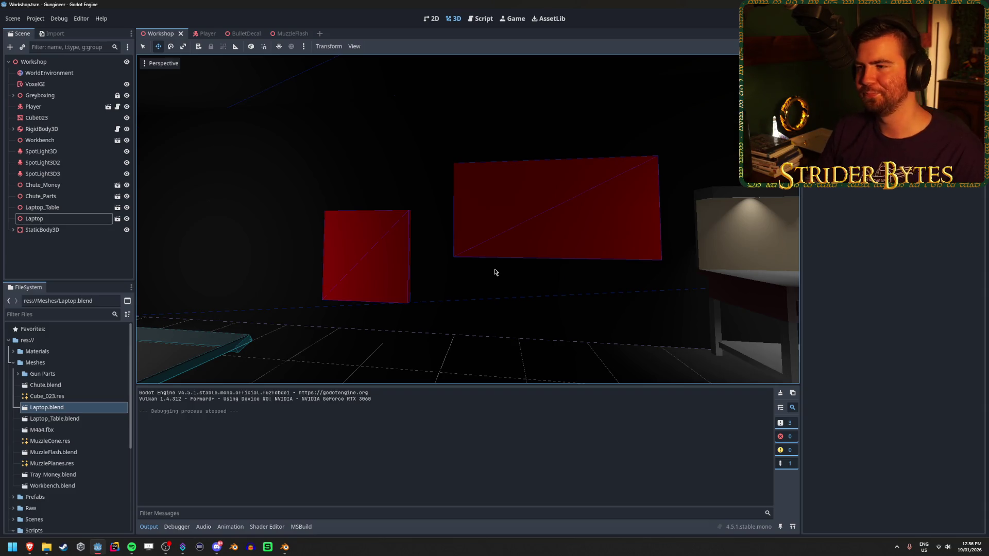
Select CSGBox3D2 under Greyboxing, lower it to Y 1.5 m, and playtest it.
click(13, 95)
click(53, 109)
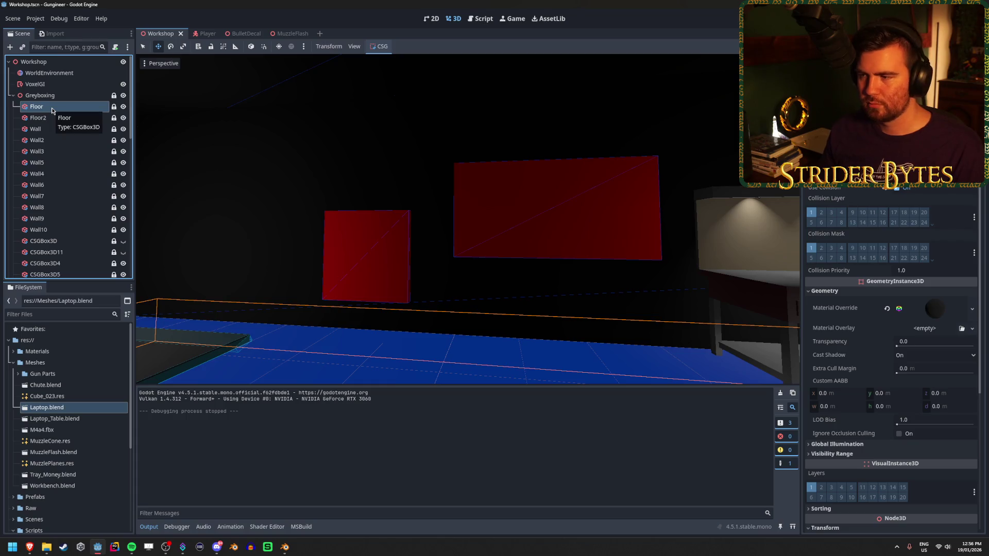
key(Down)
key(Down)
key(Down)
key(Down)
key(Down)
key(Down)
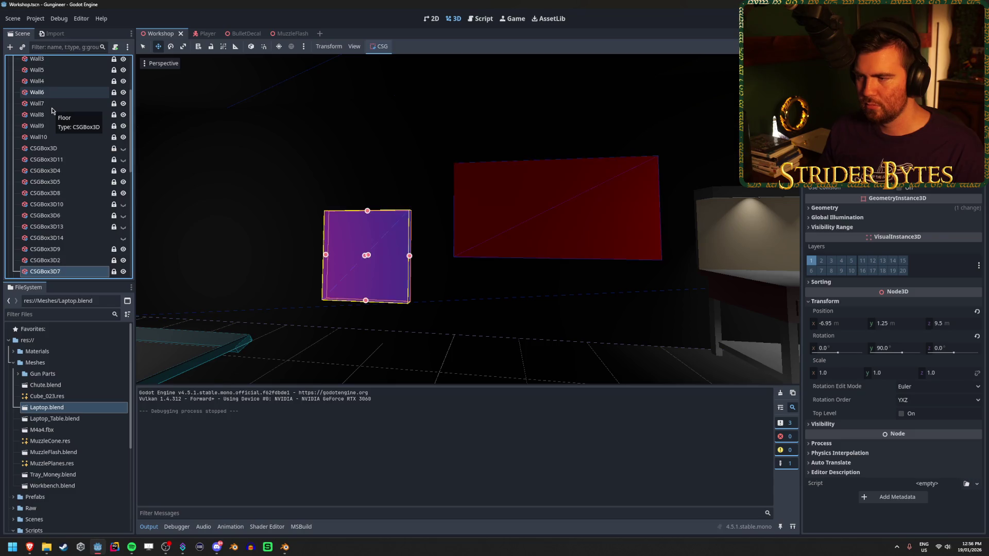
key(Down)
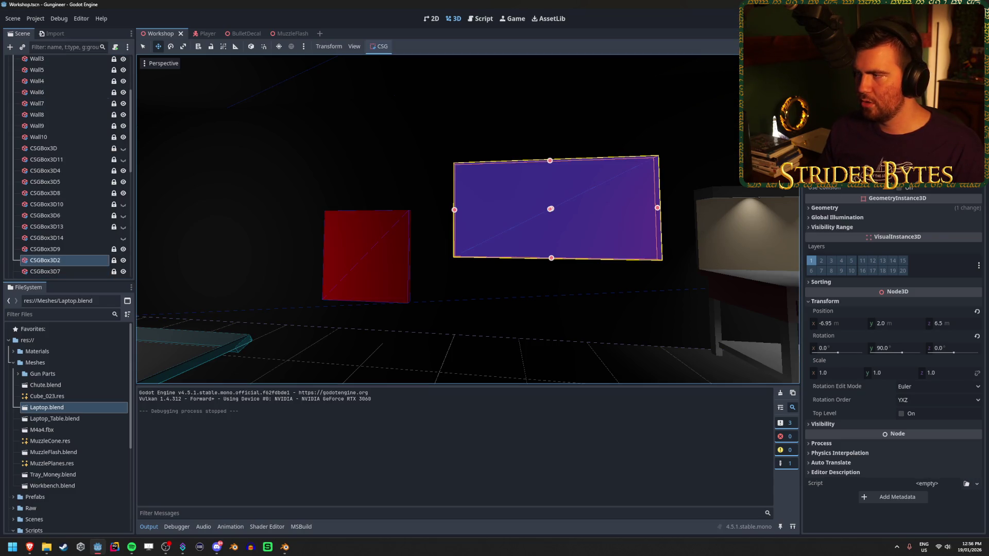
click(894, 325)
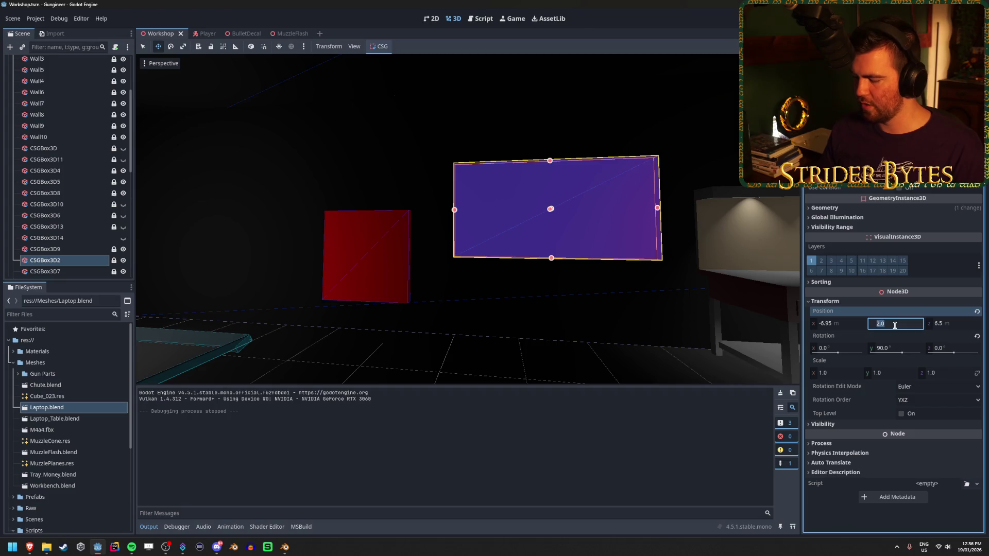
text(1.5)
key(Return)
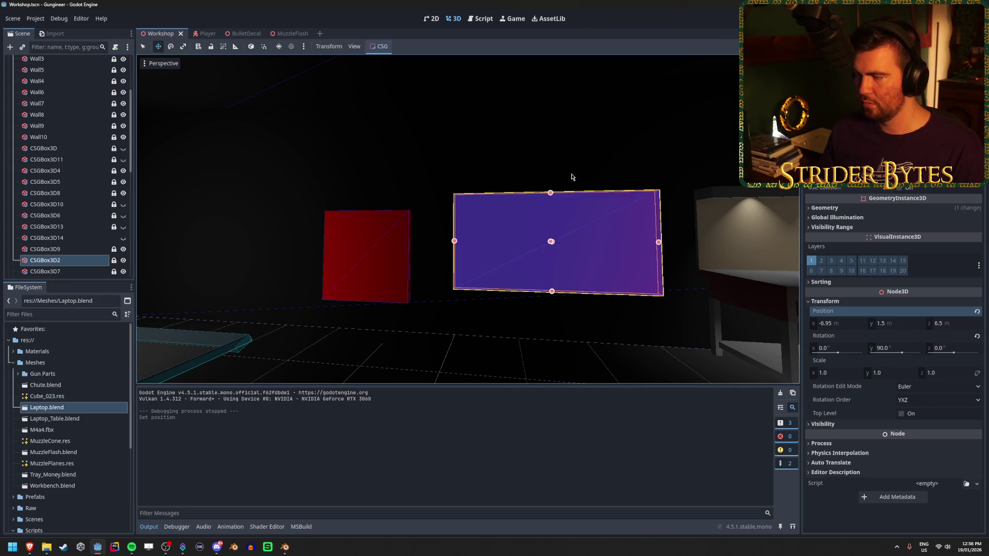
key(F5)
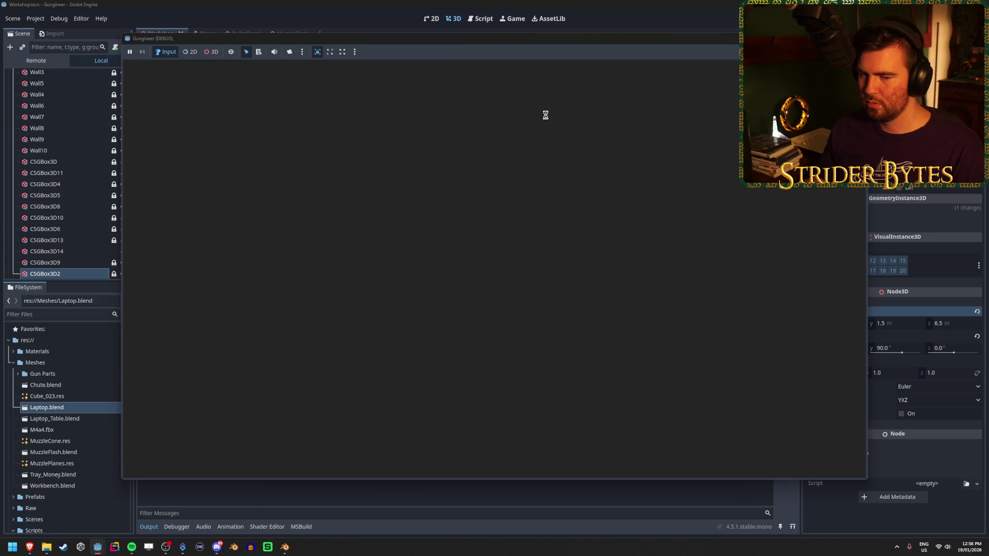
key(w)
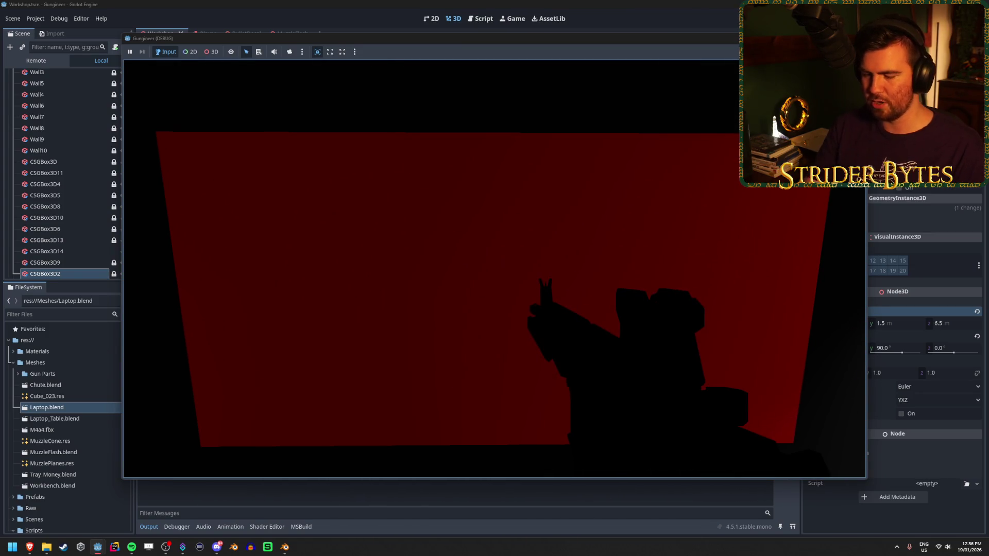
key(F8)
Set the box's Y position to 1.75 m, playtest it, then preview the black TV screen image.
click(901, 323)
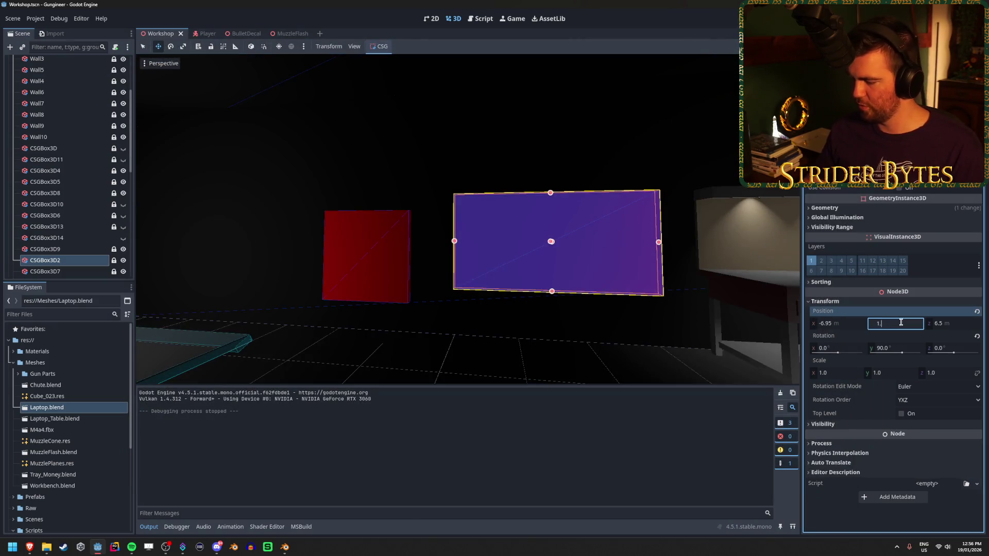
text(.75)
key(Return)
key(F5)
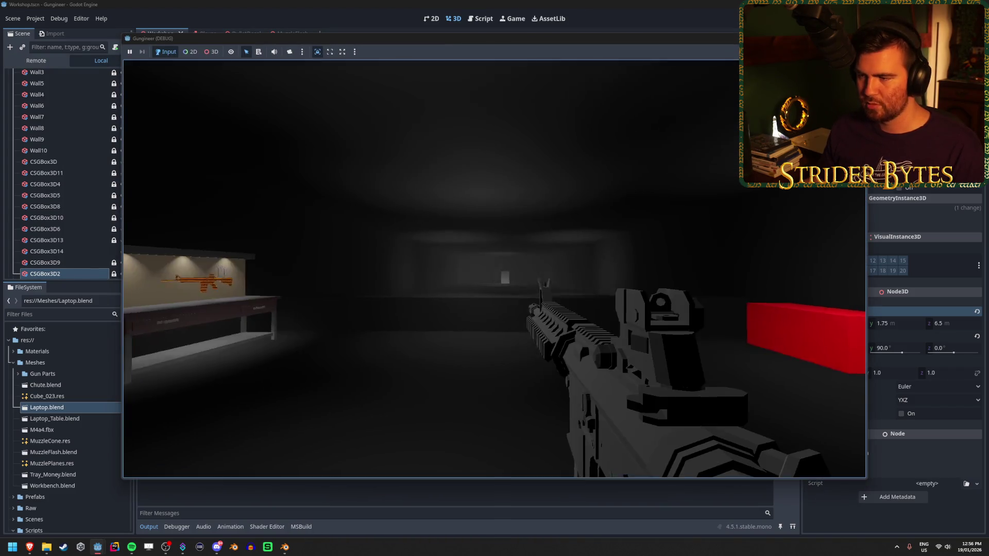
key(w)
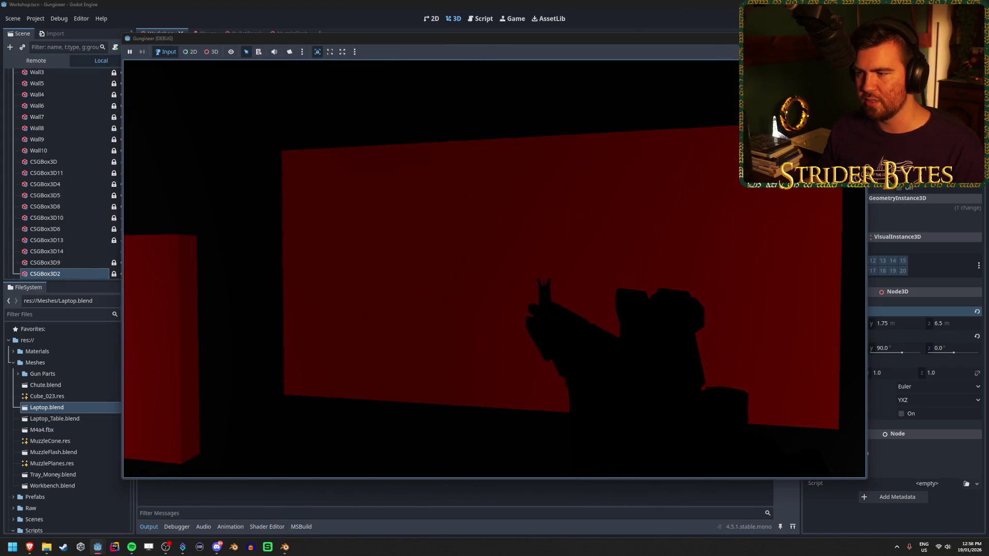
key(w)
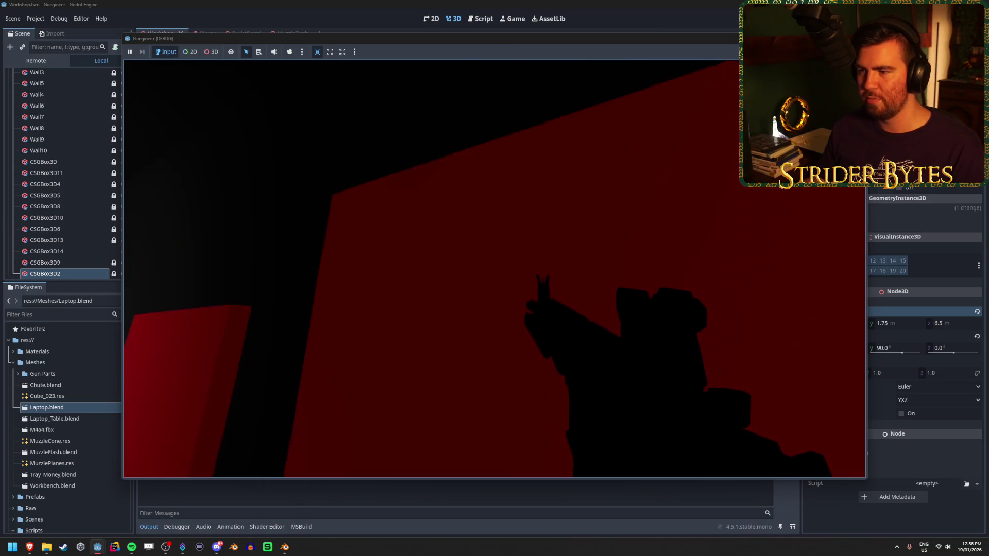
key(s)
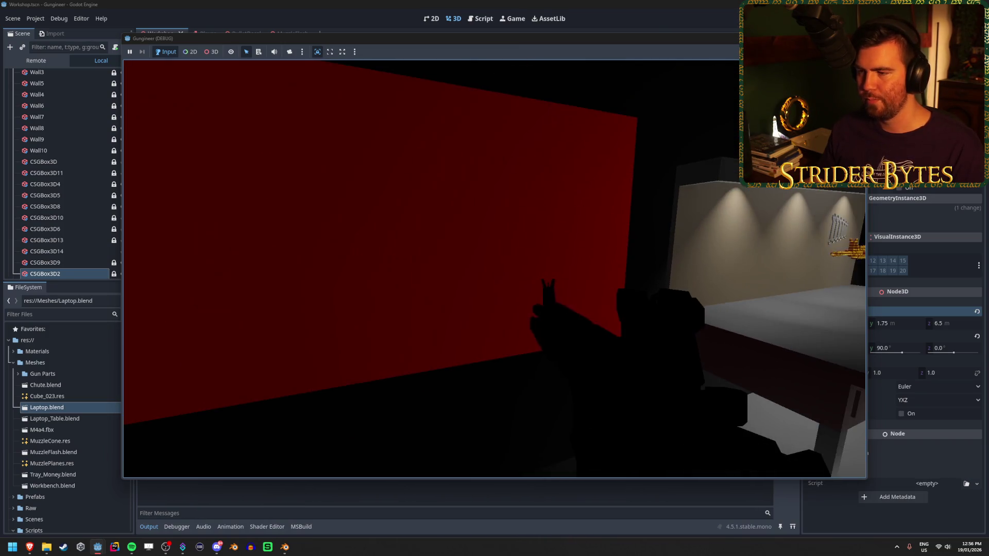
key(F8)
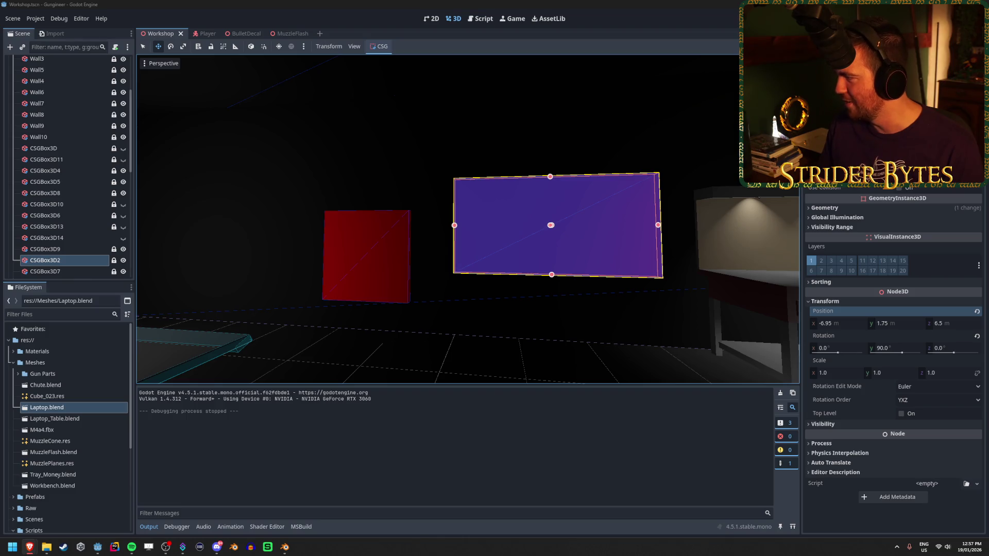
key(alt+Tab)
click(138, 166)
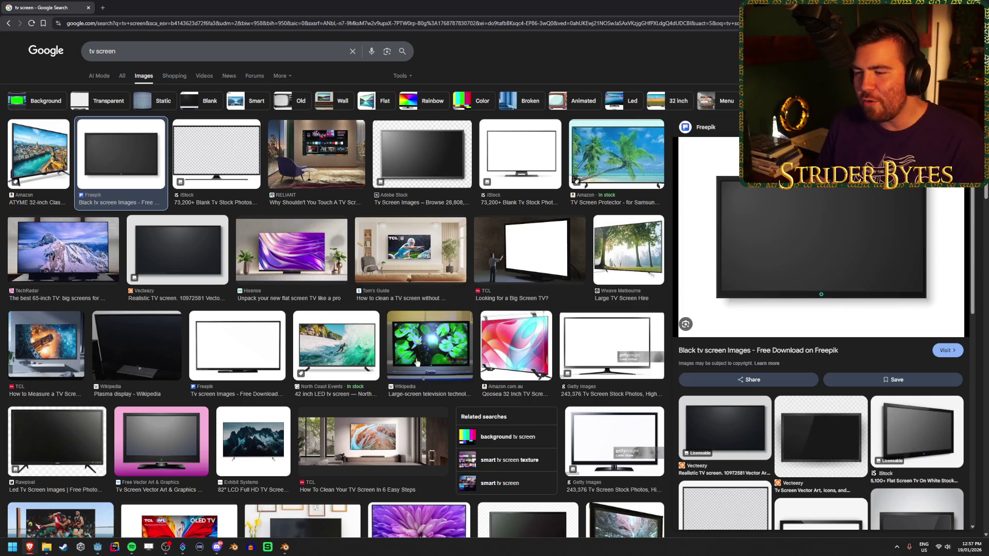
Browse TV reference images from iStock, Hisense, TCL and The Kitchn.
click(543, 158)
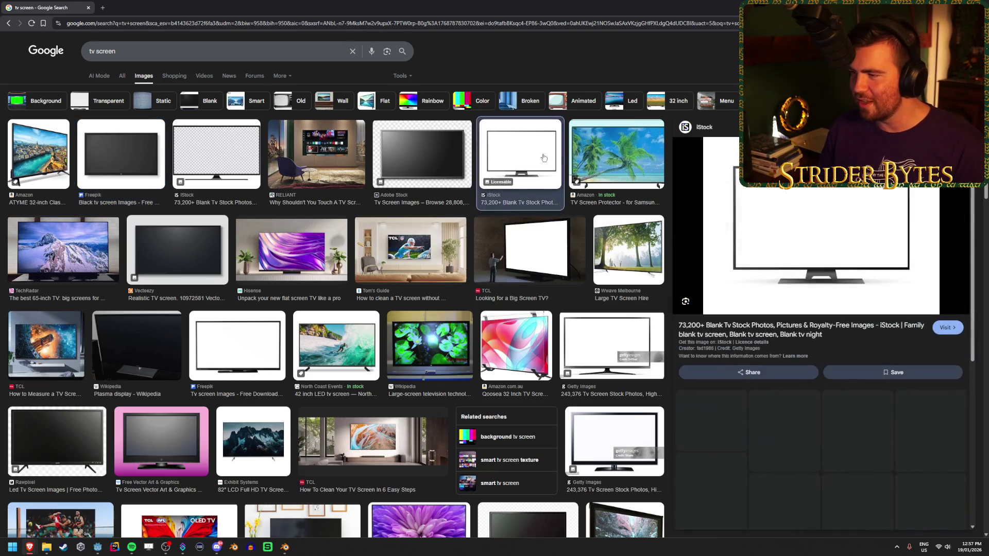
key(Right)
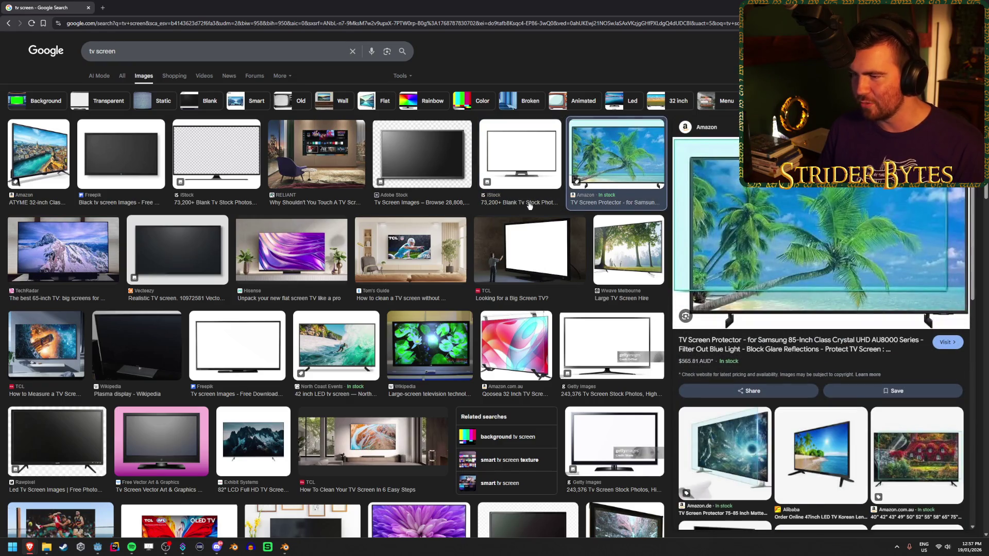
click(536, 242)
click(407, 247)
click(299, 242)
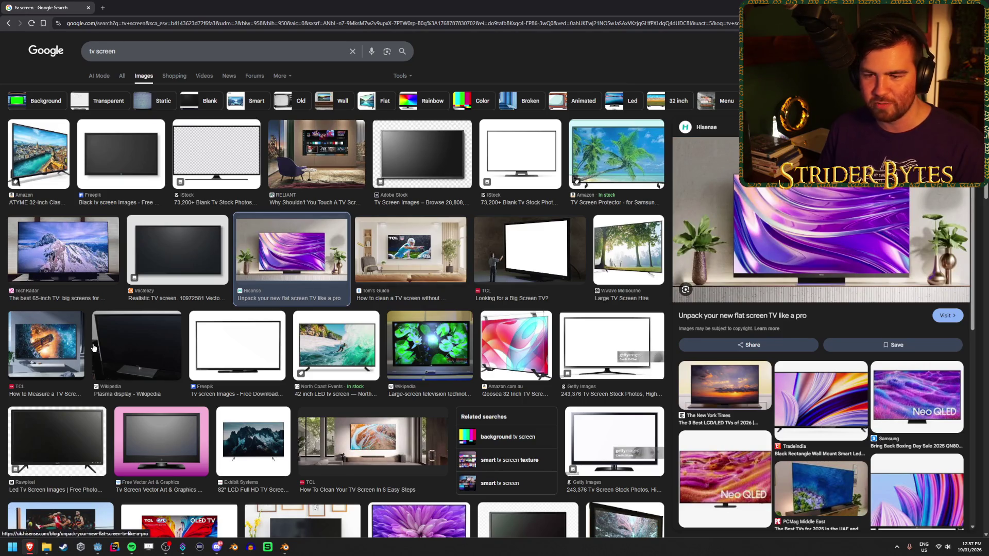
click(77, 348)
scroll(316, 324, down, 4)
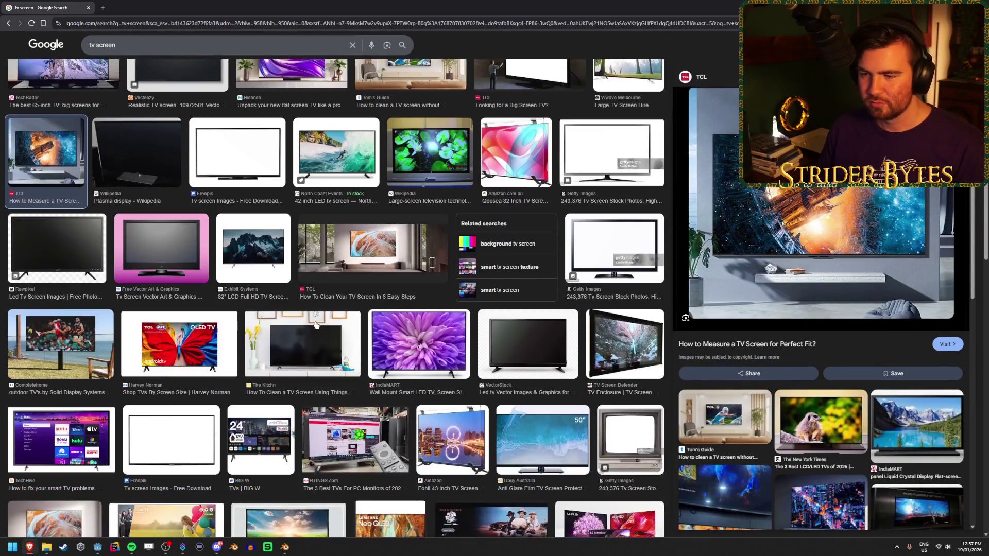
click(317, 323)
scroll(316, 324, up, 4)
Search 'old style flat screen tv' and 'wall mounted crt tv', then return to the tv screen results.
click(152, 44)
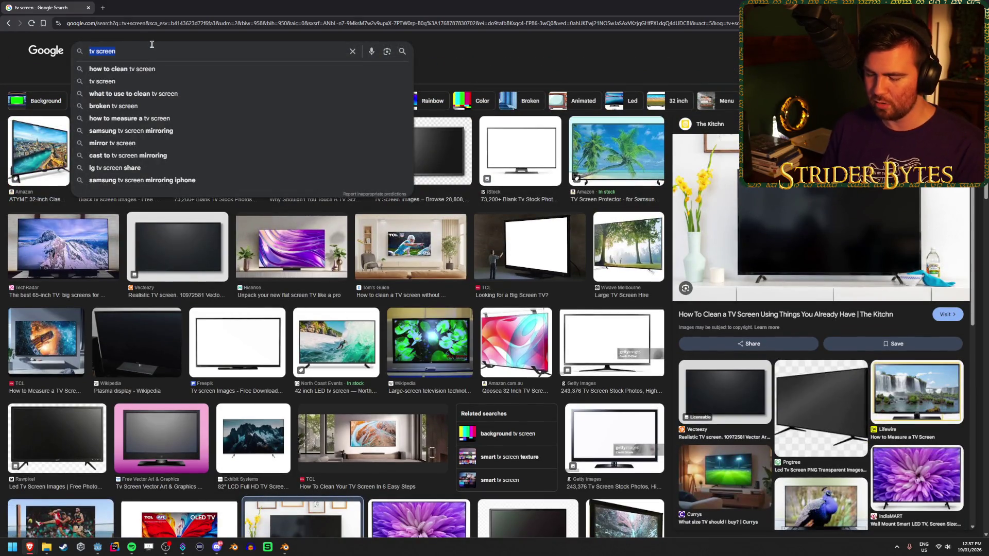
text(old s)
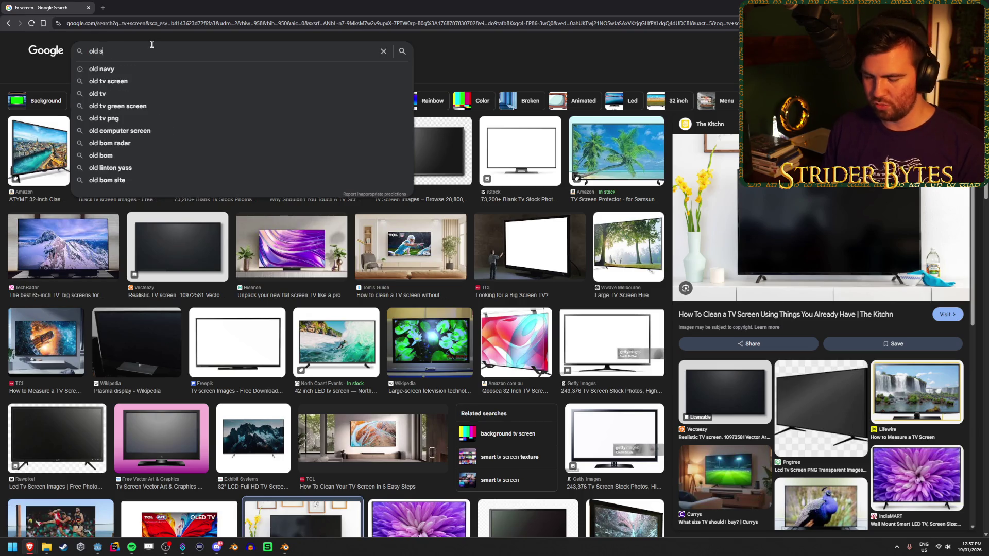
text(tyle flat scre)
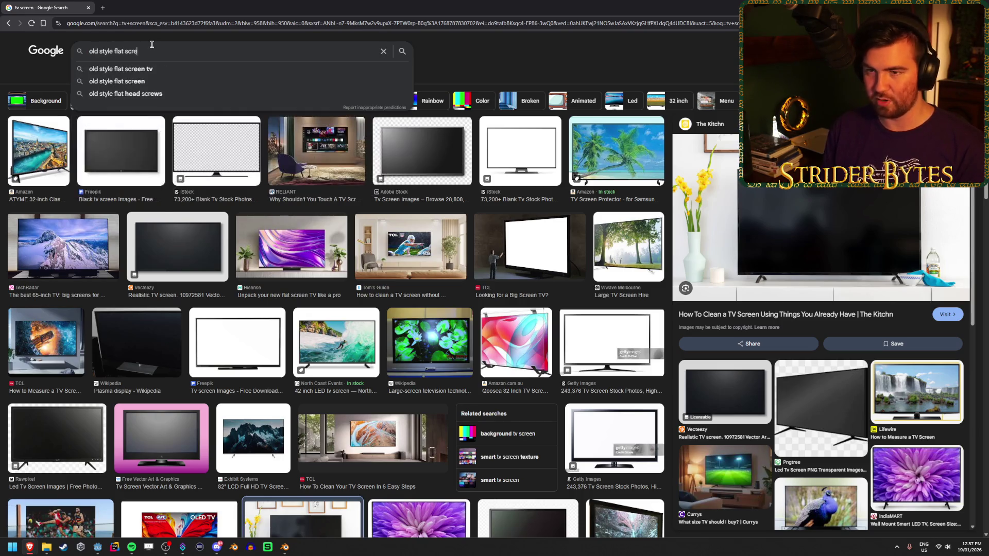
text(en tv)
key(Return)
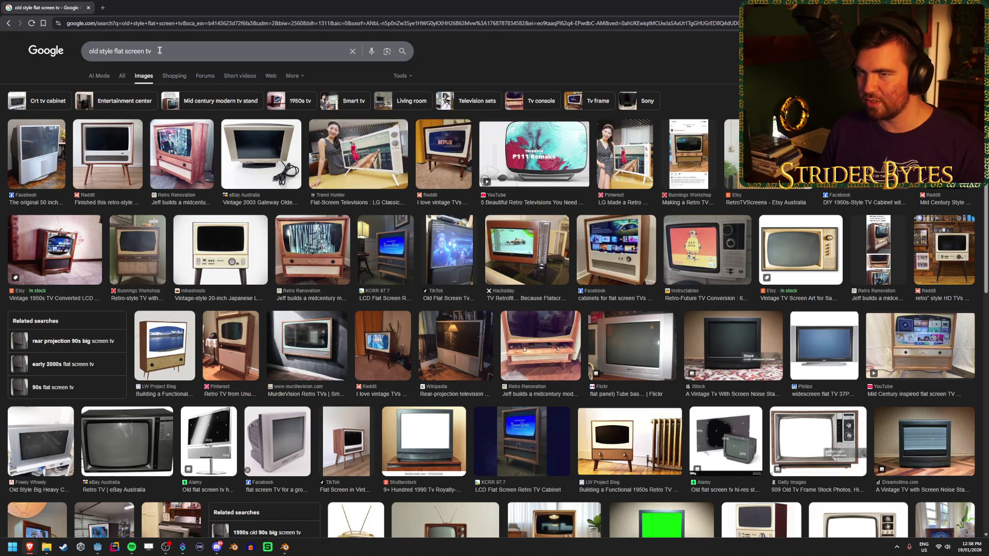
drag(155, 51, 33, 50)
text(wall mou)
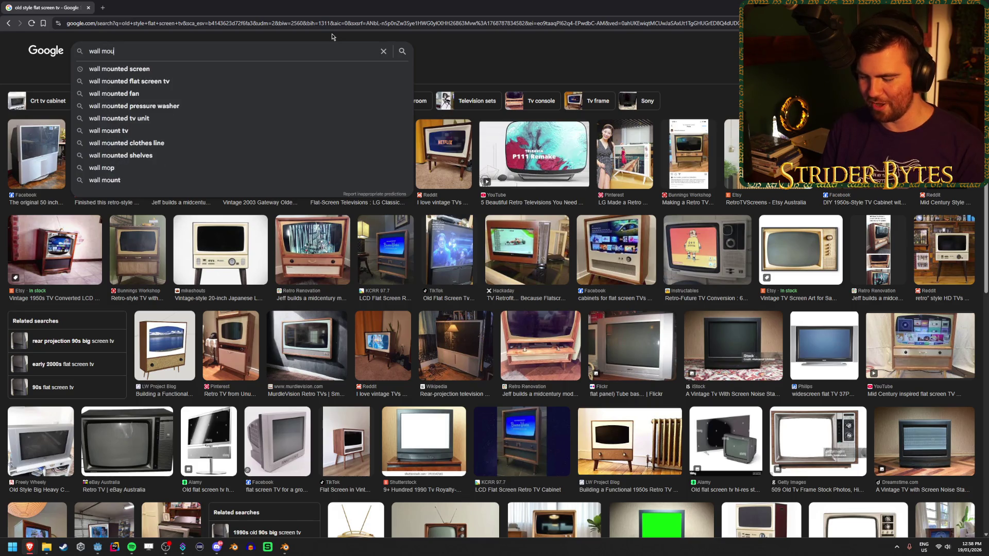
text(nted crt tv)
key(Return)
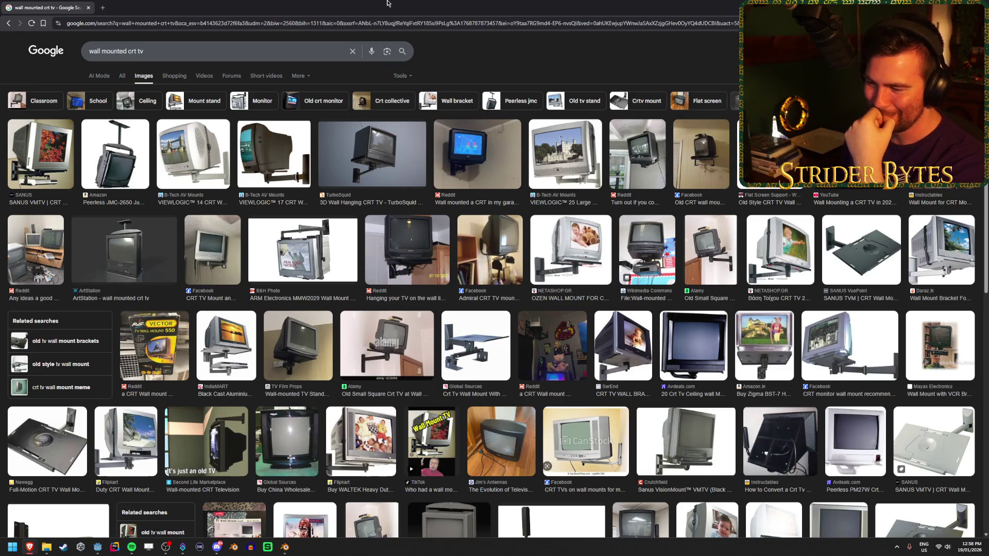
click(10, 23)
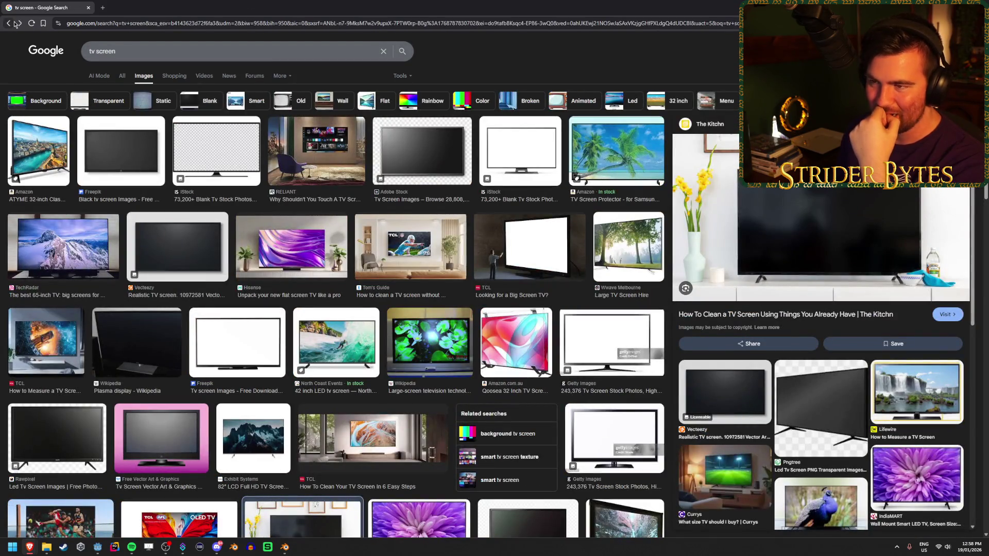
key(alt+Tab)
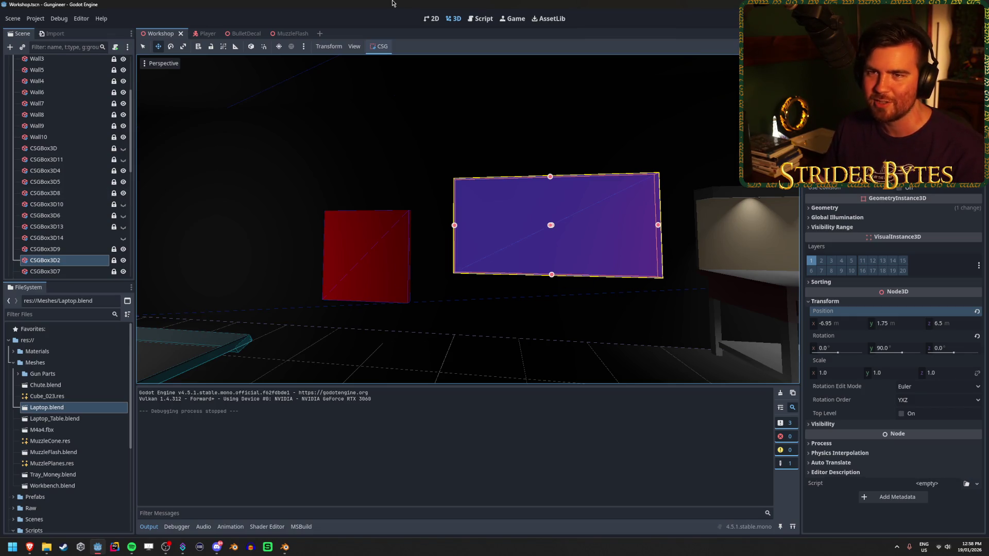
Fly around the workbench, focus on the purple box, then bring up Laptop.blend in Blender.
mouse_move(457, 192)
mouse_down()
mouse_move(546, 243)
mouse_move(488, 225)
mouse_up()
key(f)
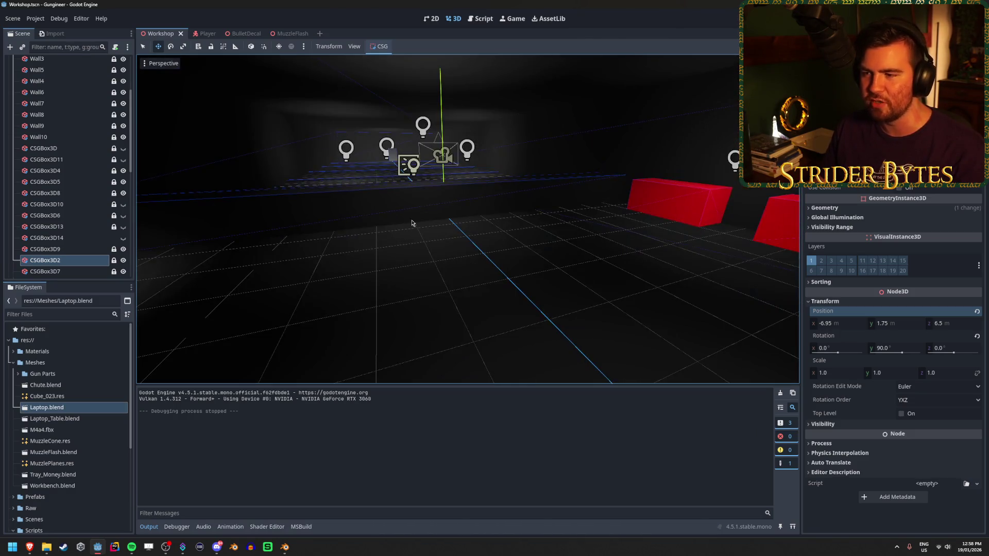
drag(591, 244, 486, 242)
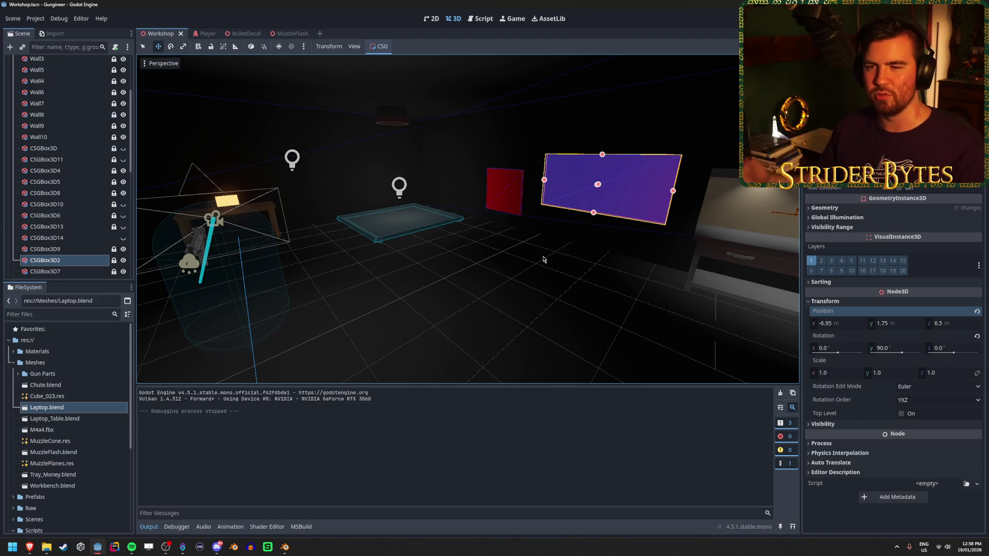
drag(544, 259, 460, 292)
key(f)
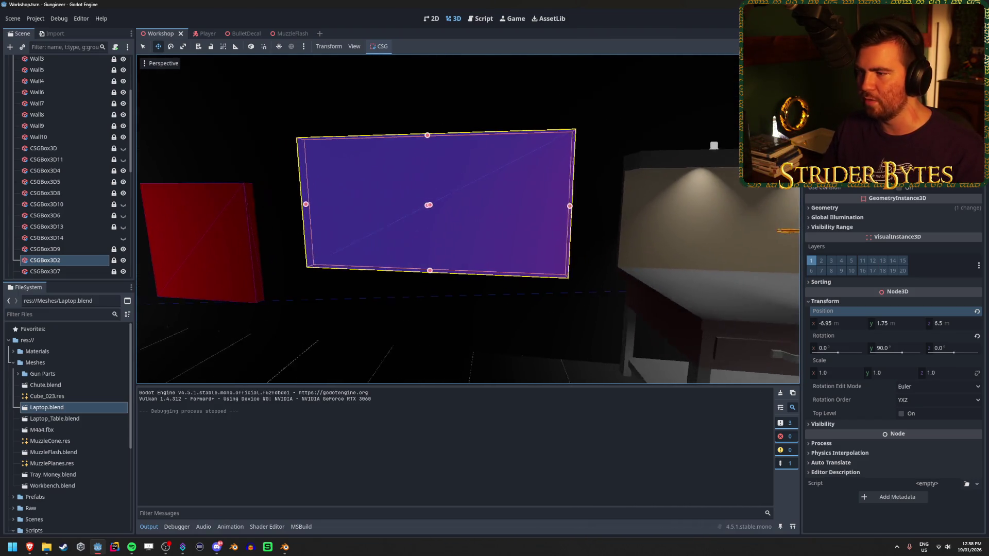
click(288, 553)
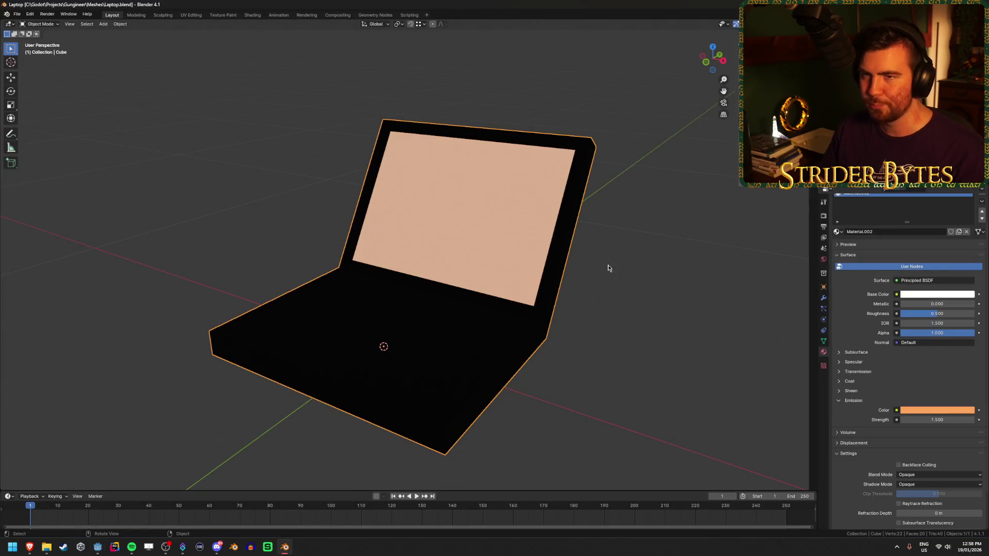
Replace Laptop.blend with a new General default scene via Ctrl+N.
scroll(604, 264, down, 2)
key(alt+Tab)
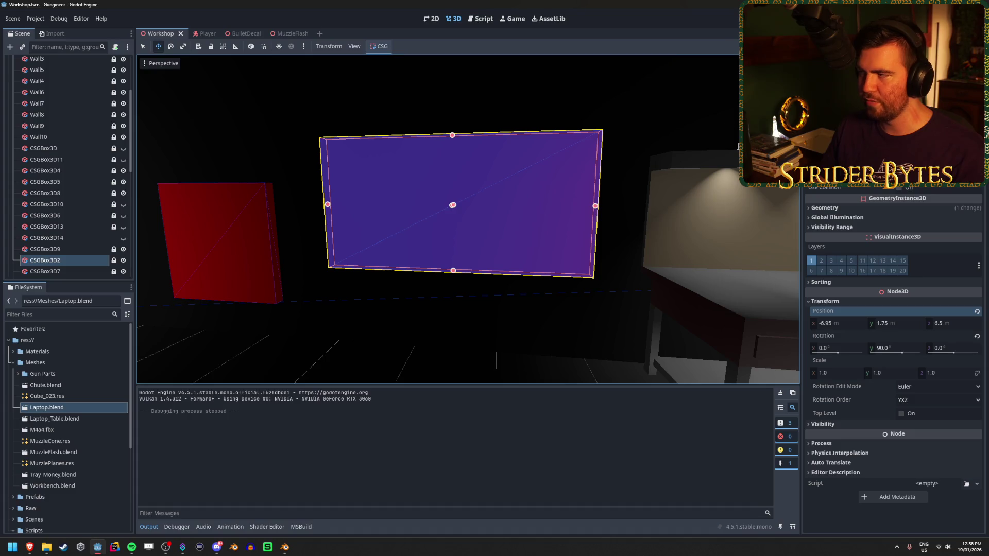
click(284, 547)
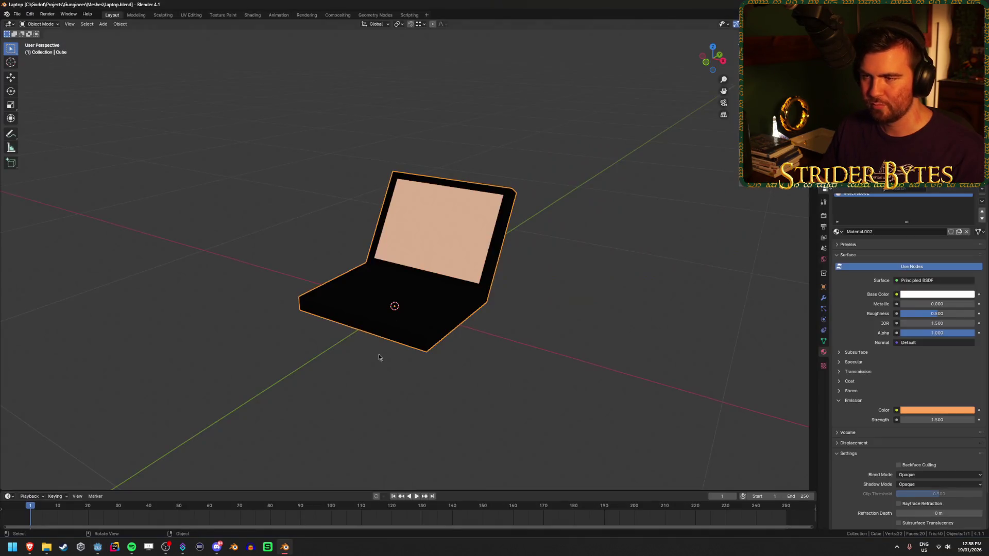
scroll(237, 311, down, 3)
key(shift+a)
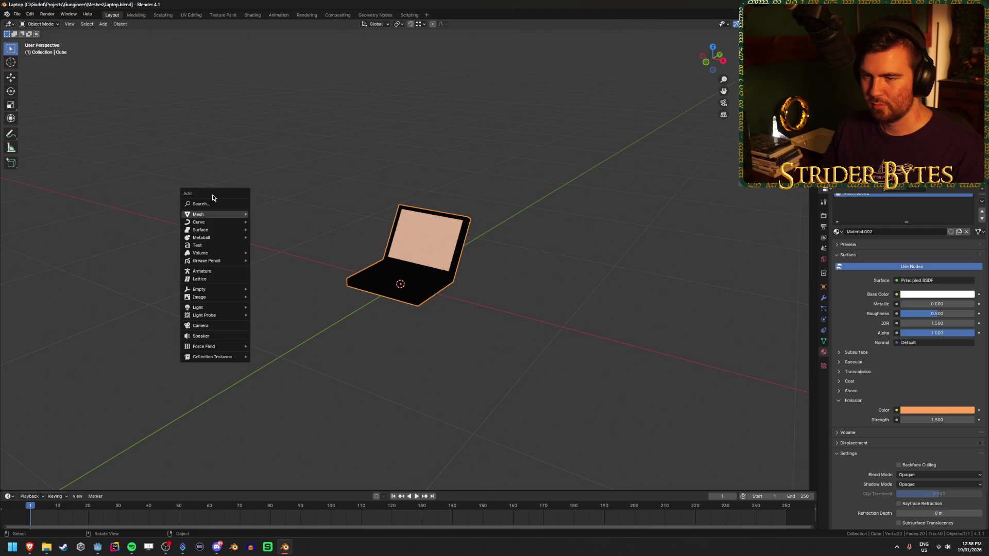
mouse_move(203, 215)
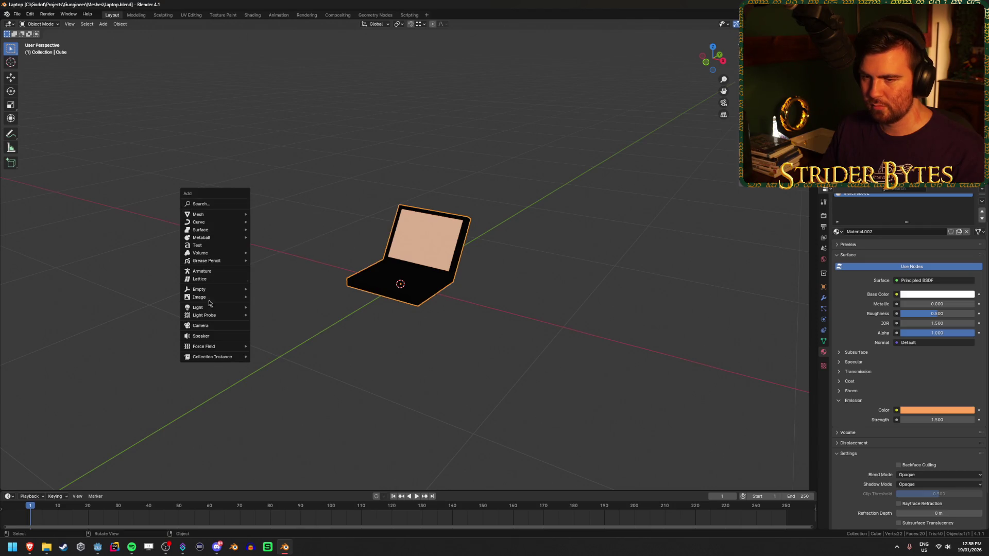
key(Escape)
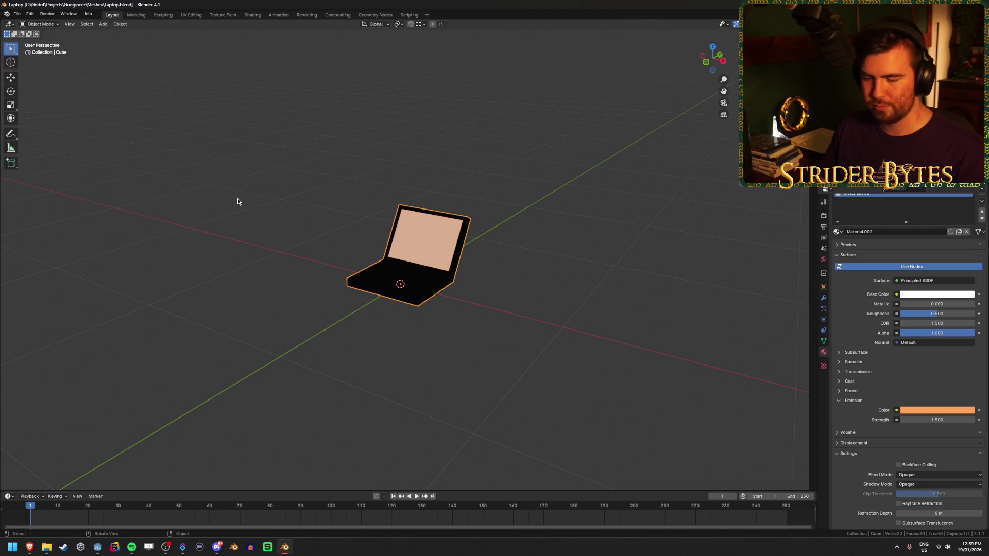
key(ctrl+n)
click(237, 199)
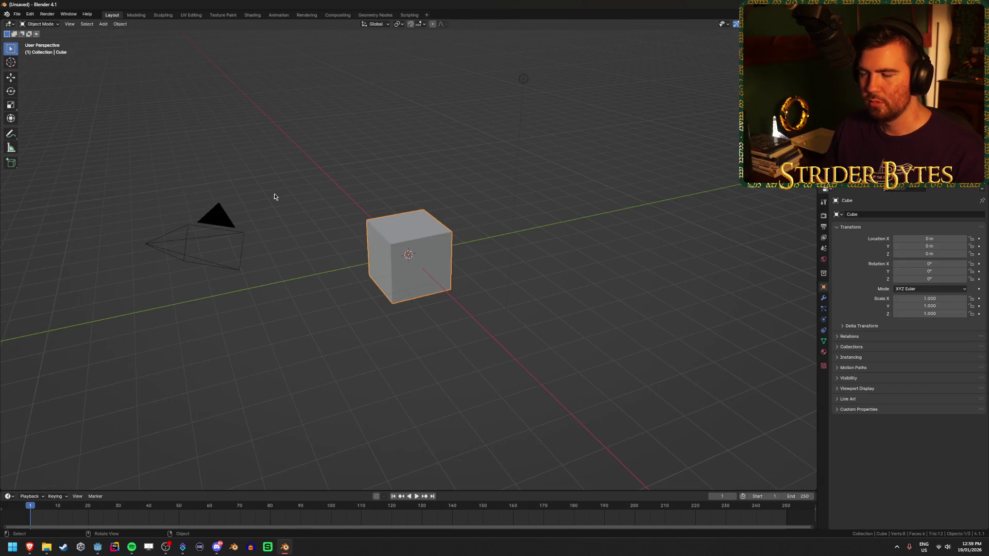
Delete the default cube, camera and light, and add a fresh cube mesh.
key(a)
key(Delete)
key(shift+a)
mouse_move(260, 99)
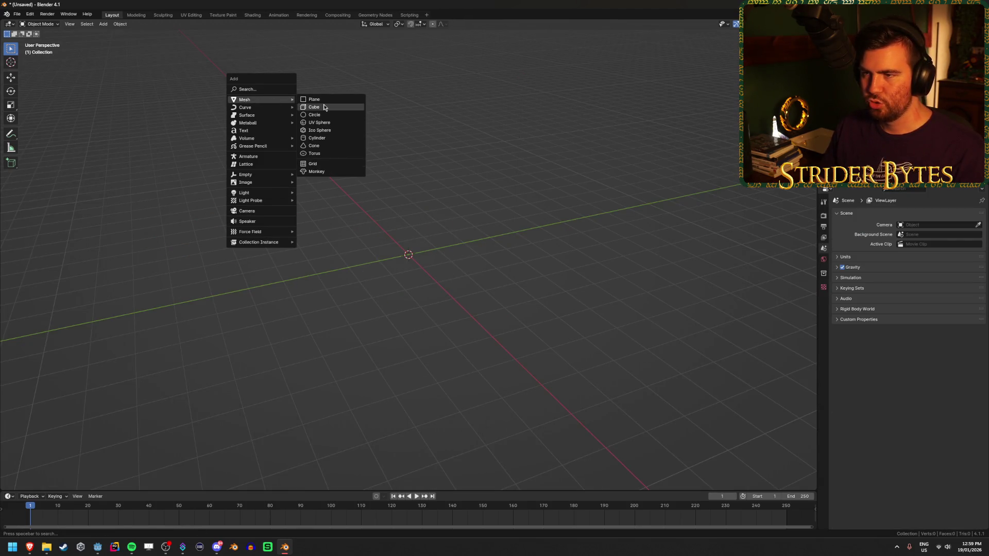
click(325, 110)
drag(298, 254, 319, 247)
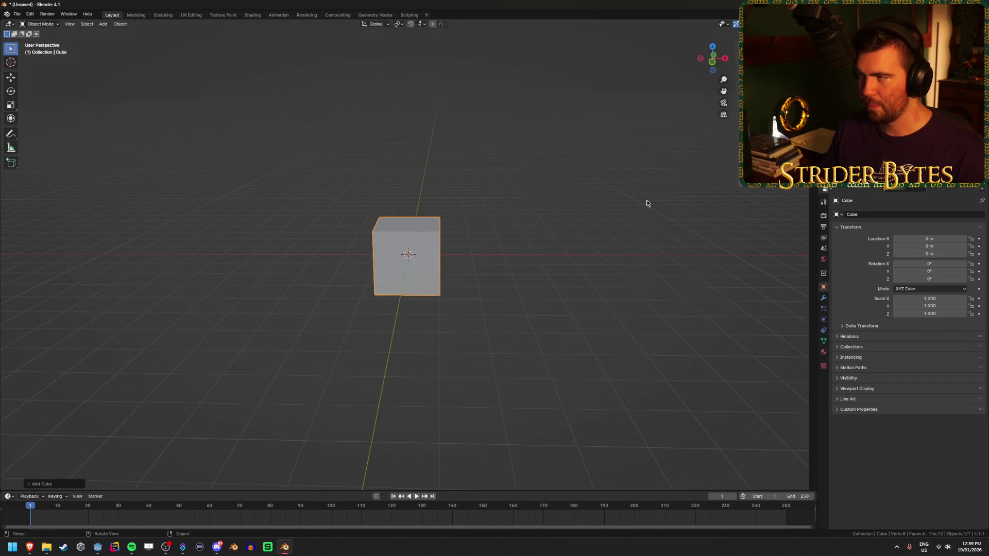
drag(653, 195, 670, 197)
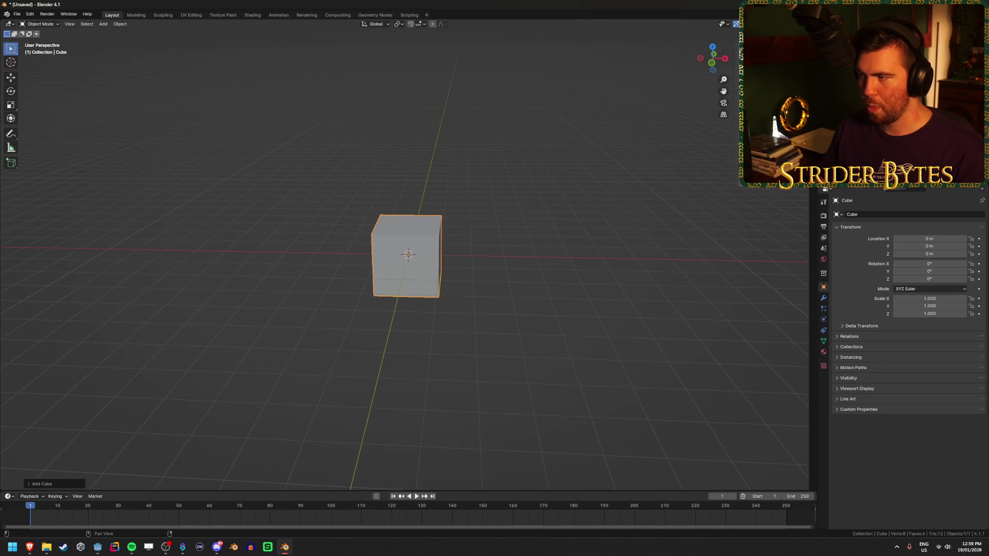
Scale the cube to 1.5 on X, 0.05 on Y and 0.75 on Z.
text(sx1.5)
key(Return)
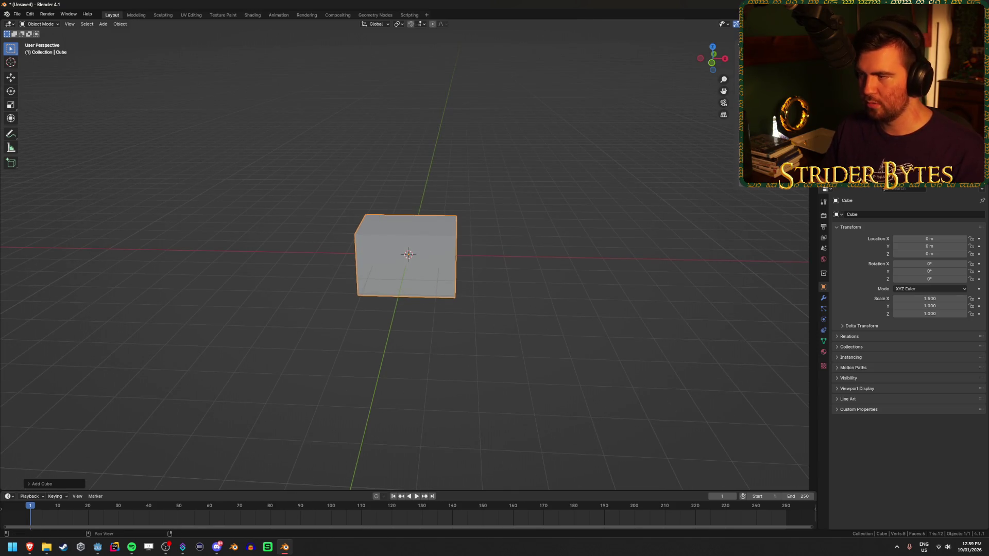
text(sy.65)
key(Return)
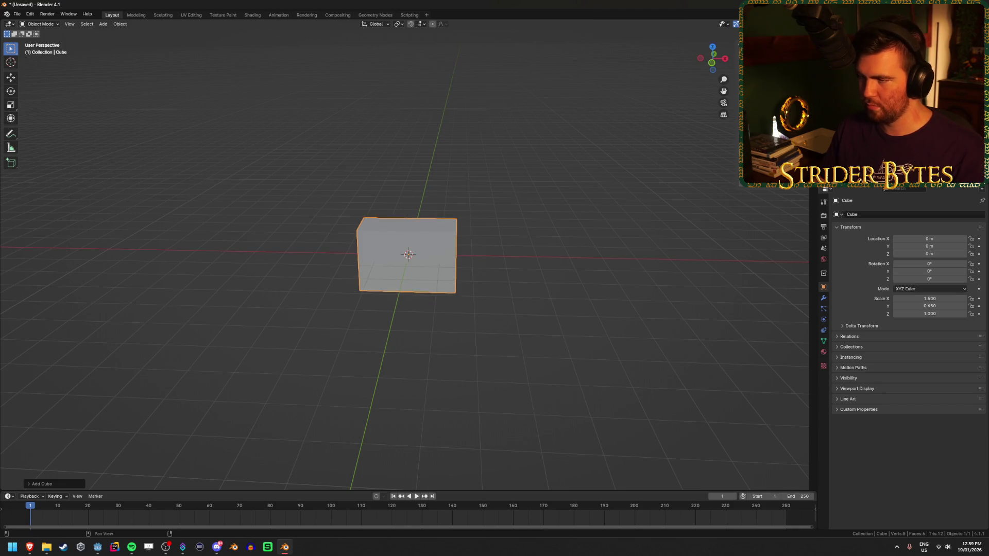
text(sy.05)
key(Return)
text(sz.75)
key(Return)
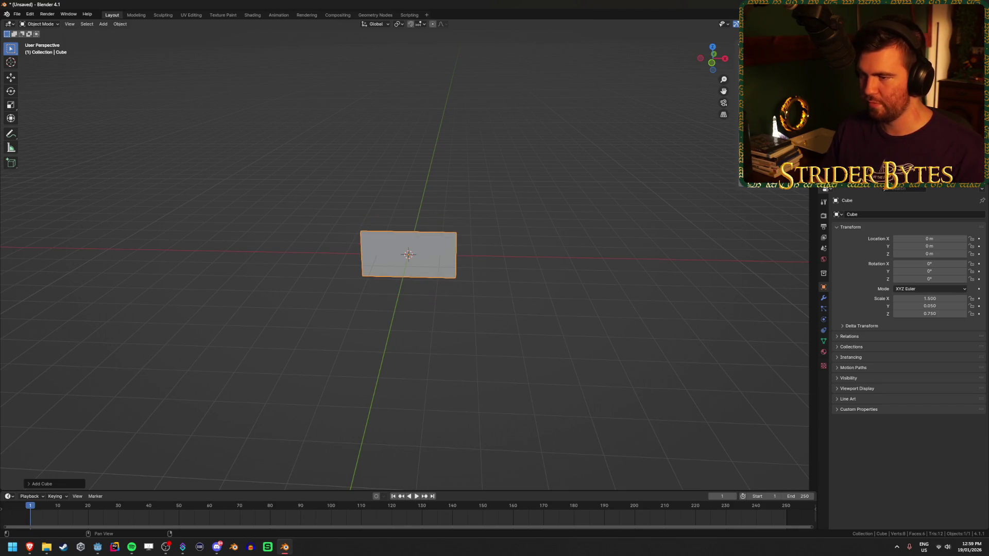
scroll(539, 247, up, 5)
scroll(587, 245, up, 2)
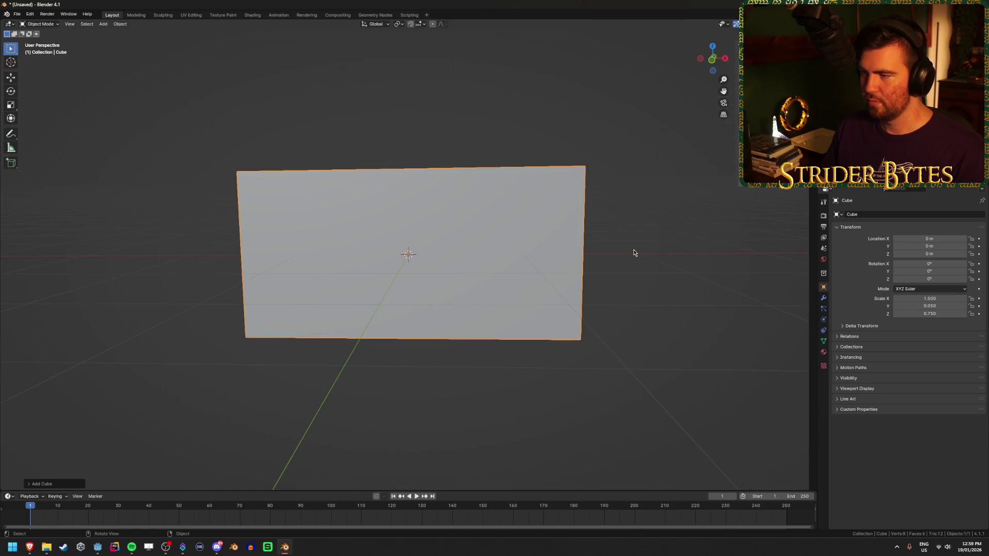
click(634, 253)
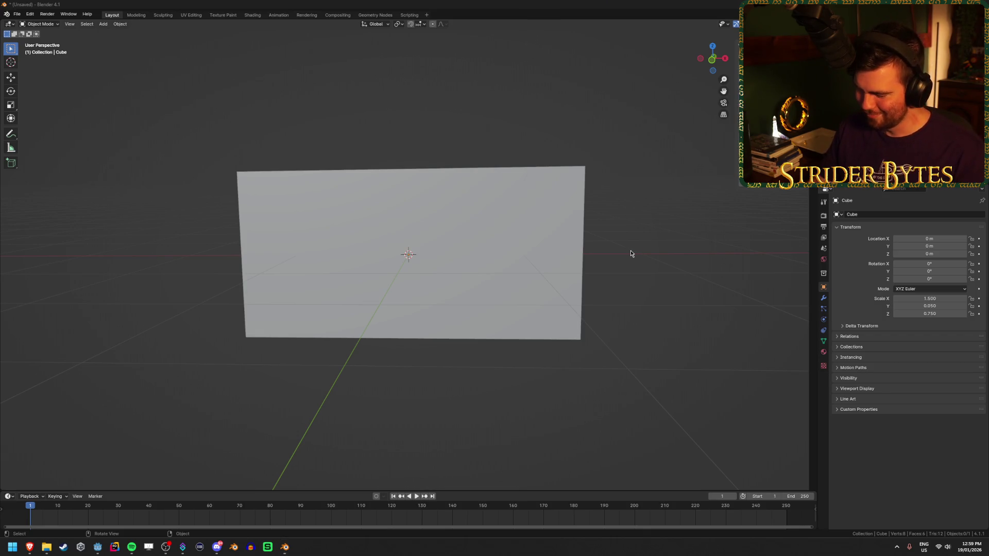
Work out the 16:9 ratio (16/9) in a calculator, then check the wall in Godot.
key(XF86Calculator)
text(16/9)
key(Return)
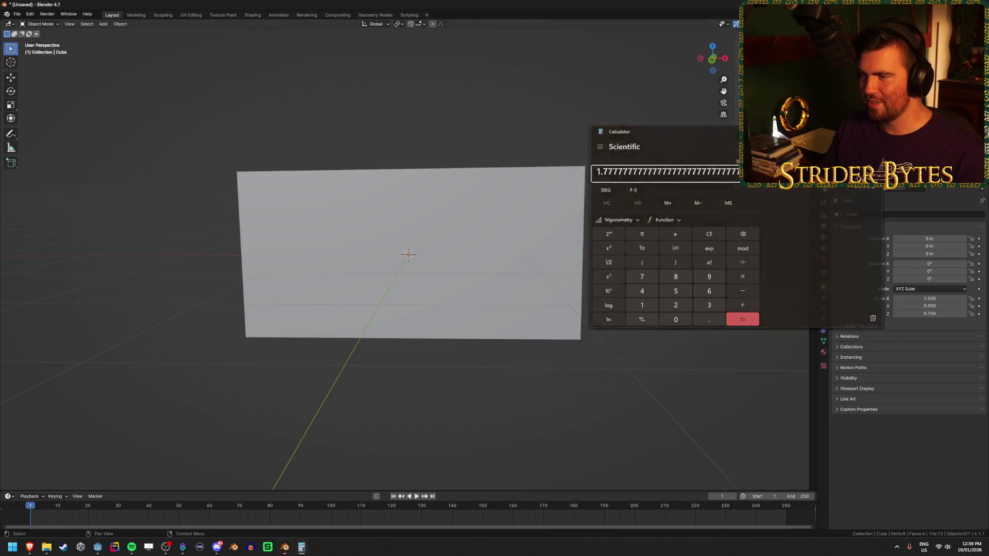
key(alt+F4)
mouse_move(407, 137)
mouse_down()
mouse_move(469, 177)
mouse_move(428, 194)
mouse_up()
click(428, 194)
drag(527, 229, 516, 219)
click(97, 547)
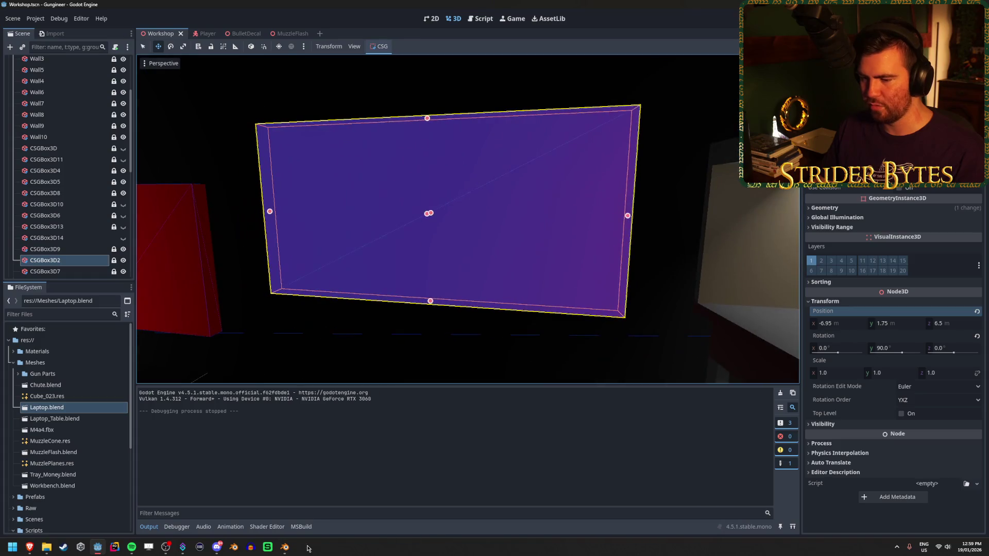
Halve the panel's thickness and move its mesh 0.025 along Y in Edit Mode.
click(285, 547)
scroll(490, 334, up, 3)
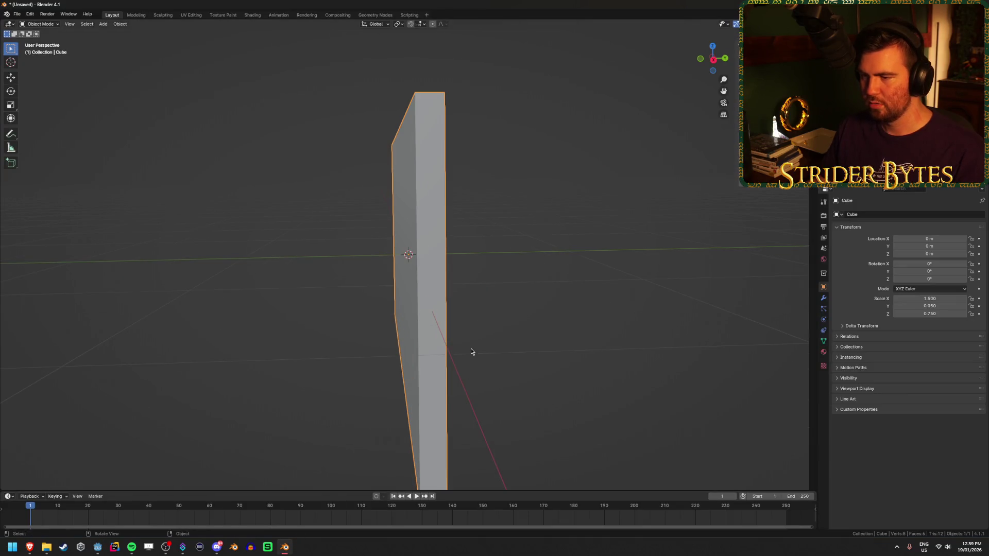
key(Tab)
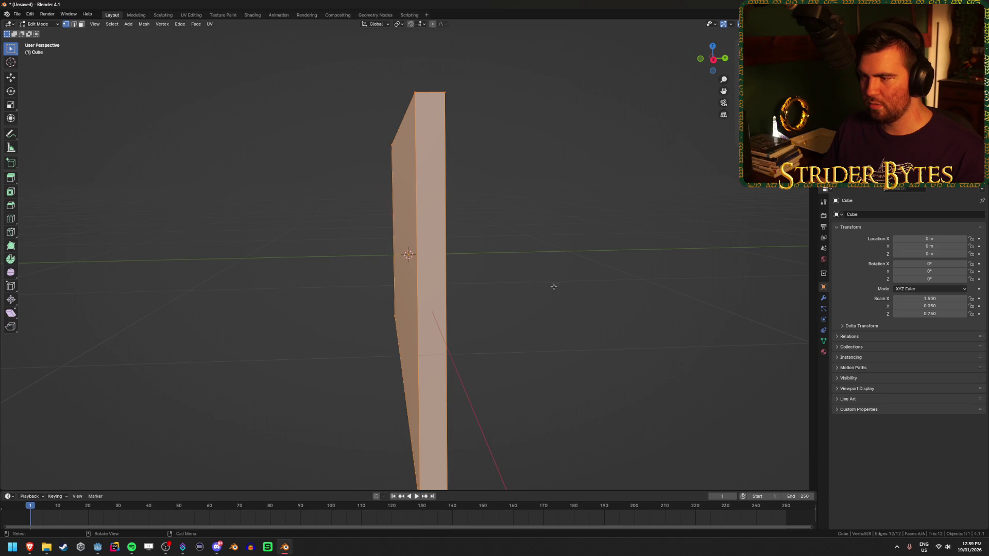
key(Tab)
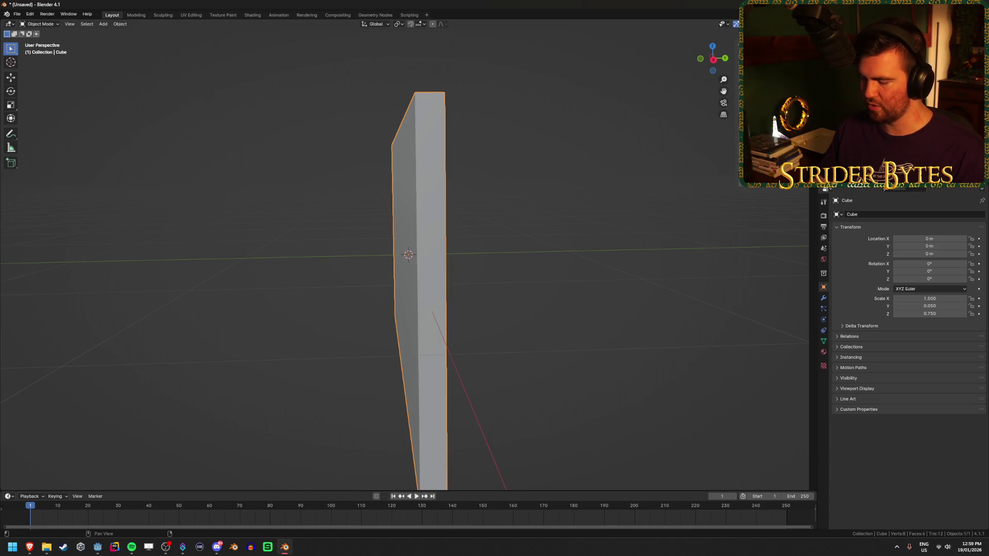
key(ctrl+z)
key(KP_1)
key(KP_3)
key(Tab)
scroll(479, 210, up, 1)
key(g)
text(y)
text(.025)
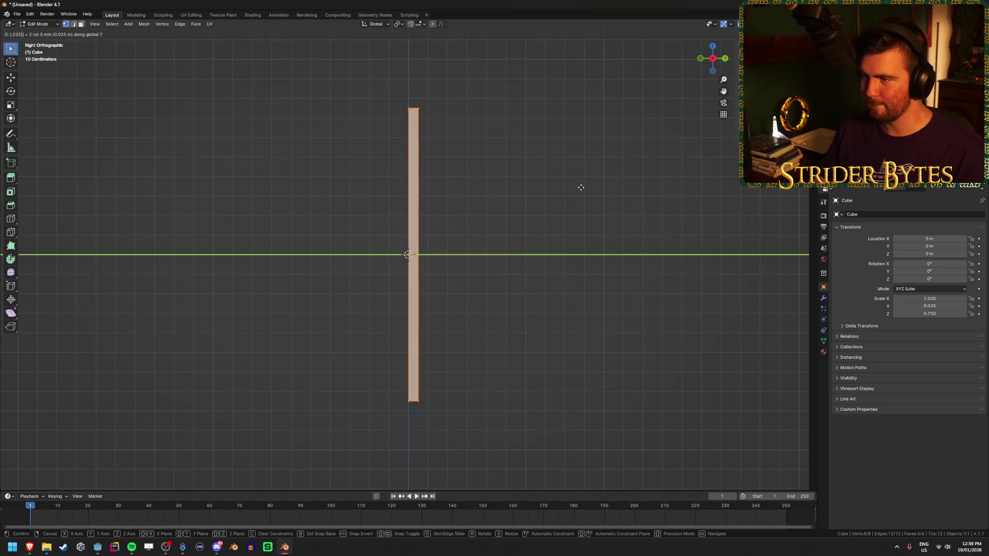
key(Return)
mouse_move(581, 187)
mouse_down()
mouse_move(441, 242)
mouse_move(454, 247)
mouse_up()
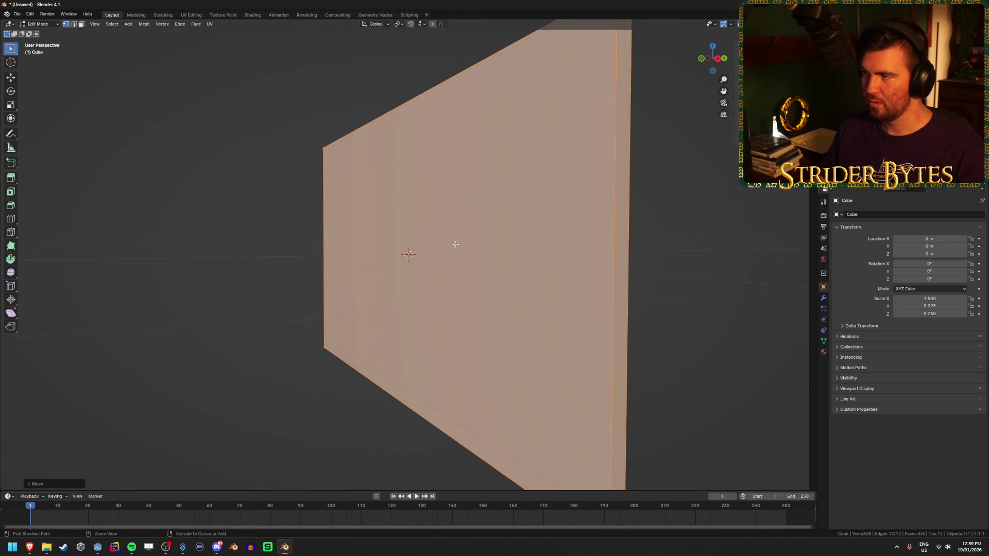
key(Tab)
Apply the panel's scale with Ctrl+A.
right_click(454, 245)
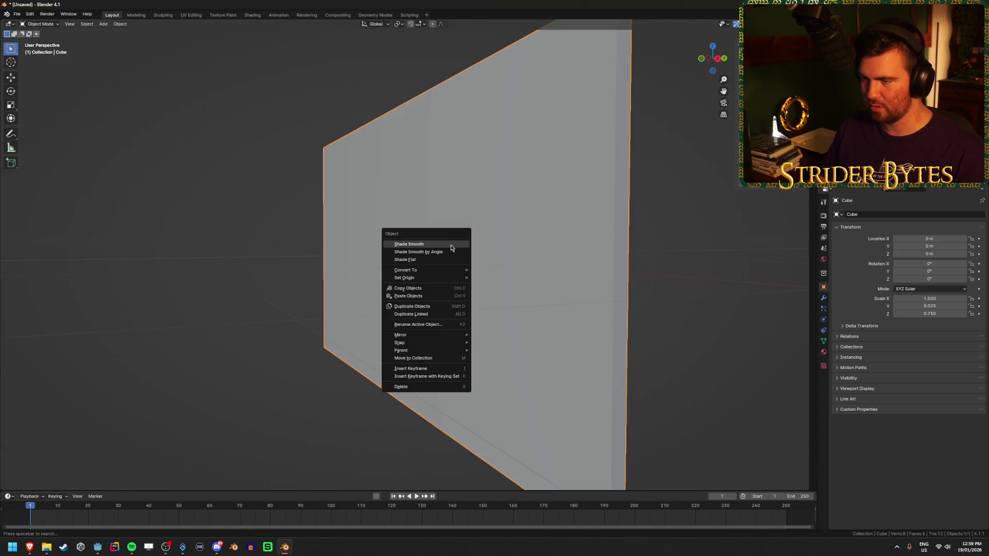
key(ctrl+a)
click(567, 239)
scroll(478, 255, down, 3)
mouse_move(478, 256)
mouse_down()
mouse_move(449, 260)
mouse_move(537, 237)
mouse_up()
Inset the panel's front face to form a 5 cm border, then view it from the front.
key(Tab)
click(478, 253)
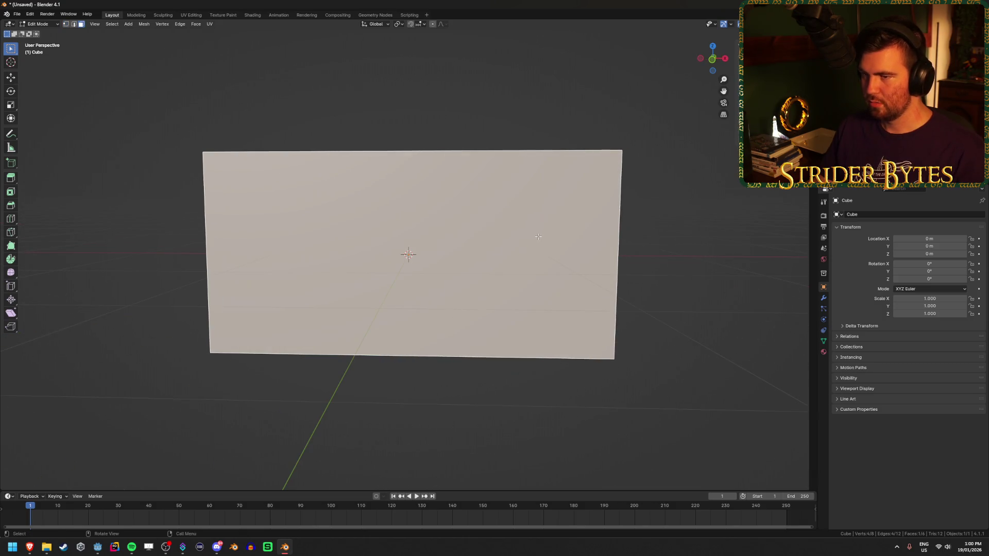
drag(630, 263, 634, 262)
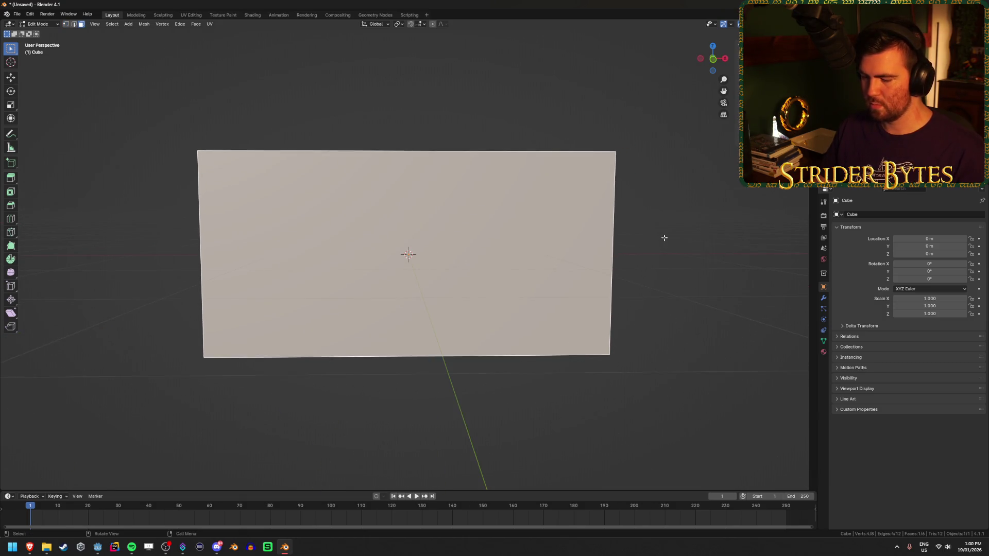
key(i)
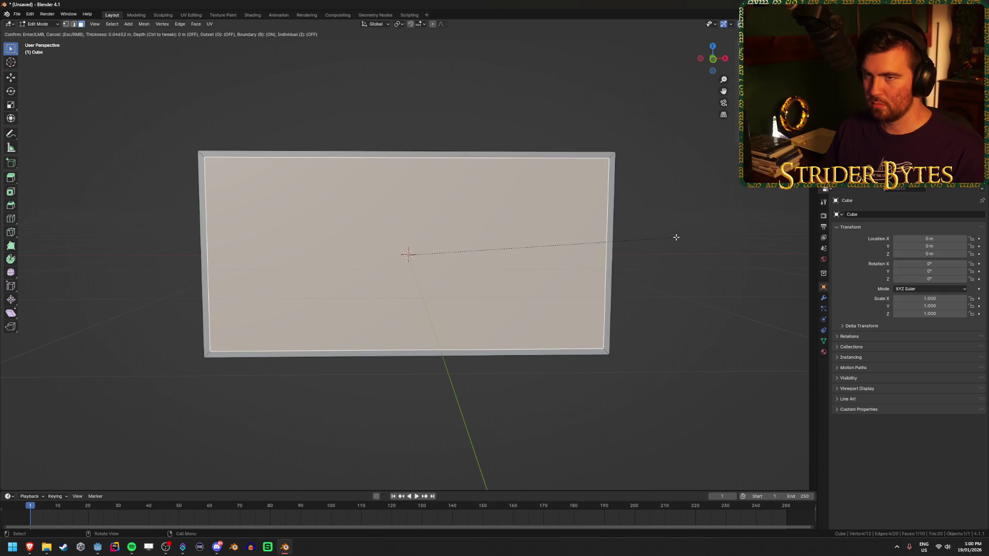
click(675, 237)
click(676, 285)
click(423, 242)
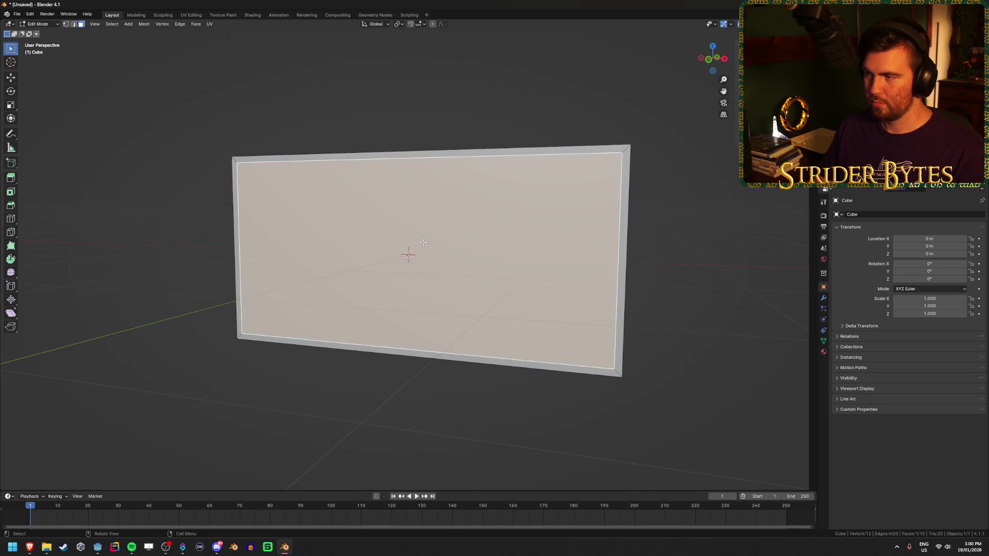
key(KP_1)
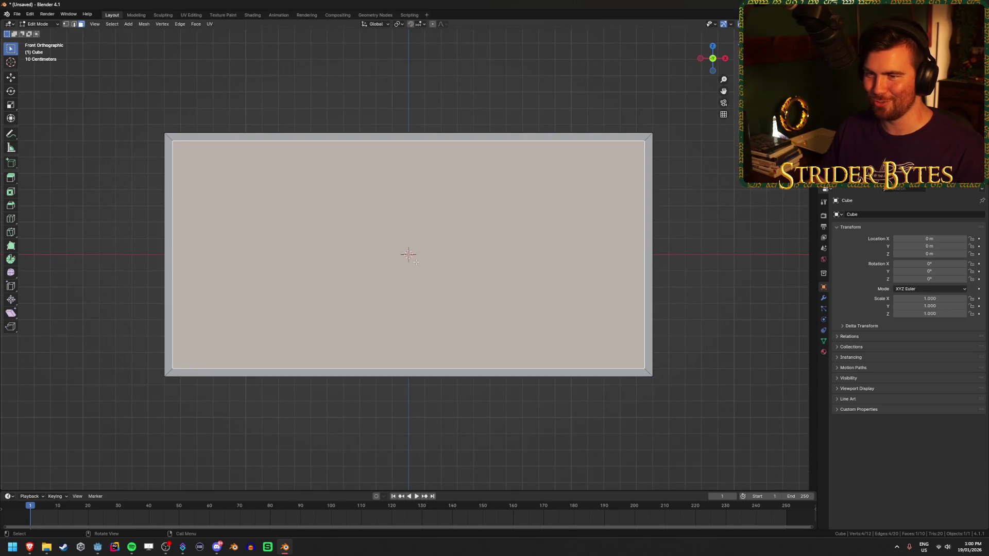
Bring up the tv screen image search in the browser.
mouse_move(30, 547)
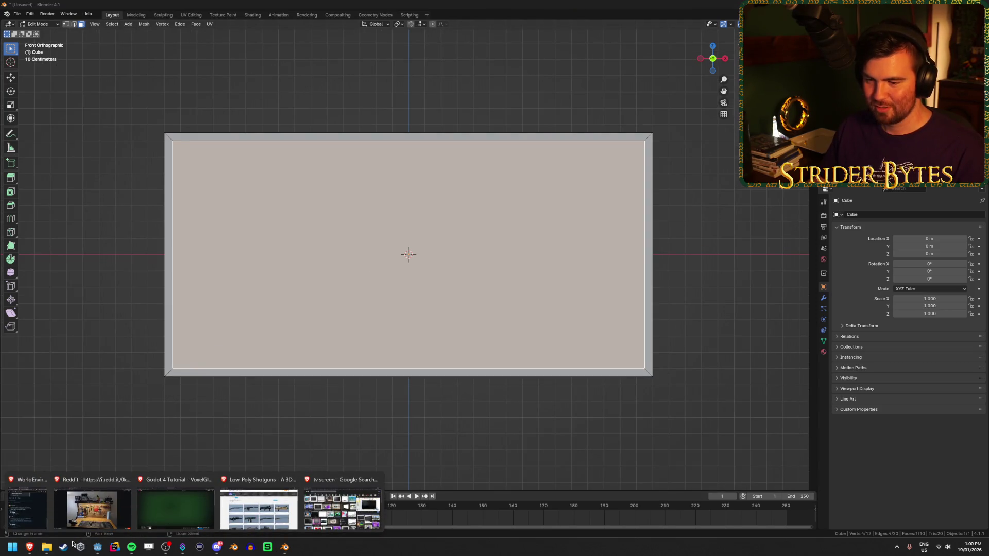
click(275, 520)
click(342, 508)
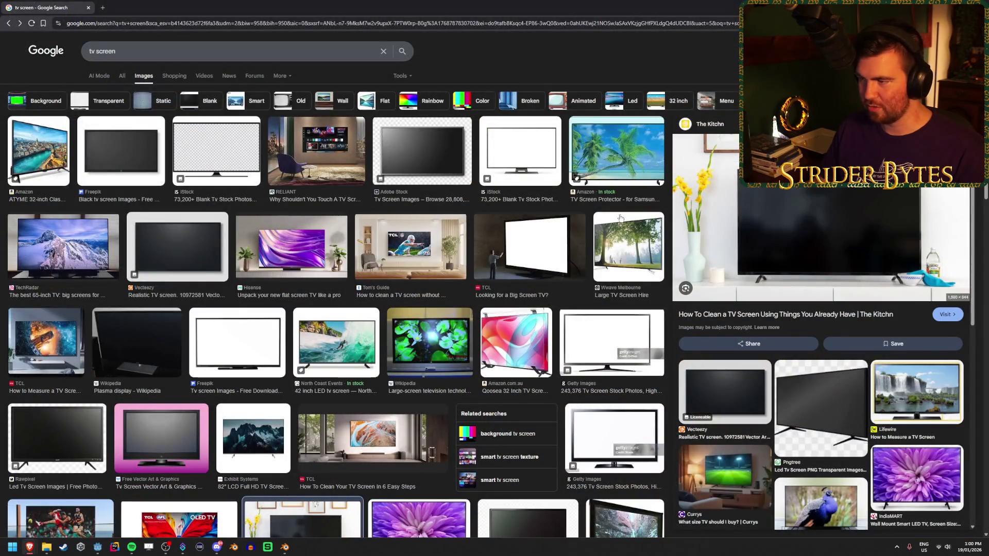
Compare the Freepik and Adobe Stock black TV screen images, then return to Blender.
click(107, 153)
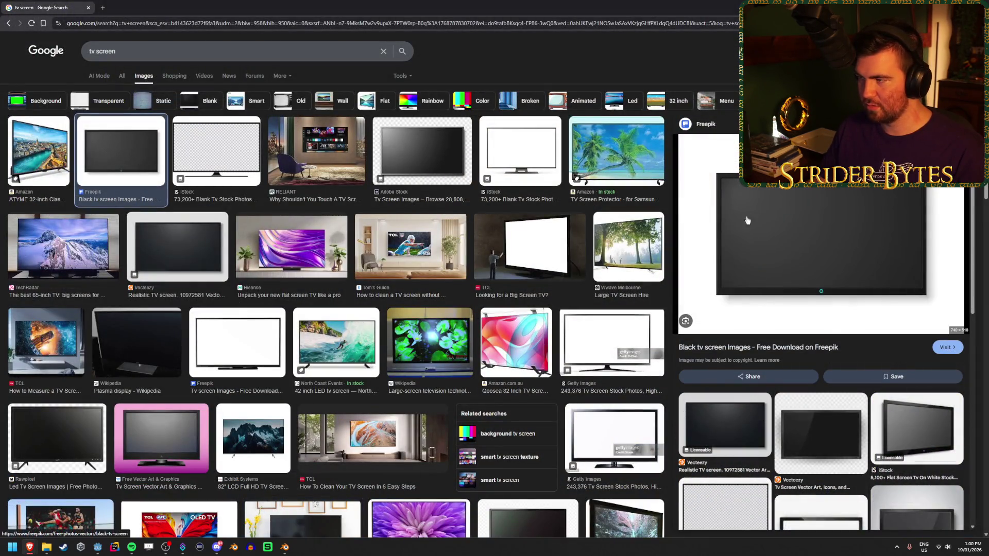
click(422, 140)
click(100, 140)
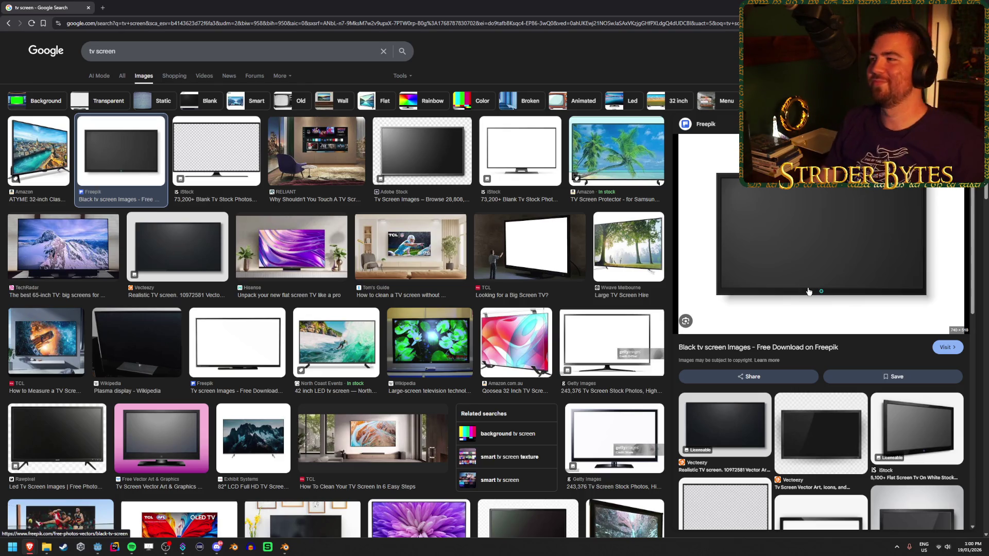
key(alt+Tab)
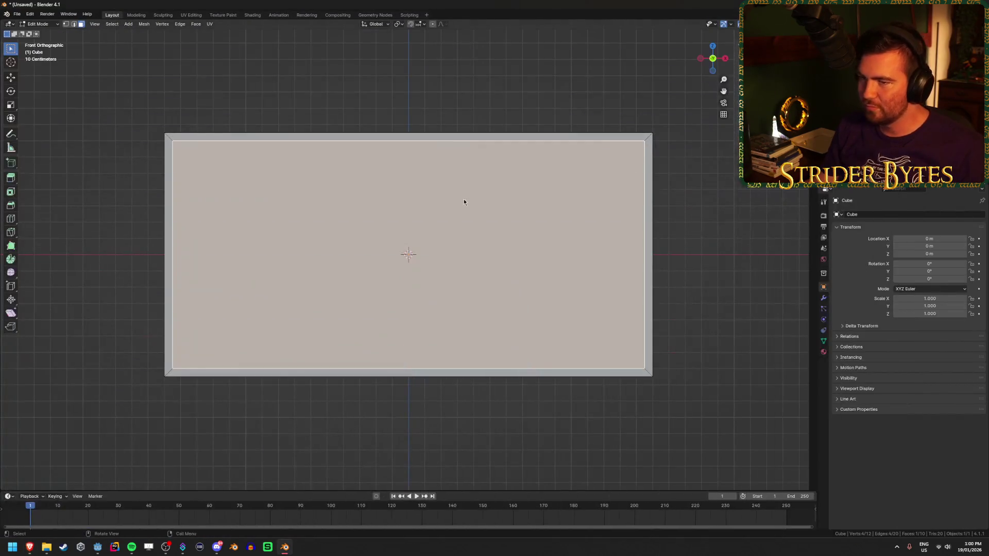
Extrude the panel's inner face and delete the faces on the back of the slab.
mouse_move(711, 317)
mouse_down()
mouse_move(590, 296)
mouse_move(576, 282)
mouse_move(540, 295)
mouse_up()
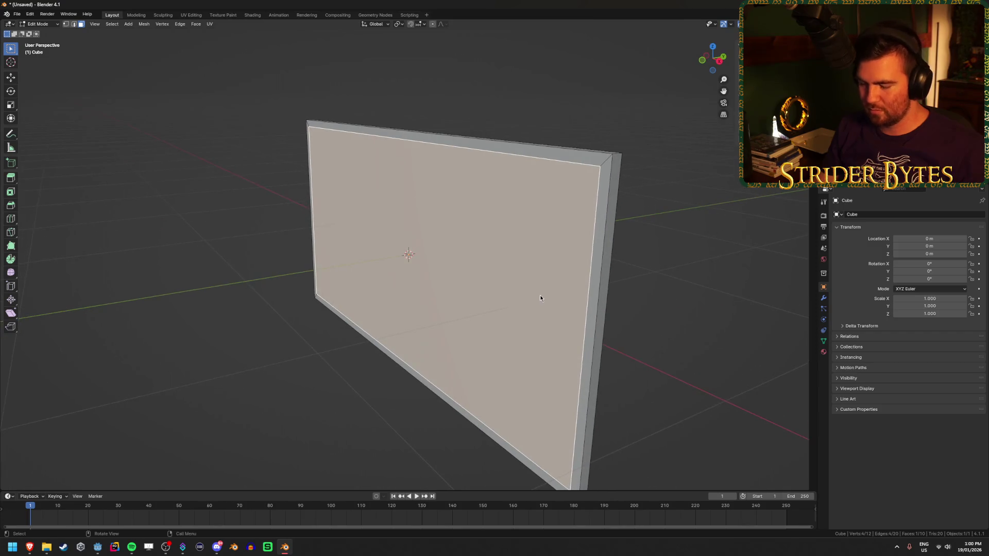
key(e)
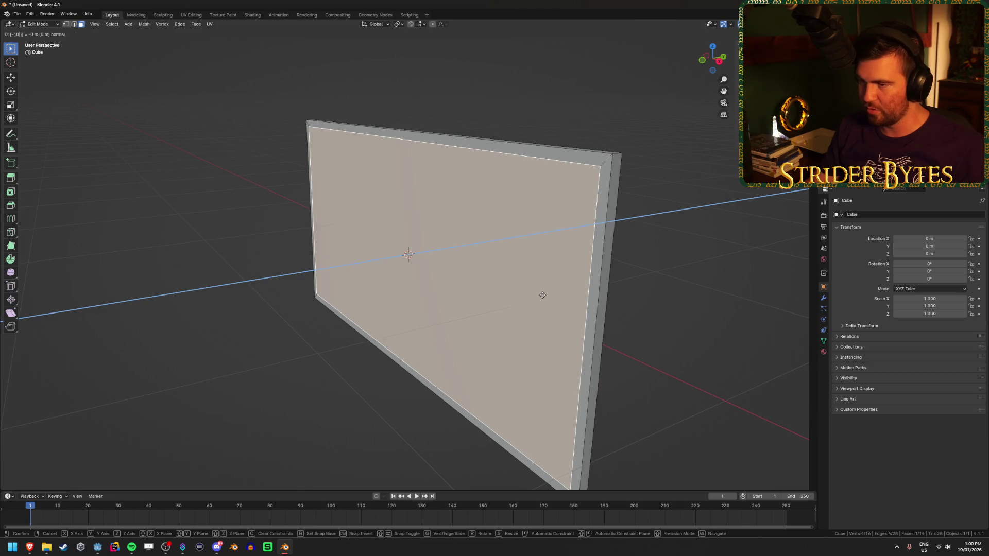
click(542, 295)
key(Tab)
mouse_move(258, 329)
mouse_down()
mouse_move(260, 316)
mouse_move(415, 309)
mouse_move(397, 313)
mouse_up()
key(Tab)
mouse_move(154, 214)
mouse_down()
mouse_move(184, 230)
mouse_move(417, 238)
mouse_move(632, 271)
mouse_move(464, 267)
mouse_up()
key(x)
click(416, 235)
key(Tab)
key(Tab)
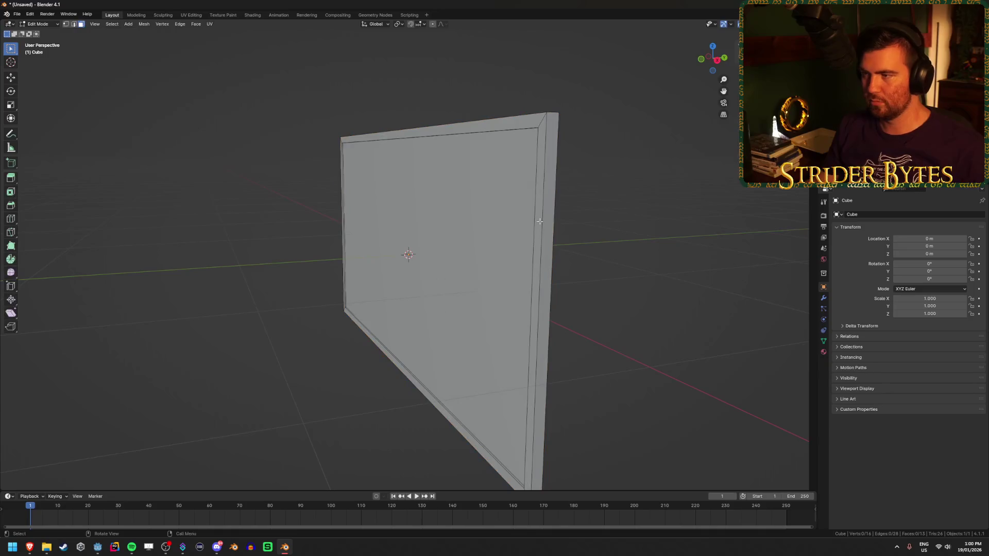
Bevel the panel's outer edges with a 0.05 m width and 2 segments.
drag(542, 191, 544, 205)
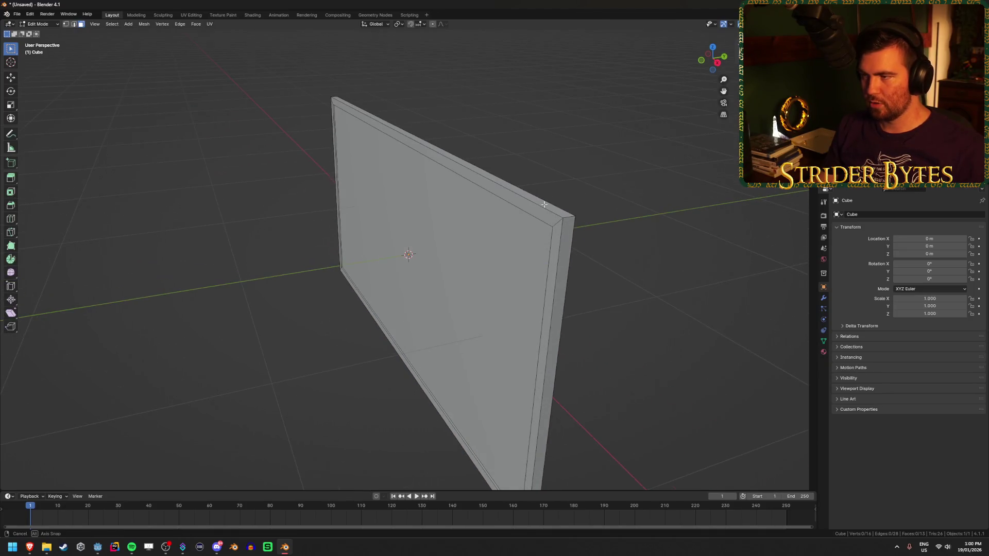
alt+click(540, 205)
click(541, 205)
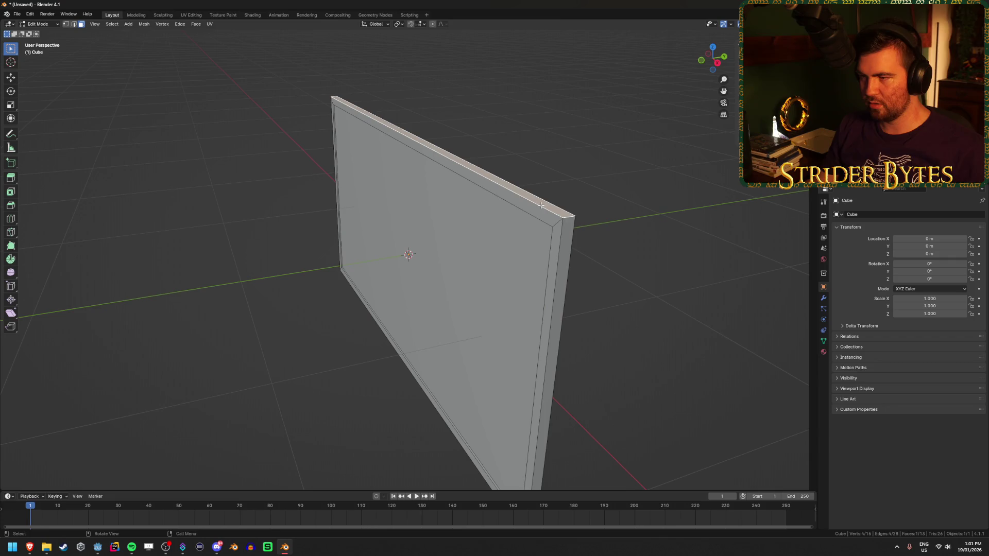
key(2)
drag(541, 205, 439, 282)
key(ctrl+b)
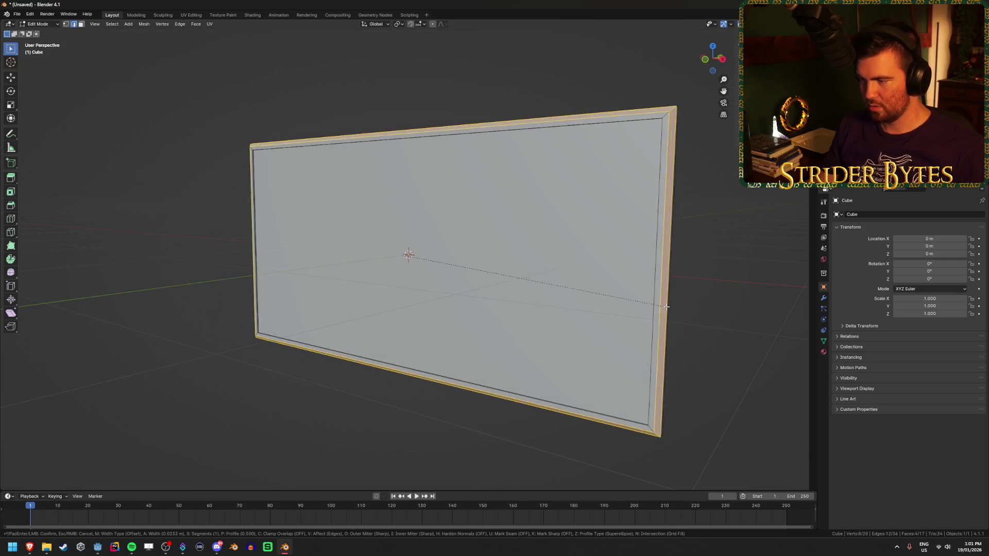
scroll(664, 307, up, 1)
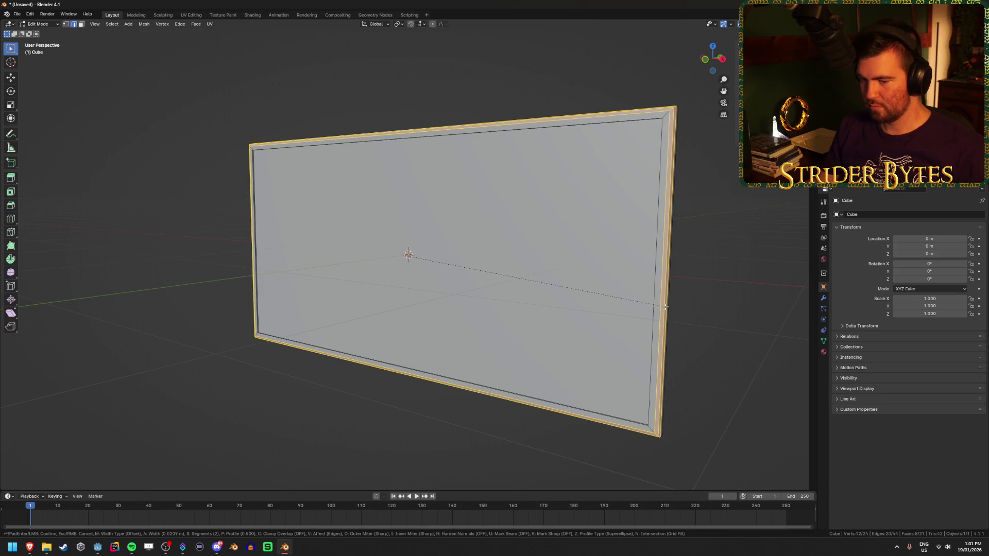
key(ctrl)
click(667, 308)
key(Tab)
Apply Shade Smooth to the panel and bring up Save As with the name Contract_Screen.
click(720, 306)
mouse_move(719, 306)
mouse_down()
mouse_move(616, 311)
mouse_move(408, 273)
mouse_move(464, 296)
mouse_move(378, 227)
mouse_move(327, 267)
mouse_move(399, 258)
mouse_move(416, 265)
mouse_up()
click(379, 226)
right_click(378, 227)
click(378, 227)
click(496, 379)
mouse_move(435, 411)
mouse_down()
mouse_move(466, 411)
mouse_move(490, 299)
mouse_up()
key(ctrl+s)
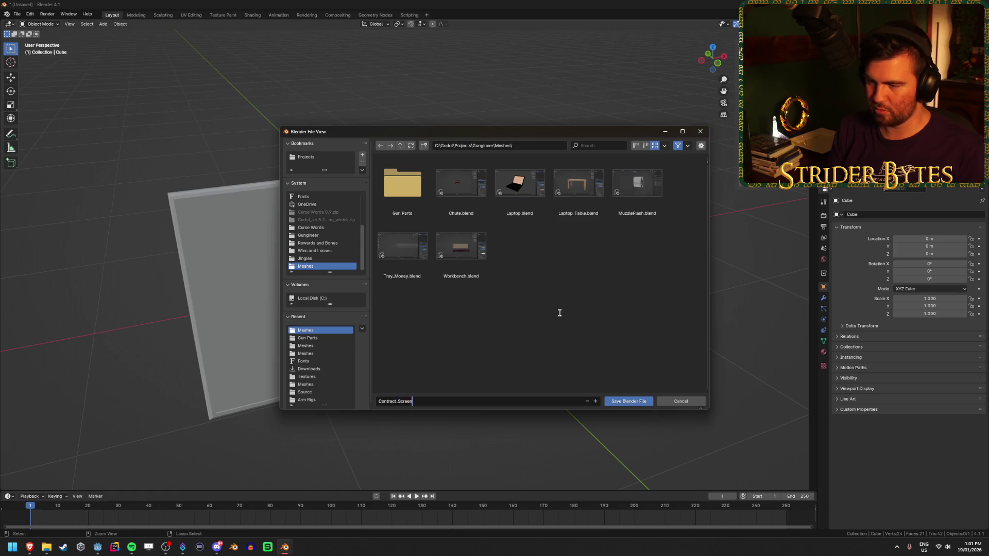
Save as Contract_Screen.blend, then give the panel a new material and preview it in Material Preview.
key(Return)
click(584, 293)
click(823, 352)
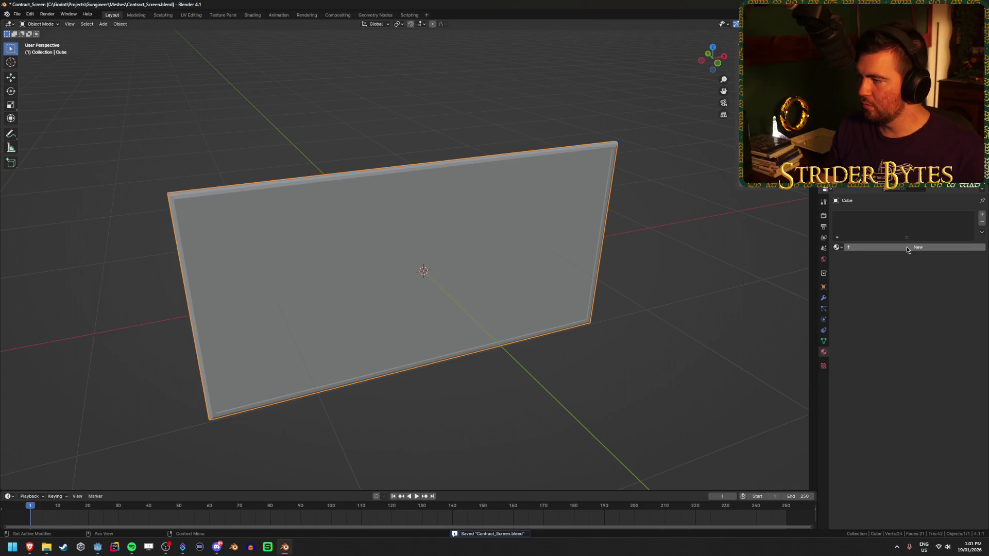
click(907, 247)
click(934, 310)
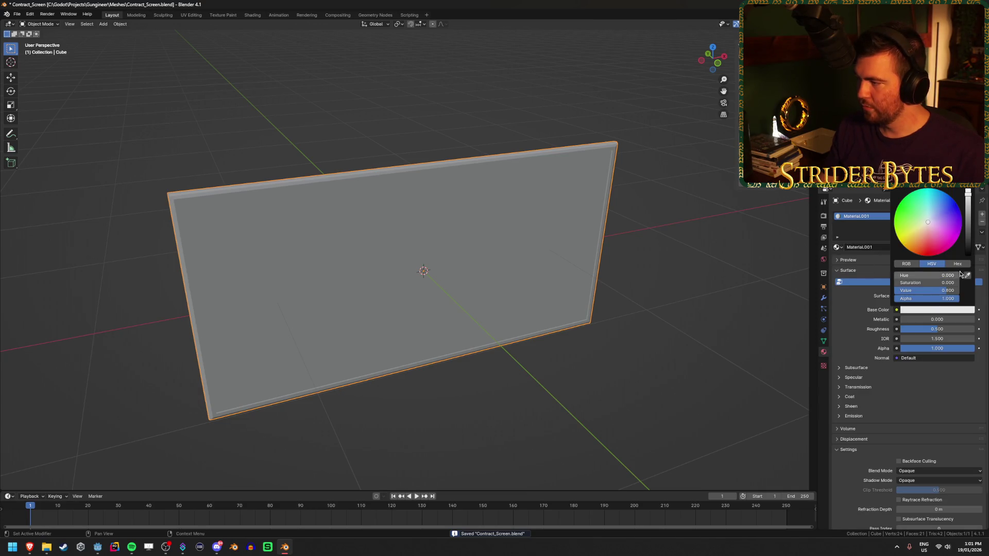
key(z)
click(662, 314)
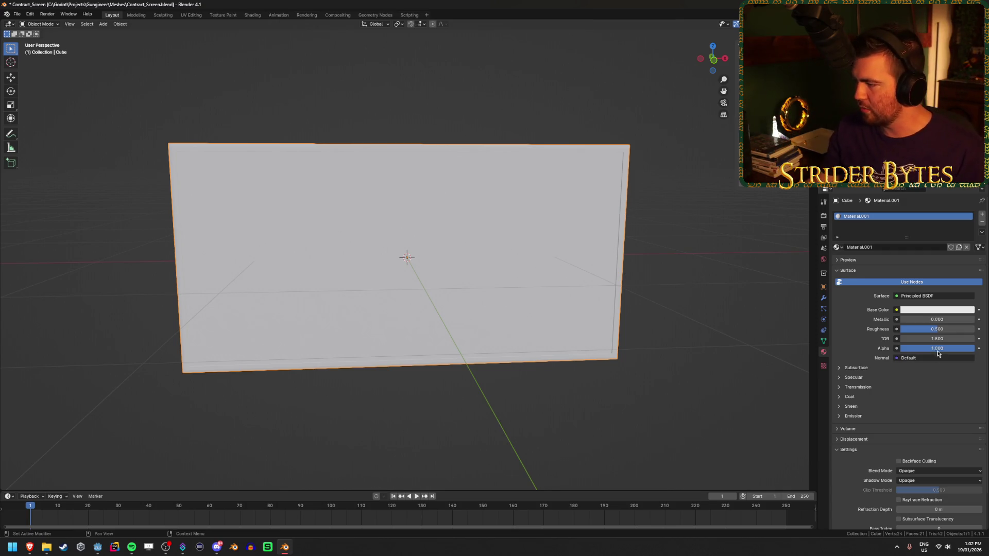
Set the material's base colour value to 0 and roughness to 1.000, then save the file.
click(932, 309)
click(943, 289)
text(0)
key(Return)
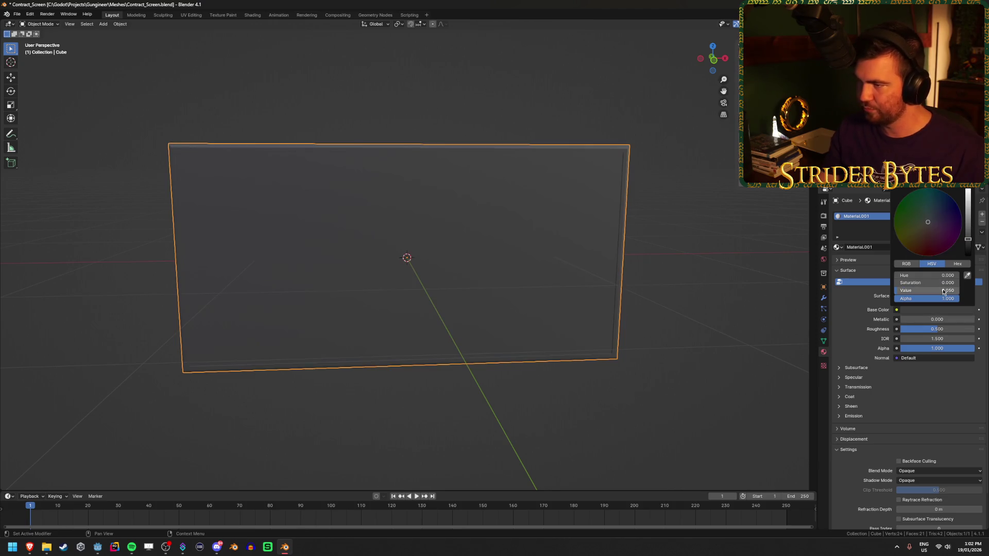
drag(925, 332, 973, 332)
click(647, 309)
drag(702, 342, 659, 346)
key(ctrl+s)
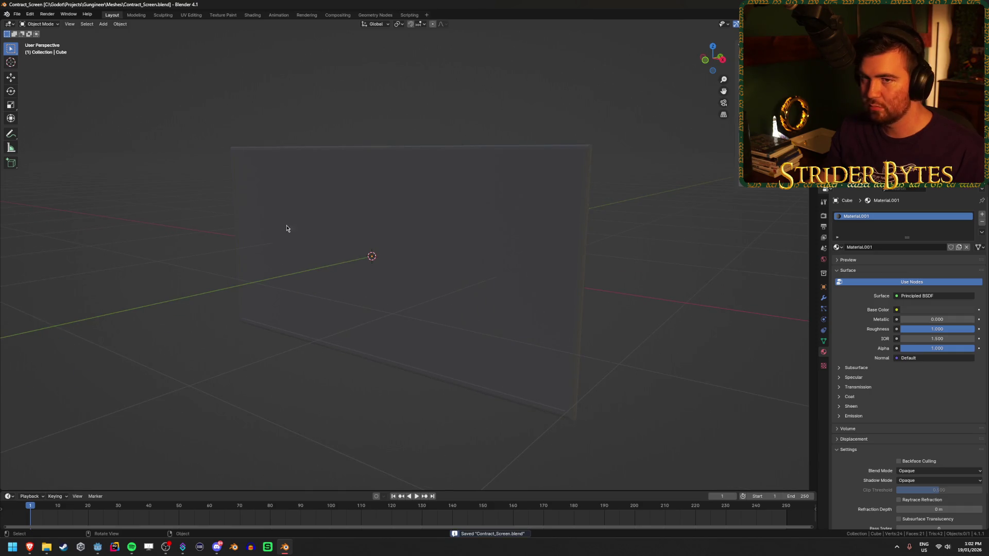
key(alt+Tab)
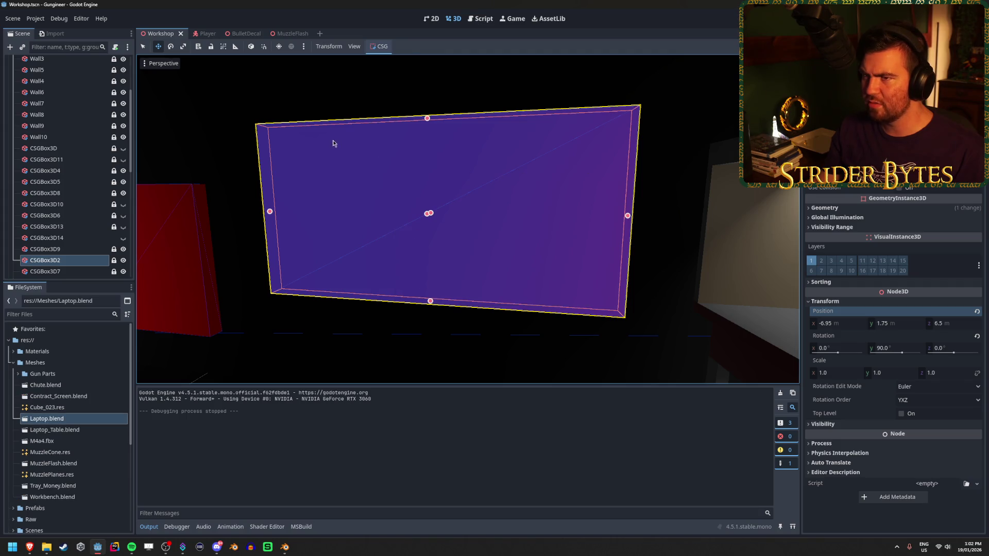
Bring the view to the purple box and drag Contract_Screen.blend from FileSystem into Workshop's Scene tree.
scroll(70, 258, down, 10)
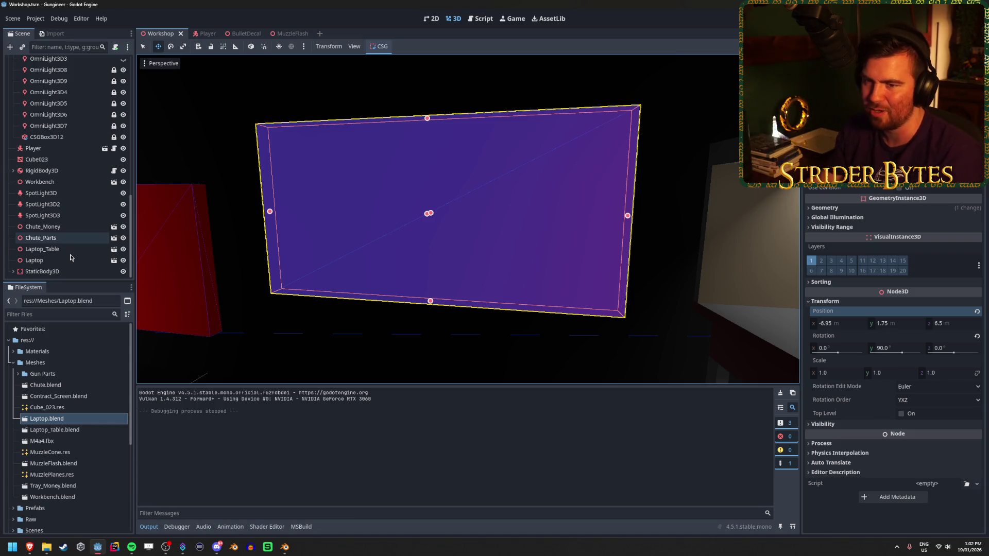
drag(464, 216, 412, 227)
key(f)
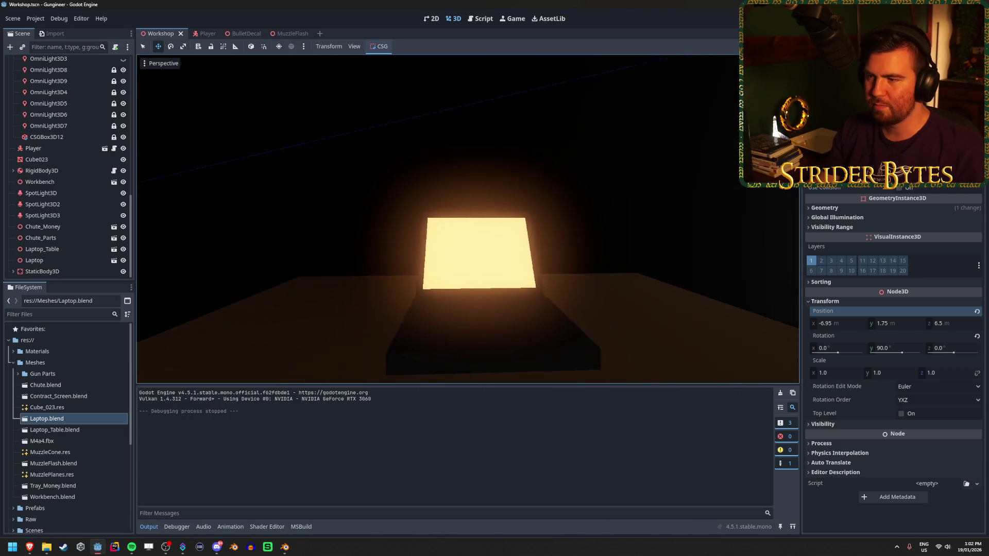
mouse_move(509, 286)
mouse_down()
mouse_move(443, 273)
mouse_move(464, 268)
mouse_up()
drag(317, 243, 317, 242)
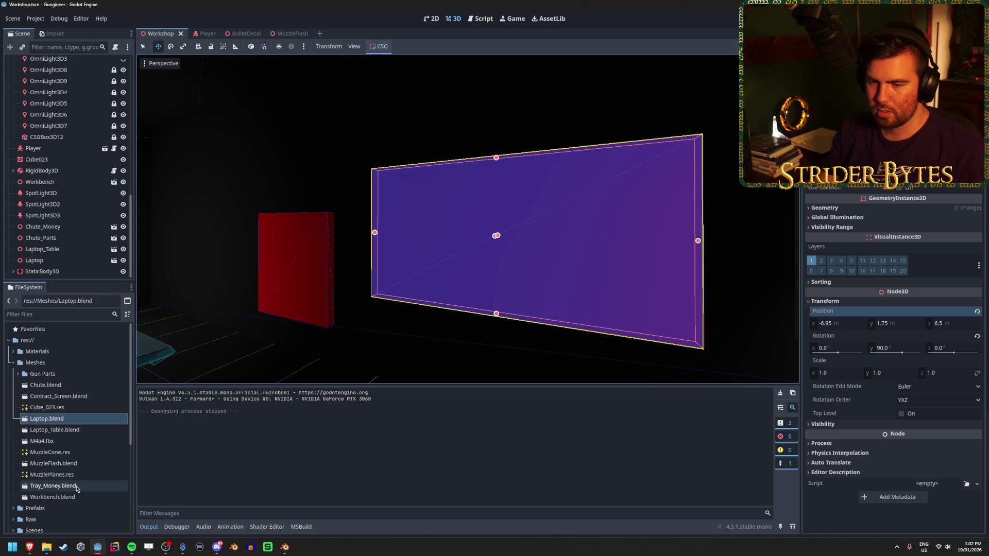
drag(57, 396, 51, 270)
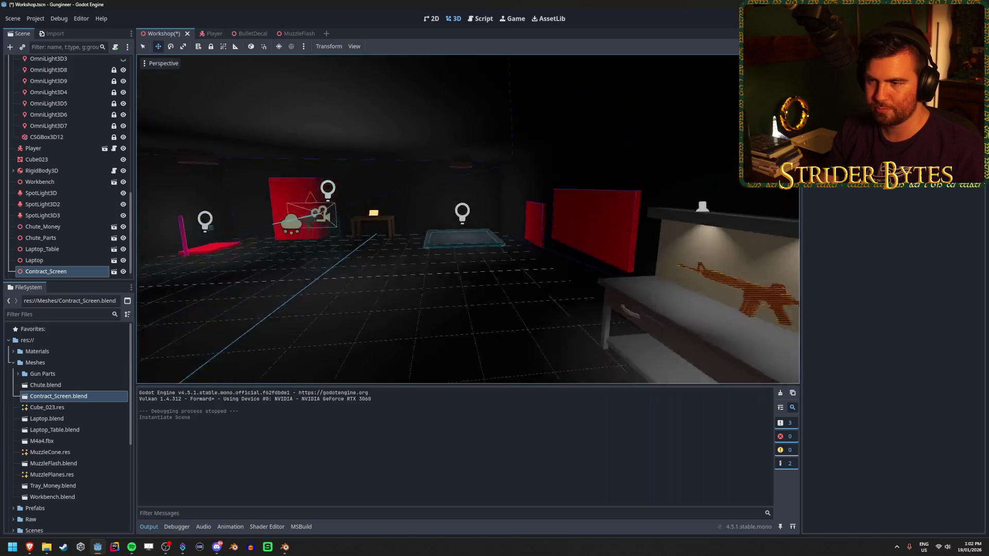
Frame Contract_Screen, slide it left along X and rotate it to face the room.
key(f)
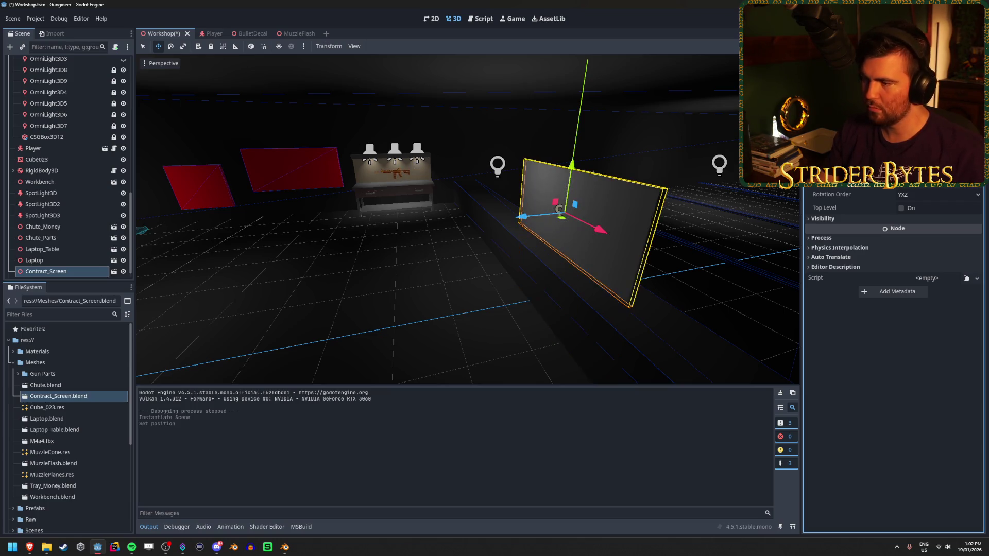
key(f)
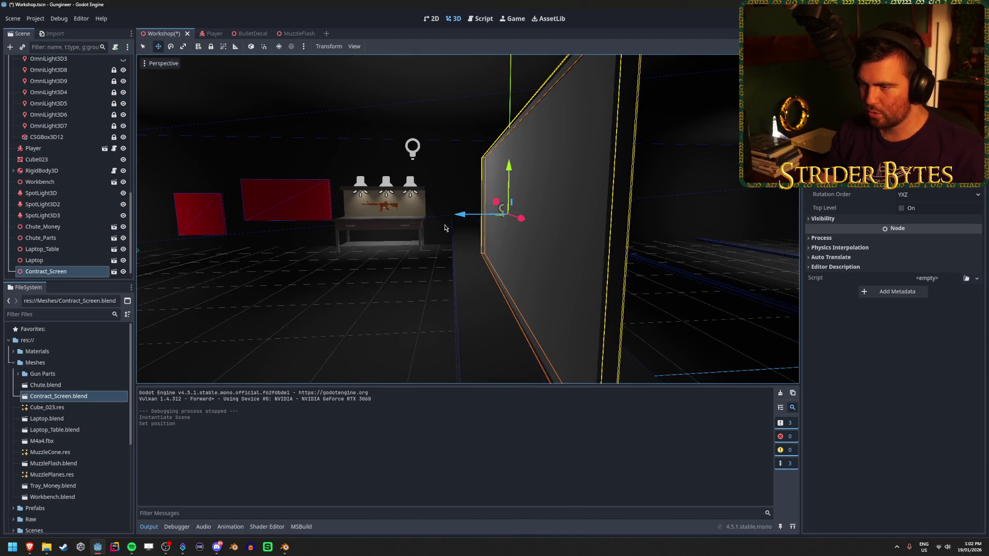
mouse_move(461, 216)
mouse_down()
mouse_move(271, 219)
mouse_move(344, 222)
mouse_move(340, 234)
mouse_up()
key(e)
key(w)
key(f)
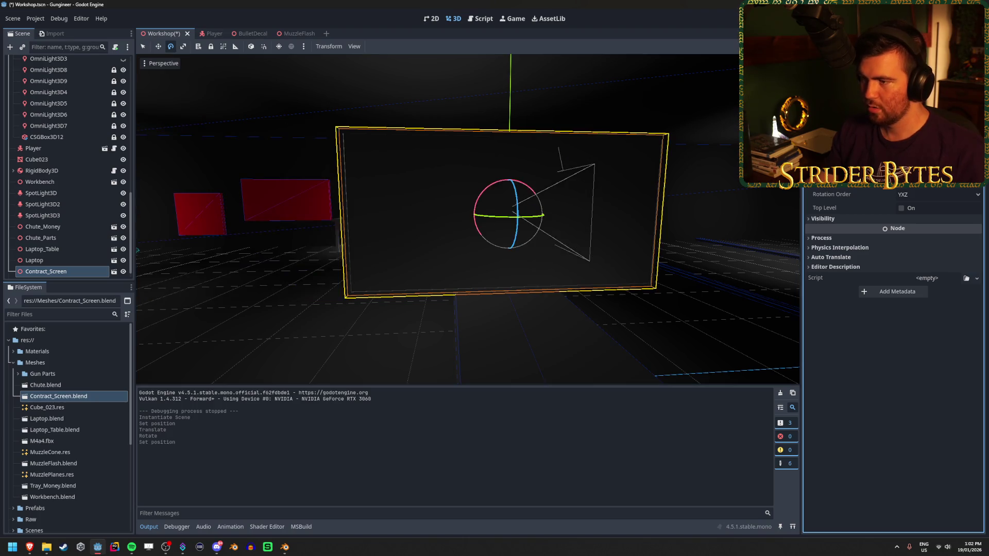
Move Contract_Screen along X and up onto the back wall, then save the Workshop scene.
drag(594, 177, 560, 157)
mouse_move(383, 185)
mouse_down()
mouse_move(592, 194)
mouse_move(567, 167)
mouse_up()
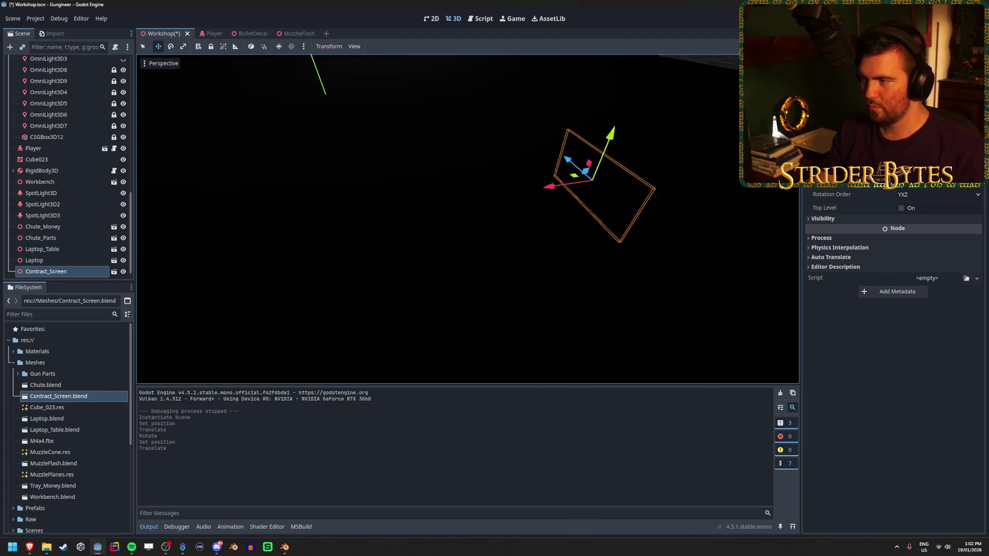
key(f)
mouse_move(374, 230)
mouse_down()
mouse_move(494, 226)
mouse_move(463, 206)
mouse_up()
mouse_move(566, 292)
mouse_down()
mouse_move(277, 264)
mouse_move(165, 276)
mouse_move(534, 265)
mouse_move(369, 255)
mouse_up()
key(ctrl+s)
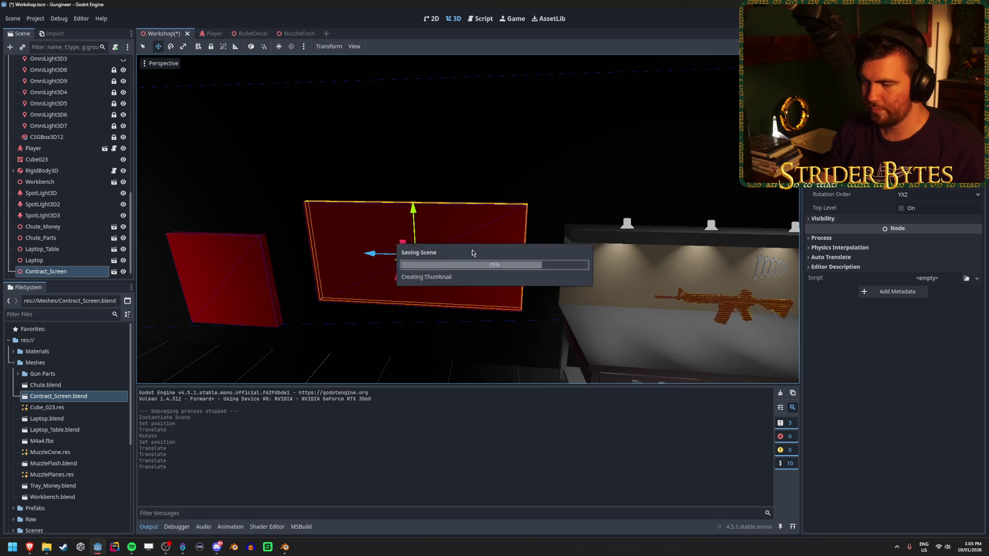
scroll(58, 174, up, 5)
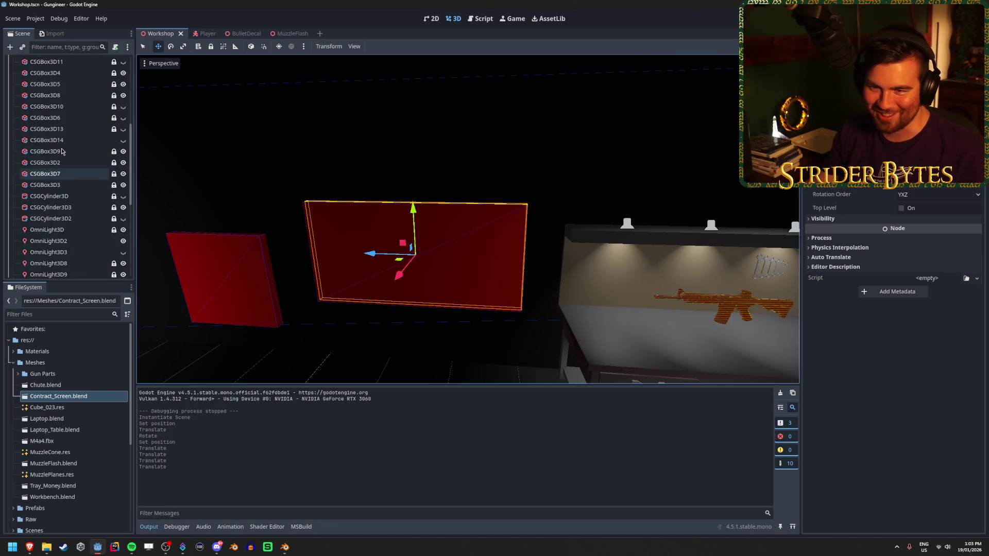
Hide the CSGBox3D2 wall box and fly the camera over to the lit workbench.
click(57, 175)
click(55, 184)
key(Up)
key(Up)
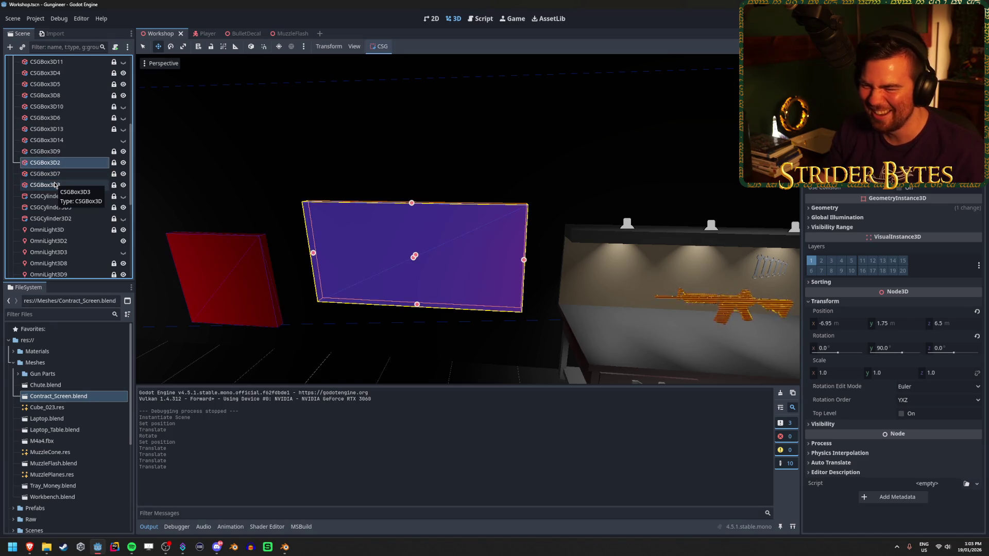
click(123, 162)
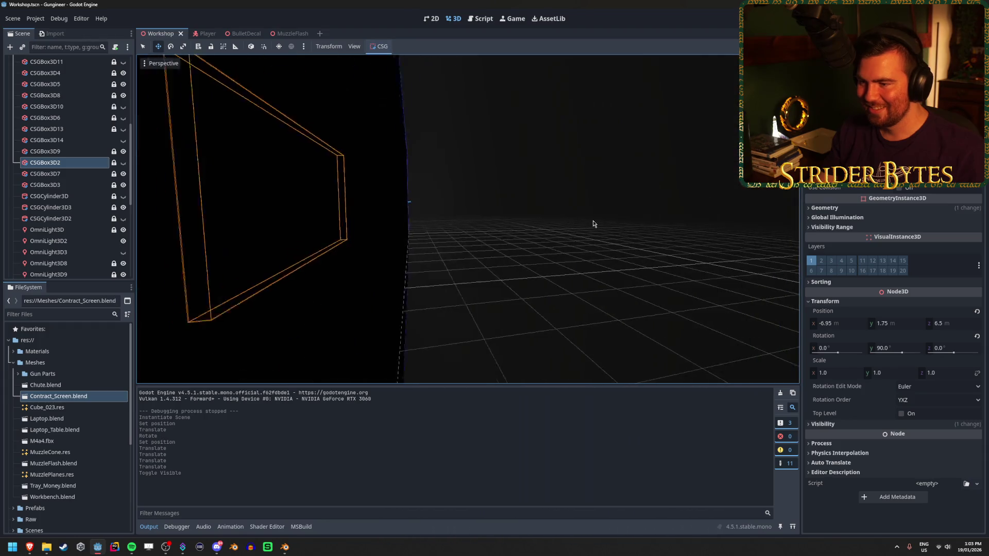
key(Escape)
key(w)
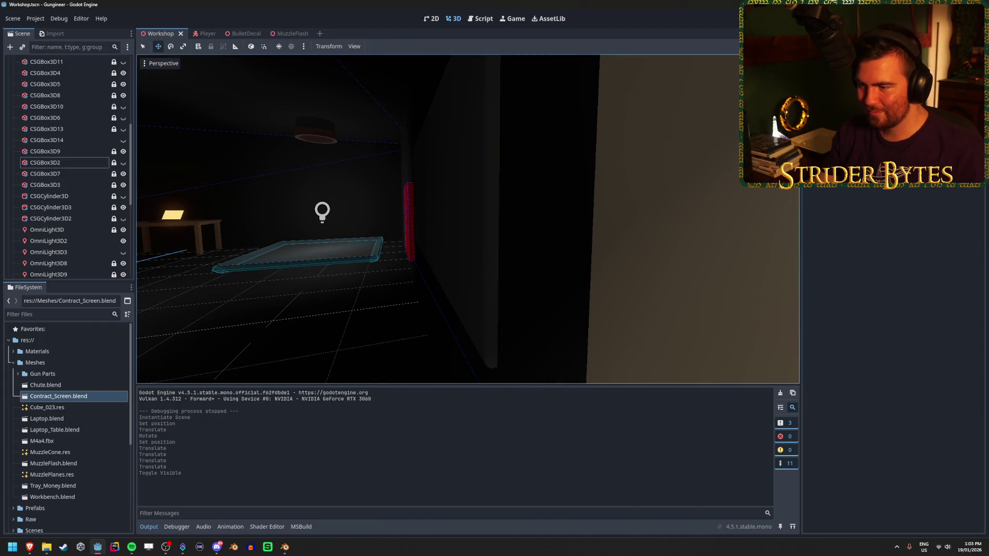
key(w)
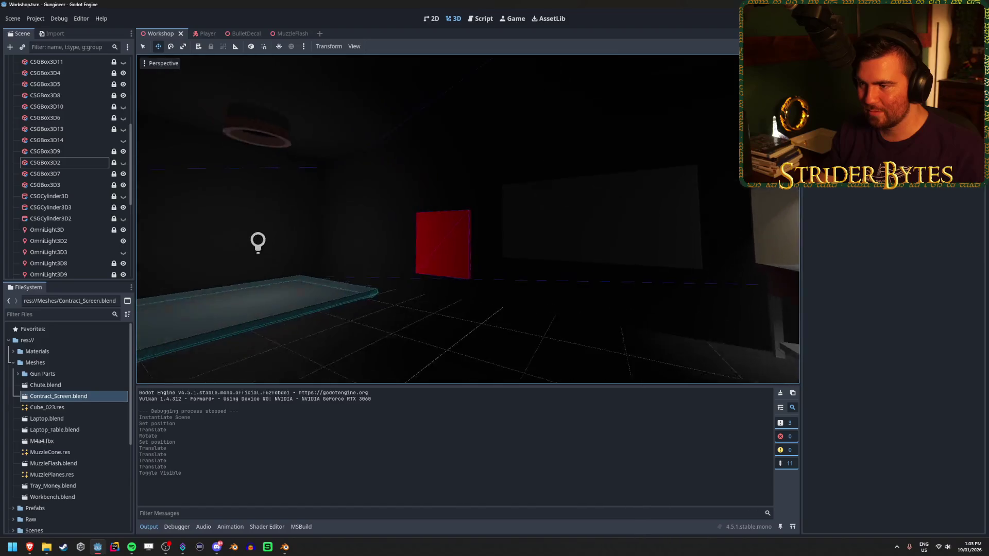
key(w)
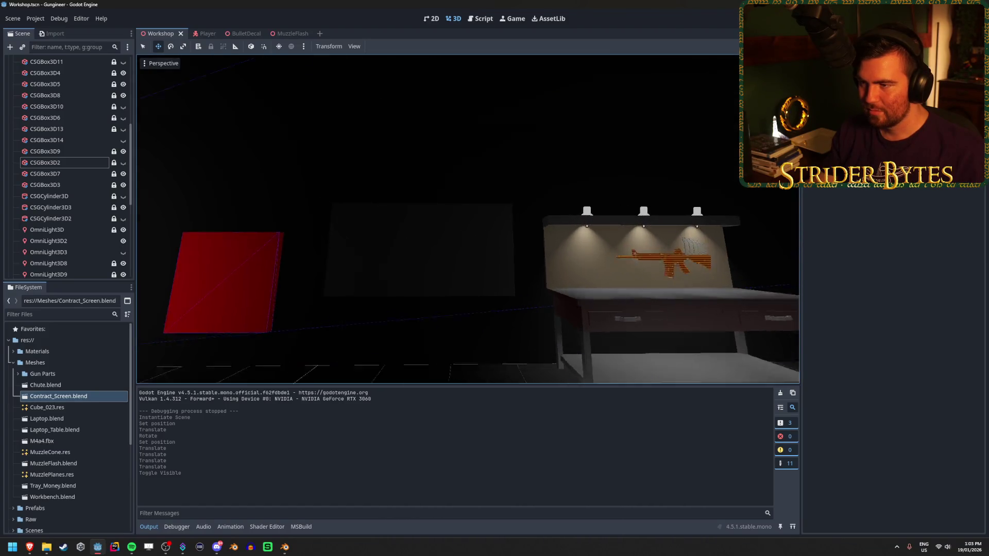
Playtest the scene with F5, stop it with F8, and return to Blender.
key(F5)
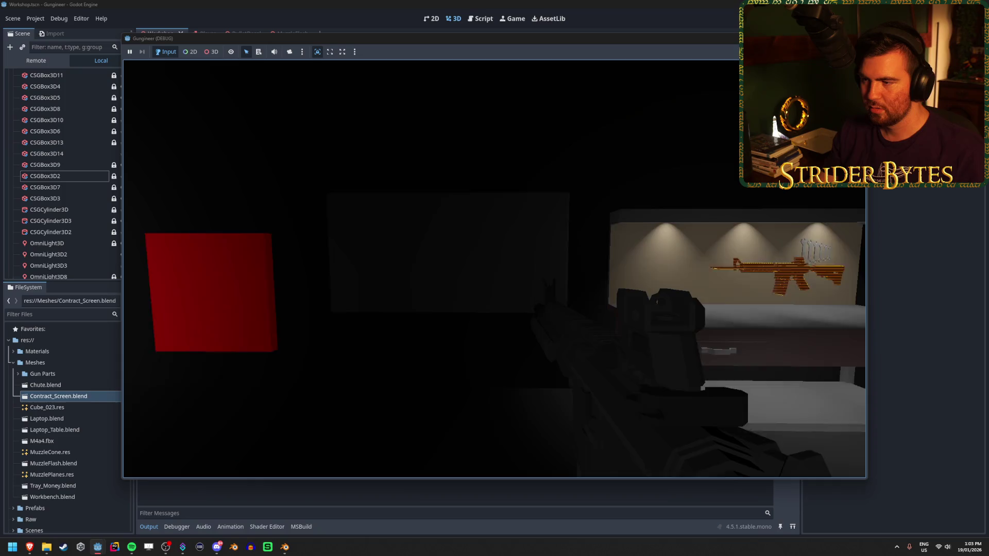
key(F8)
mouse_move(488, 272)
mouse_down()
mouse_move(360, 273)
mouse_move(454, 273)
mouse_move(402, 273)
mouse_move(314, 529)
mouse_up()
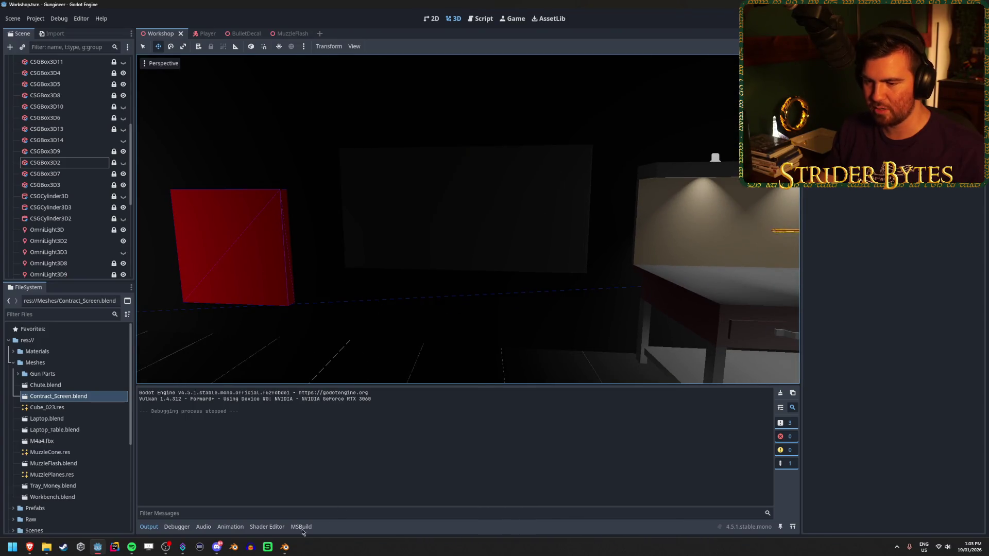
click(284, 547)
Give the inner screen face a second, new material with emission strength 1.5.
click(451, 316)
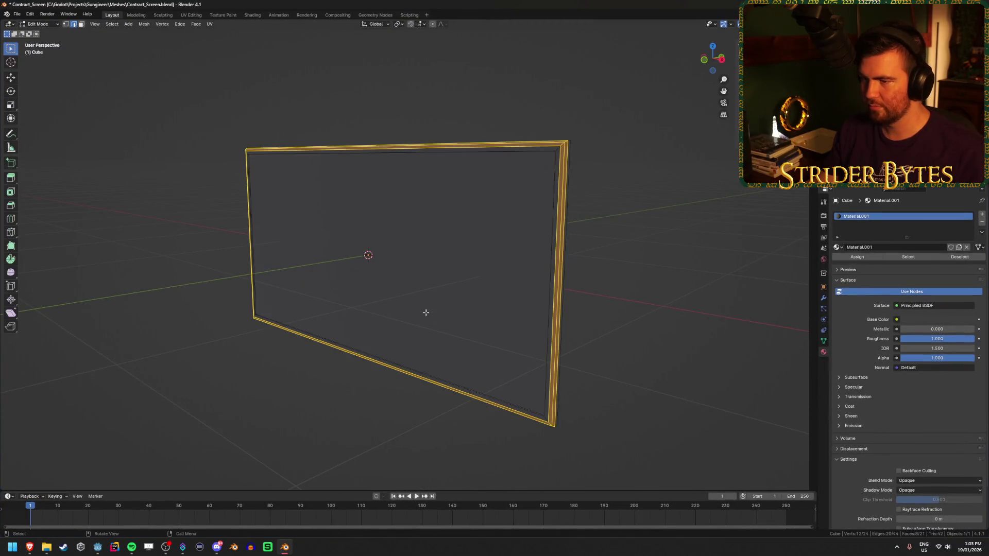
click(418, 295)
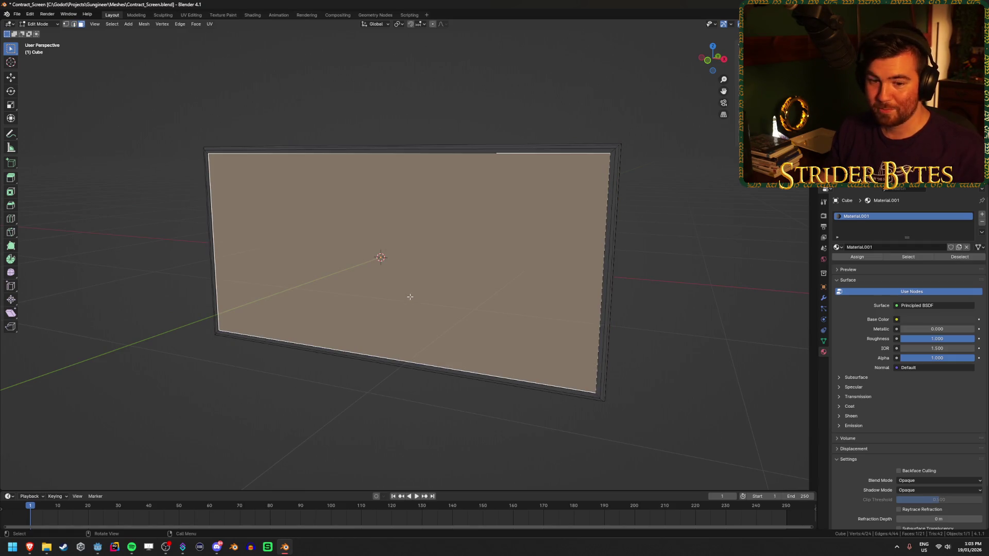
drag(411, 297, 397, 298)
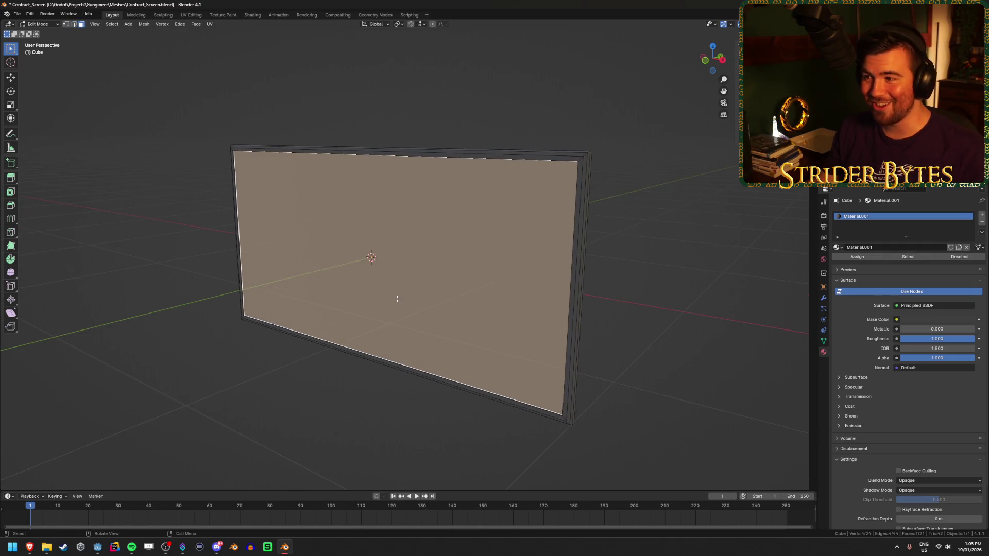
click(983, 216)
click(872, 264)
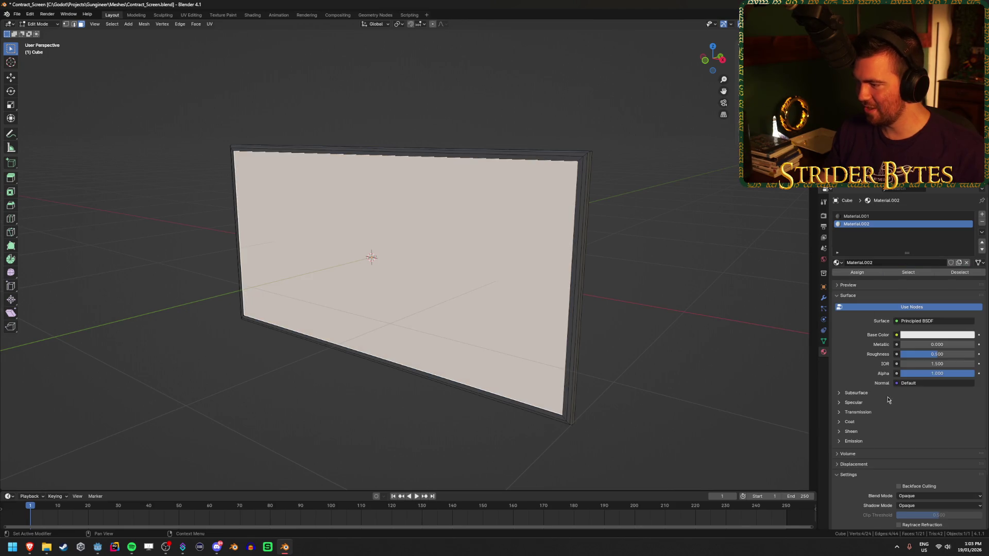
click(864, 443)
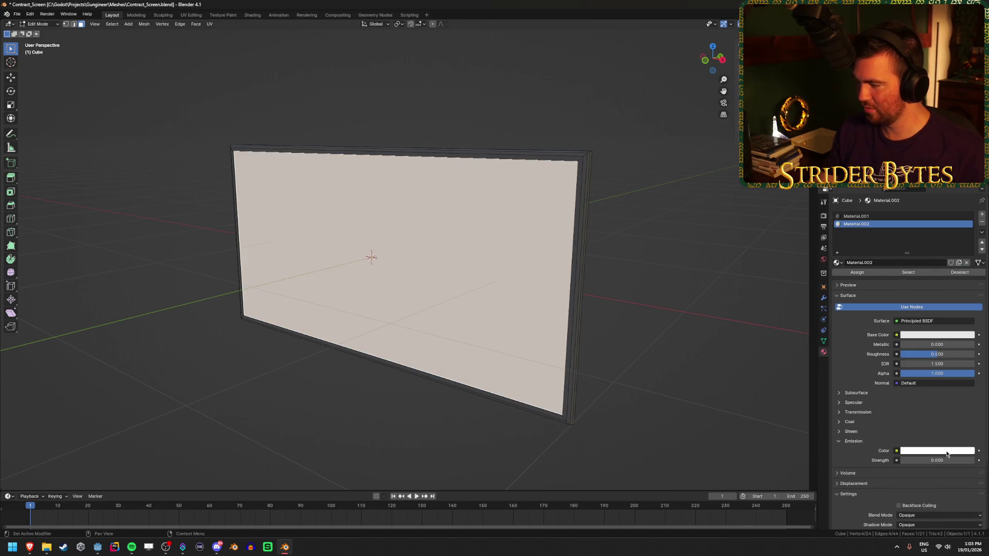
click(951, 460)
text(1.5)
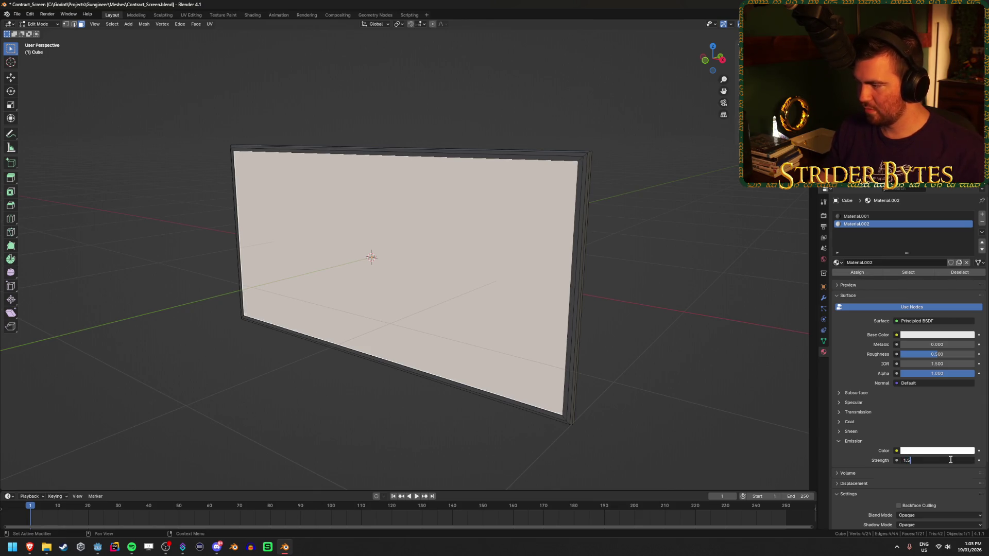
key(Return)
Save Contract_Screen.blend and go back to Godot for the re-import.
key(ctrl+s)
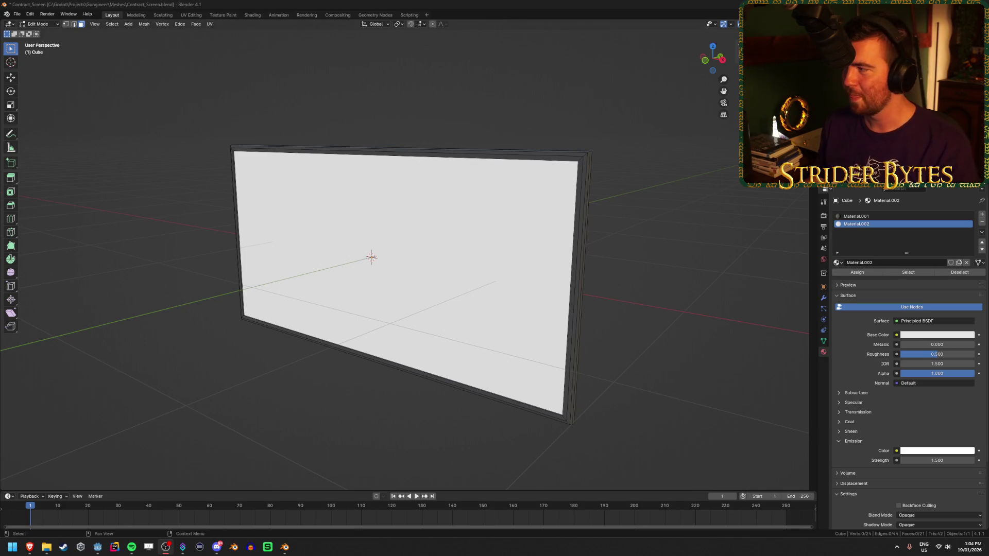
key(alt+Tab)
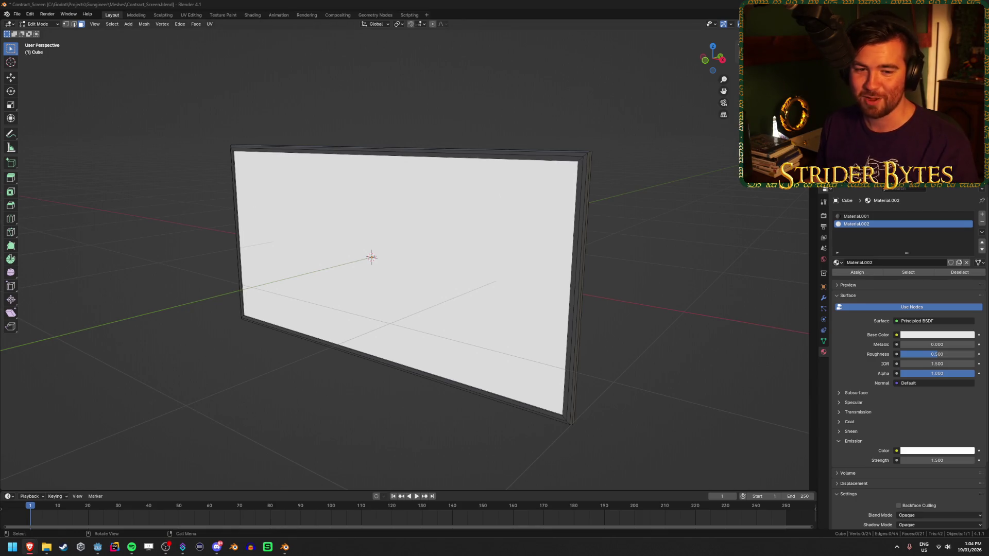
key(alt+Tab)
key(ctrl+s)
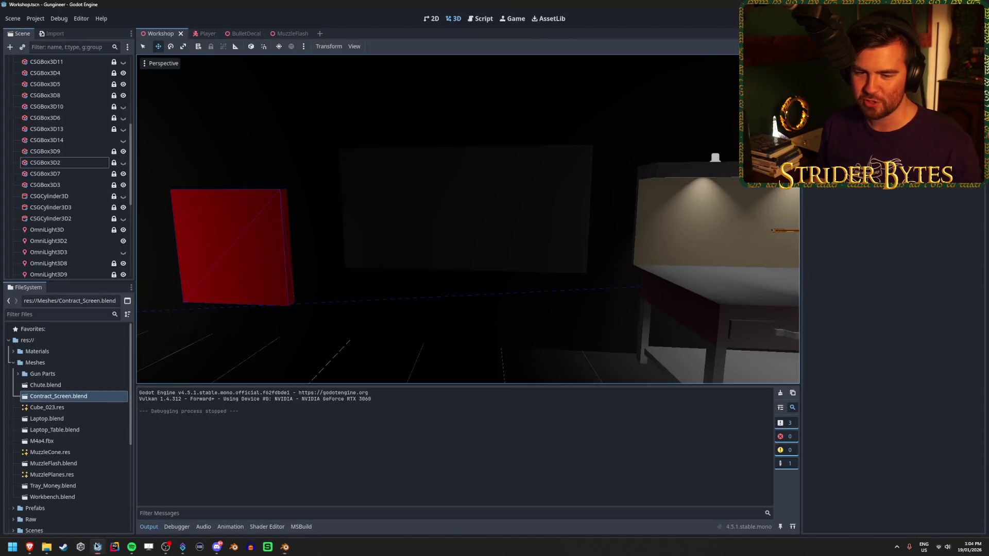
click(97, 547)
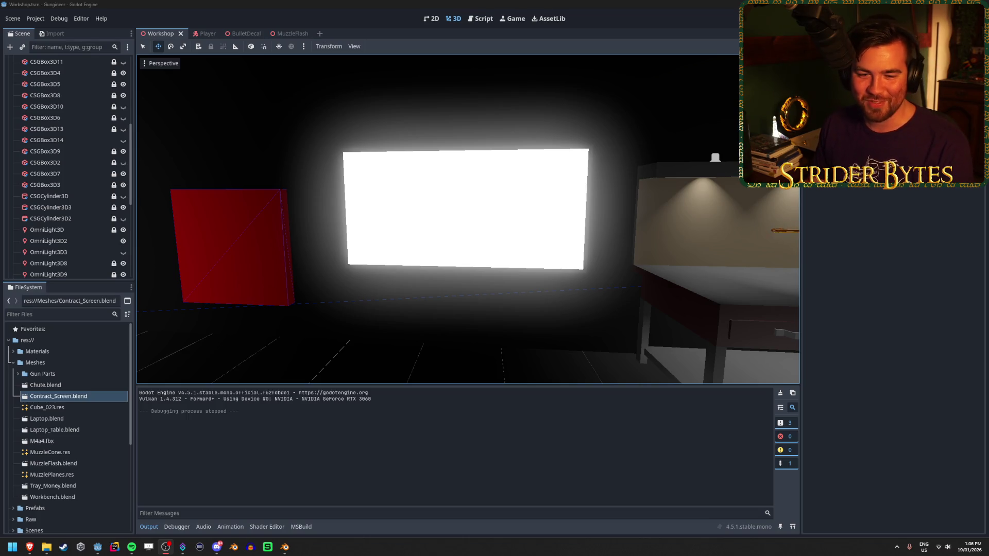
Focus the Godot editor so the glowing Contract_Screen re-imports into the Workshop scene.
click(215, 3)
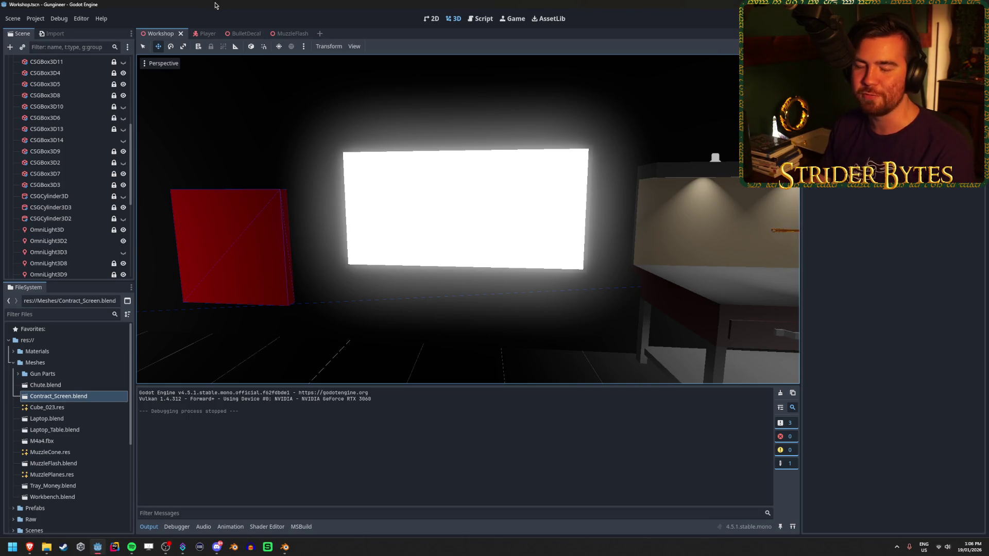
key(alt+Tab)
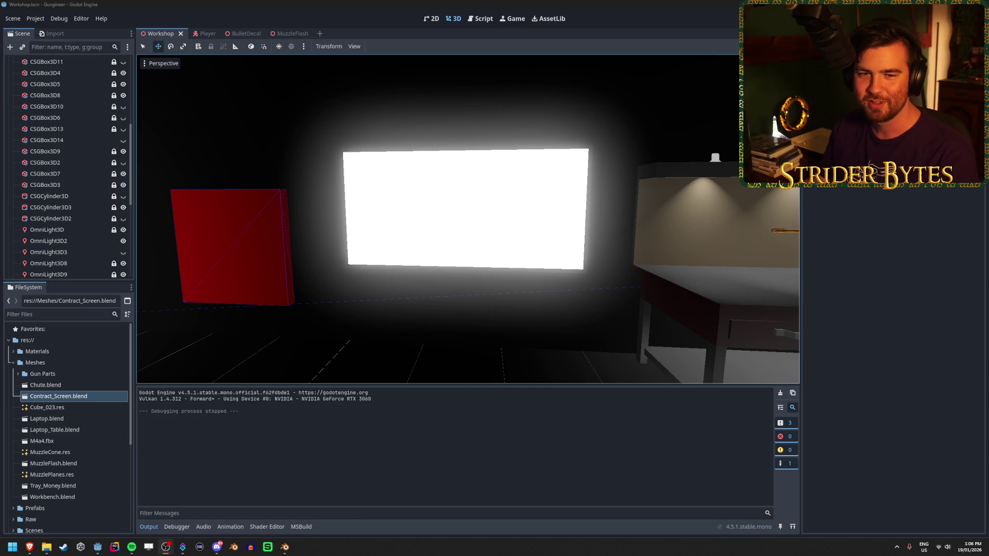
click(311, 303)
key(F5)
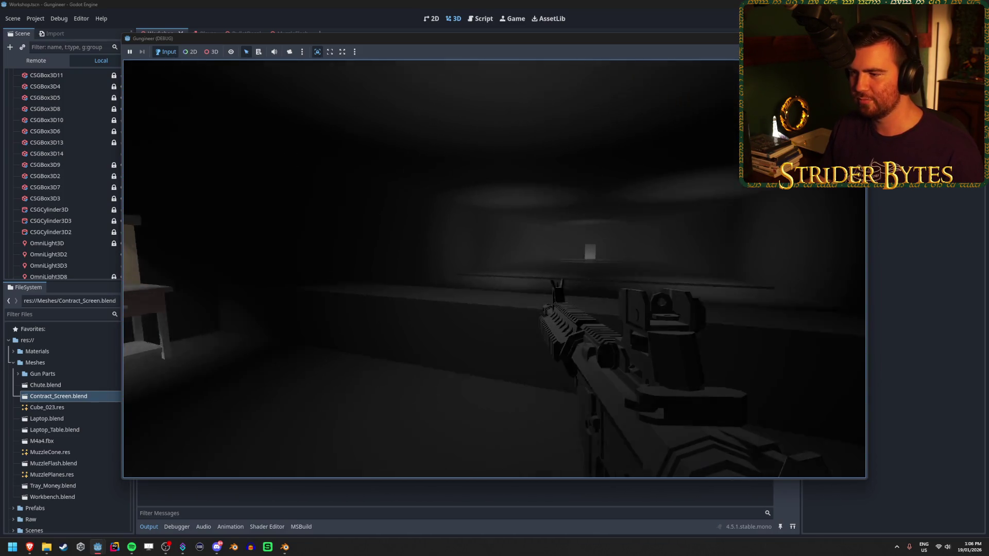
click(494, 269)
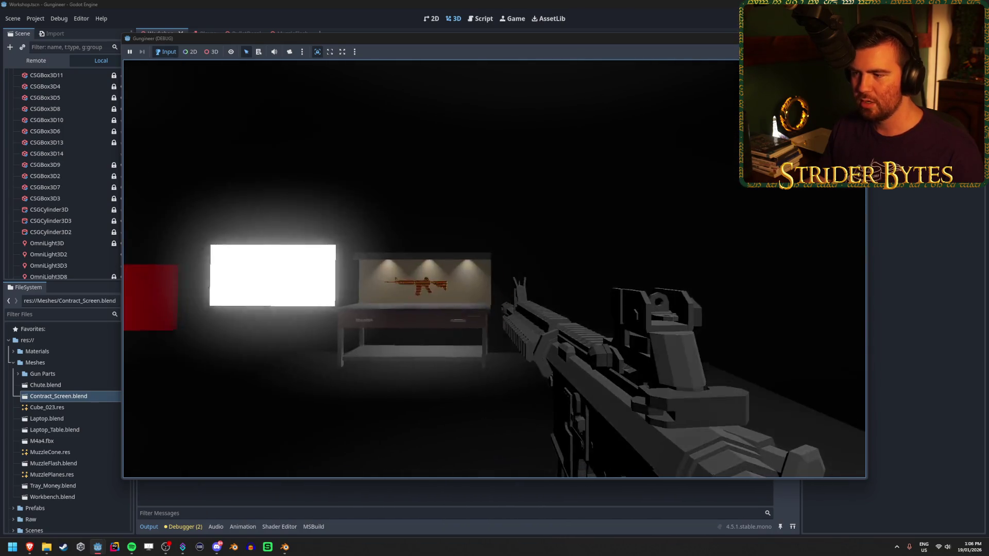
click(495, 269)
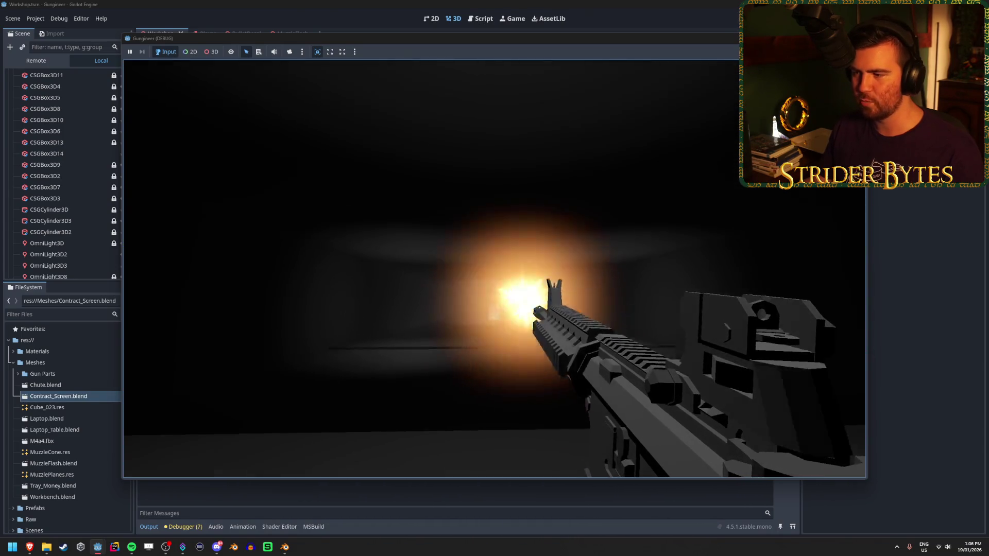
click(495, 269)
click(494, 269)
click(494, 269)
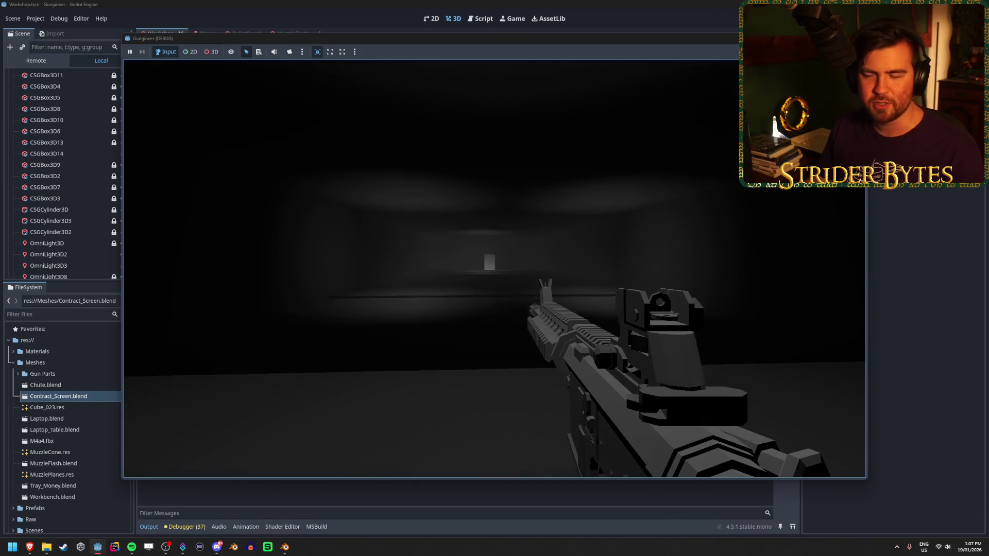
right_click(495, 268)
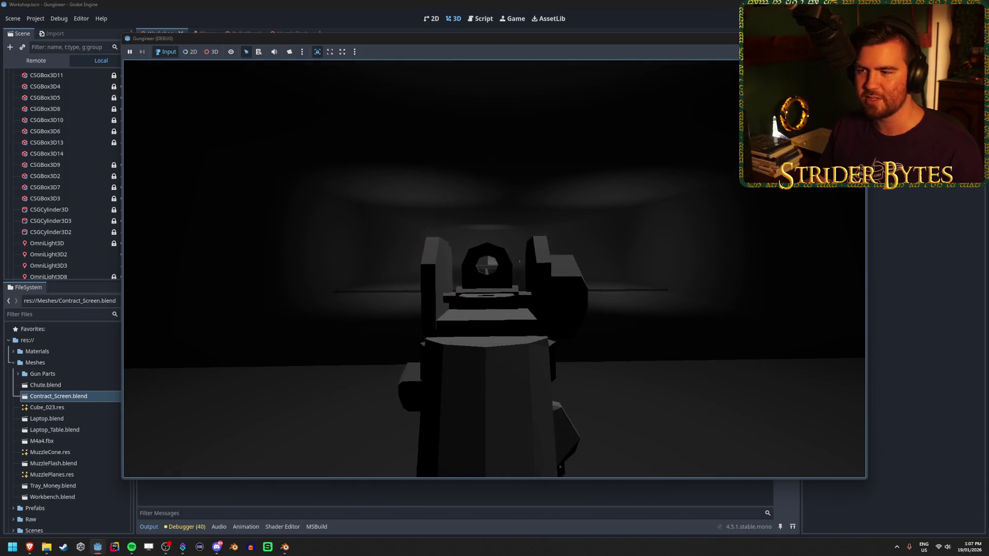
click(495, 269)
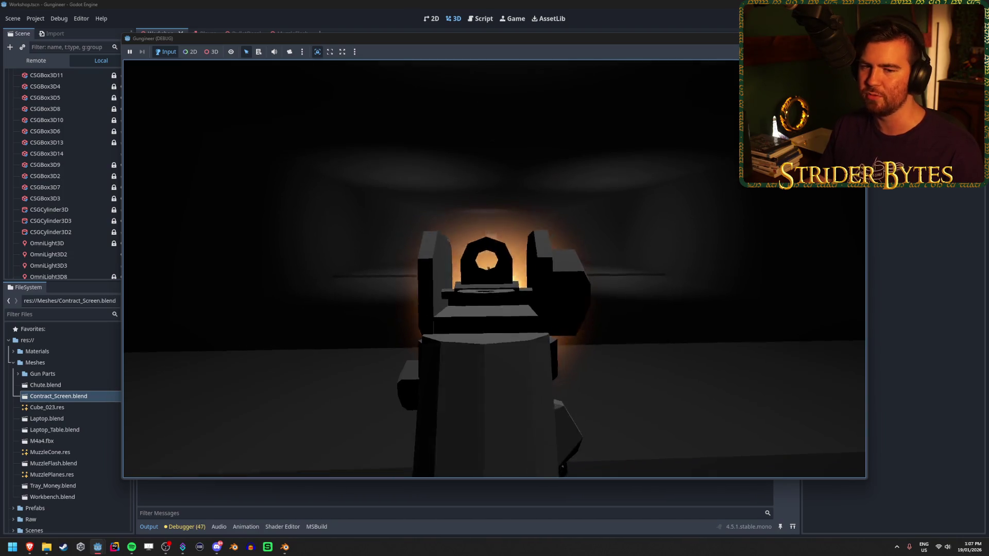
click(494, 269)
click(494, 269)
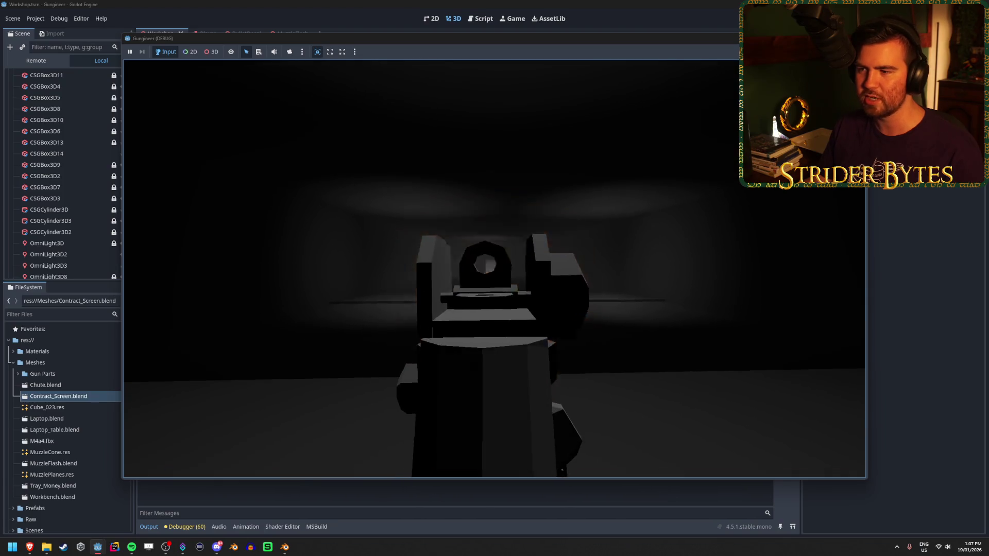
click(494, 269)
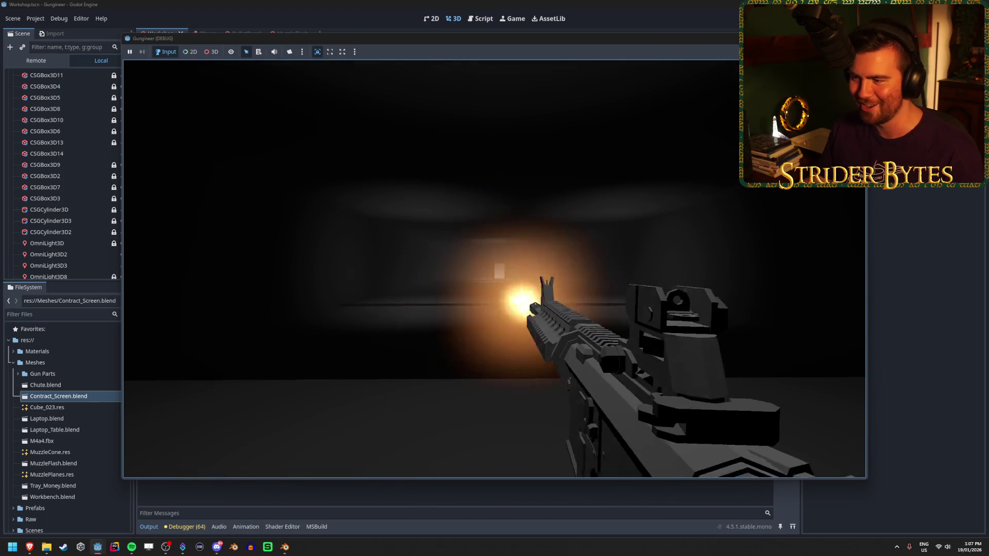
mouse_move(495, 269)
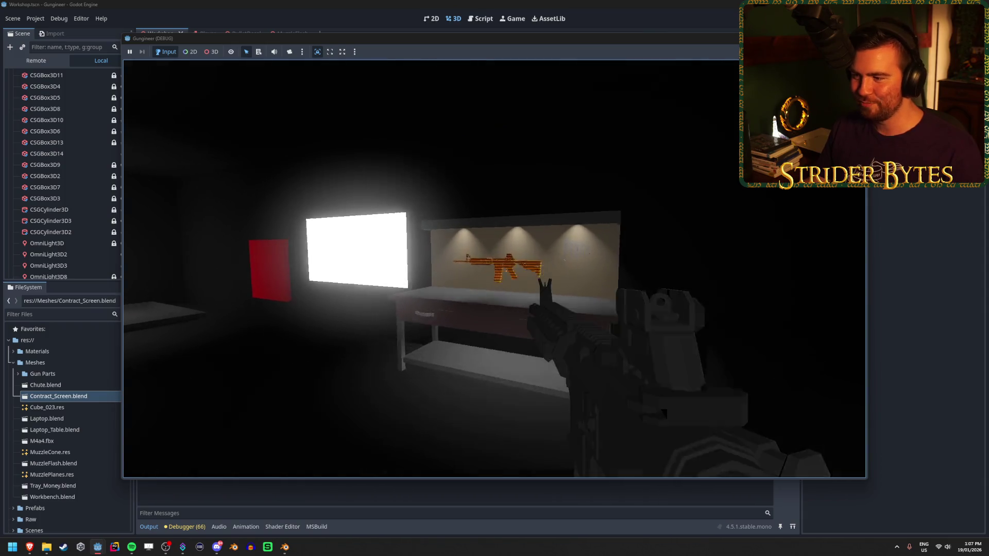
key(s)
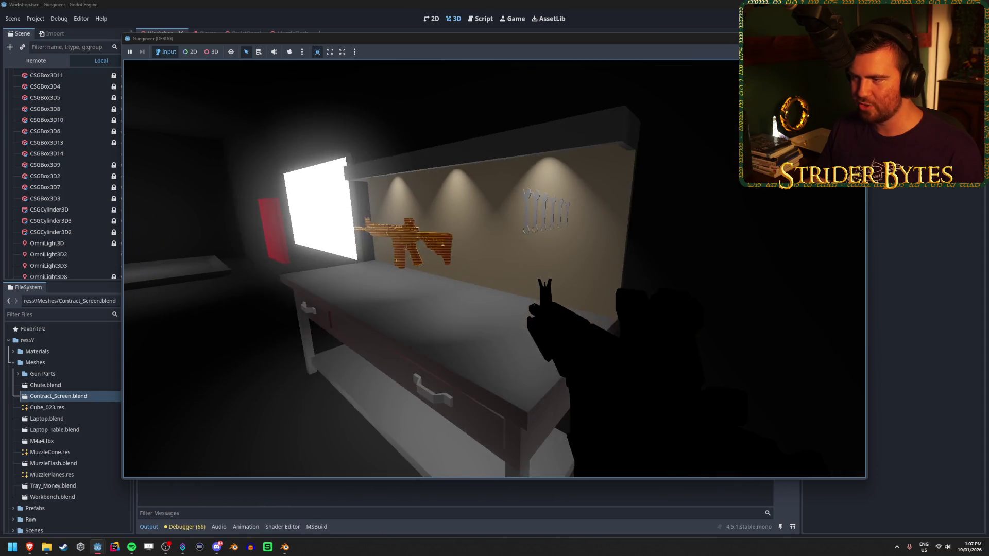
key(s)
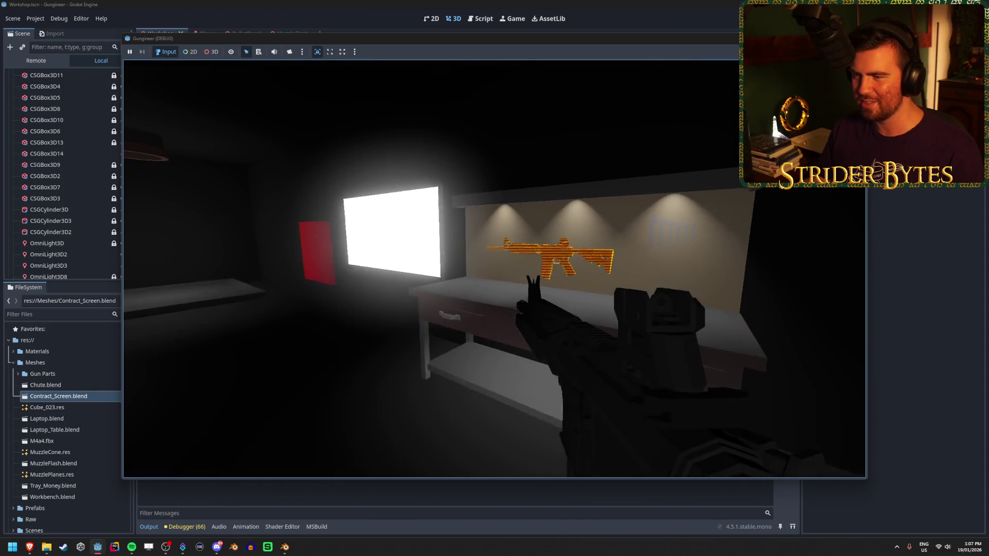
key(w)
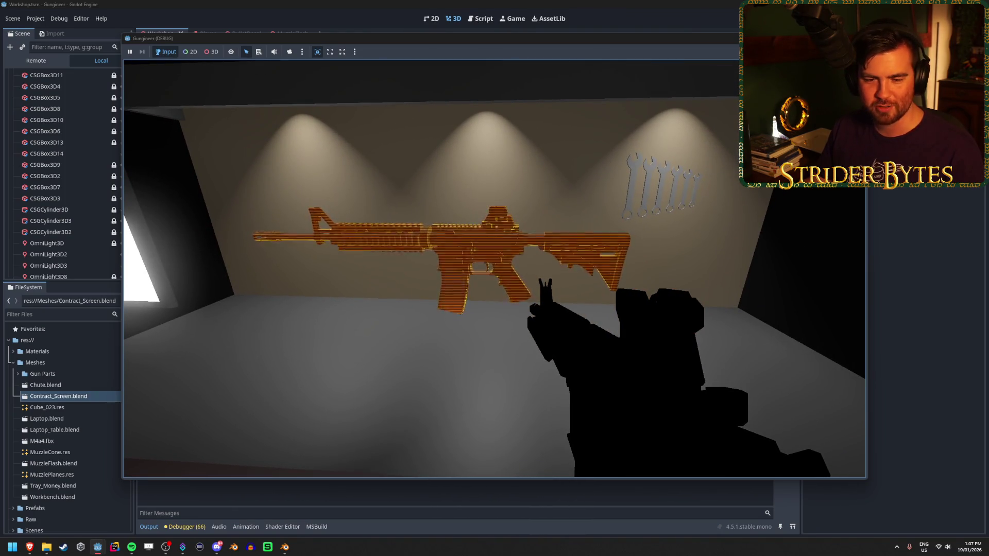
key(w)
mouse_move(128, 287)
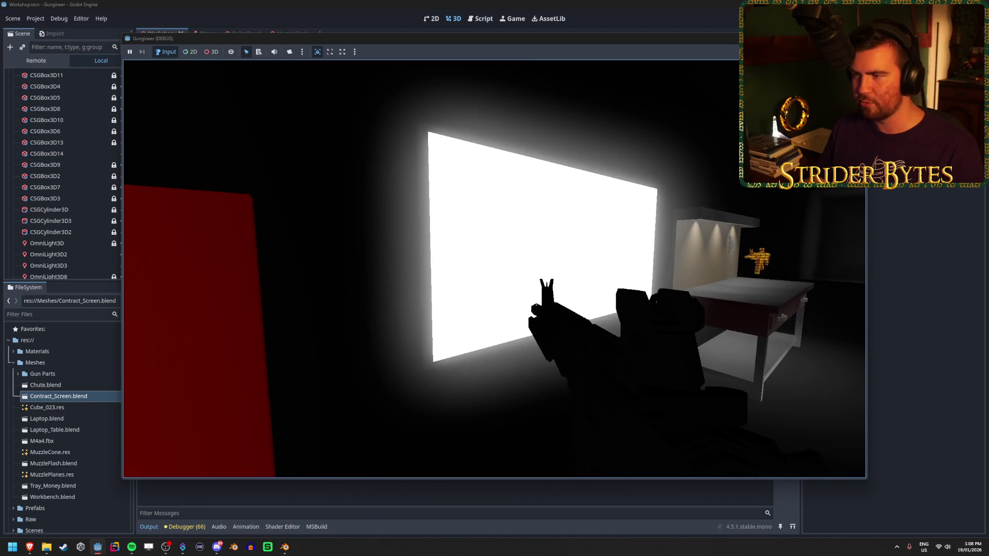
key(w)
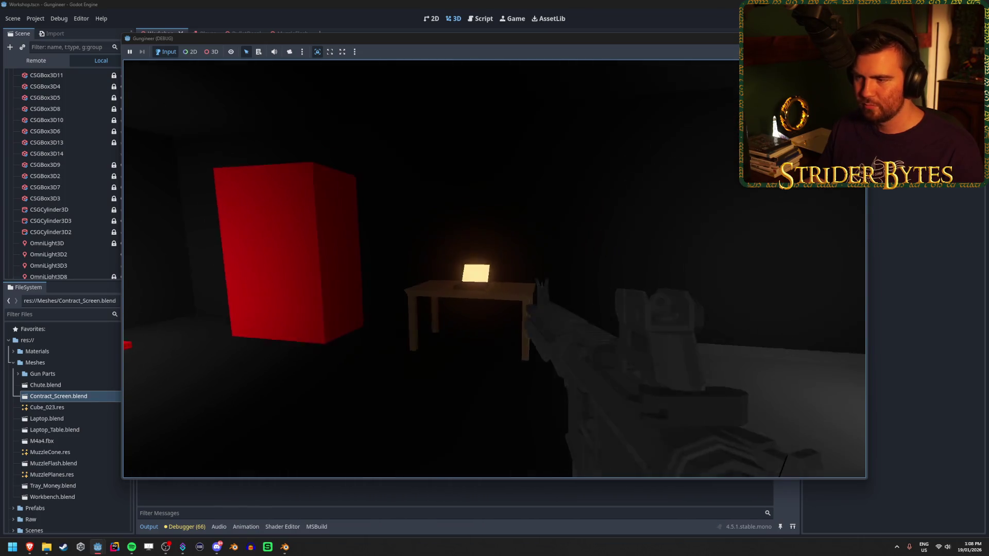
key(Escape)
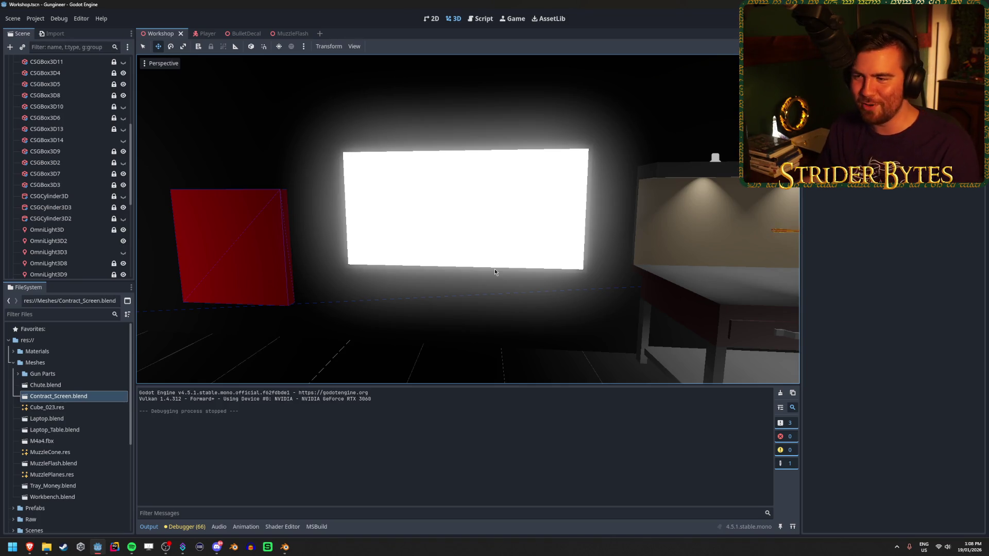
key(s)
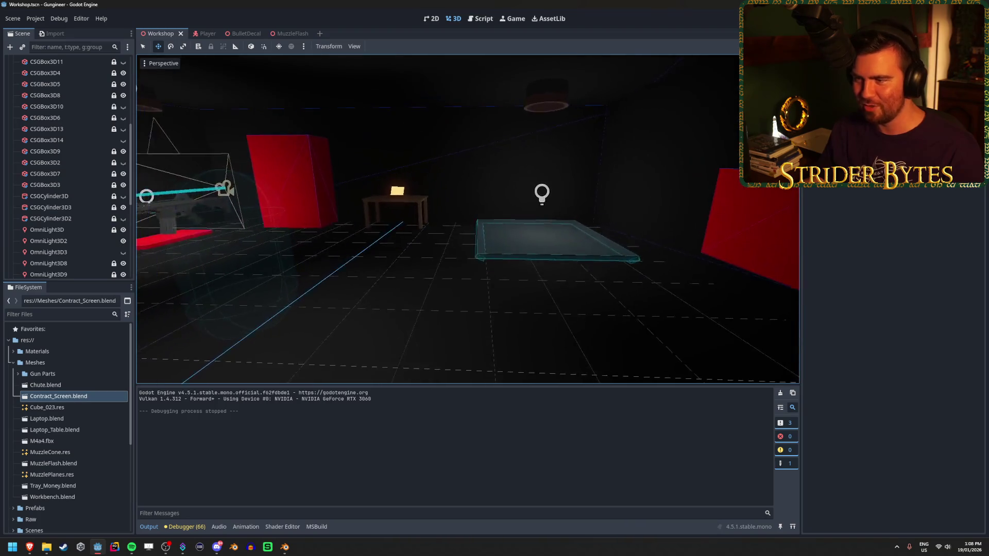
key(w)
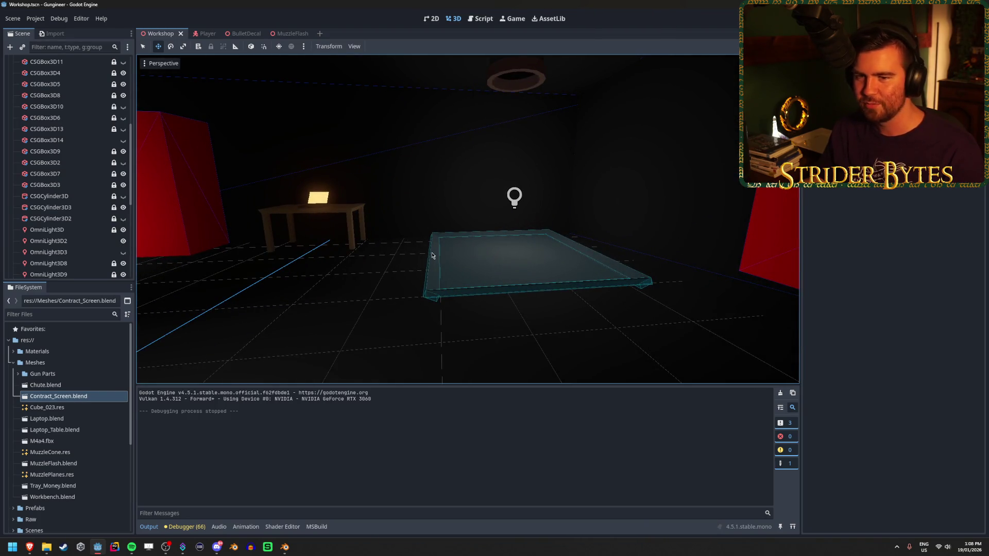
key(d)
scroll(40, 248, down, 4)
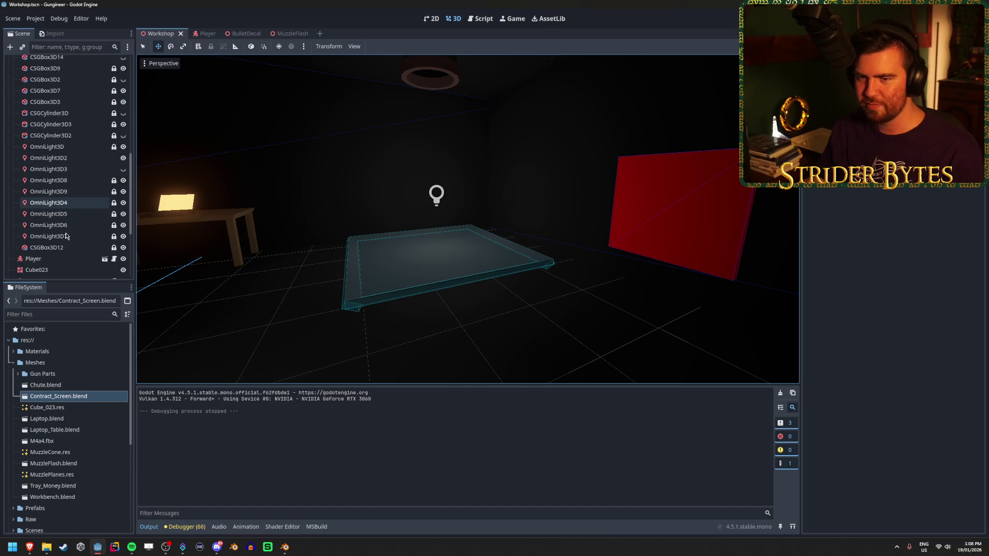
click(433, 267)
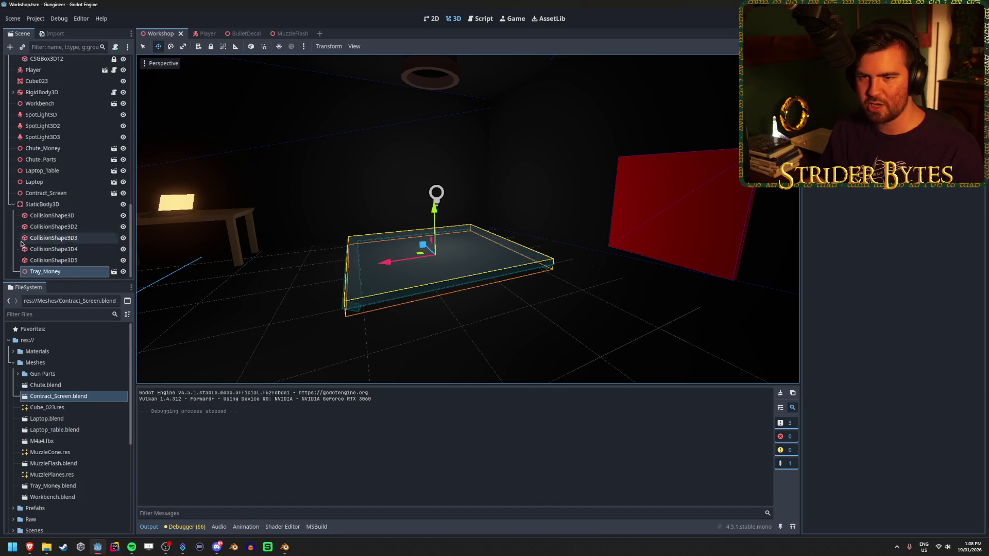
click(57, 260)
shift+click(78, 218)
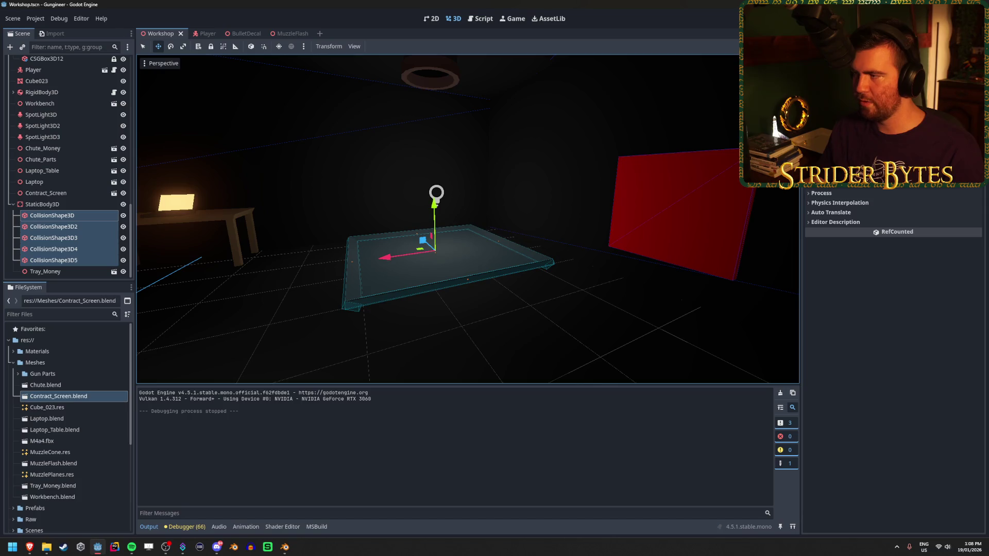
click(71, 218)
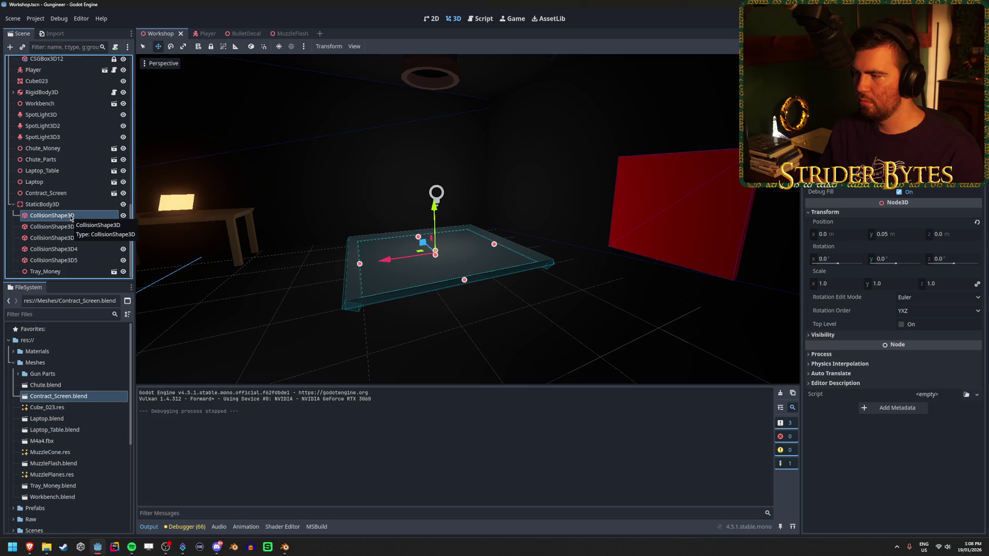
click(833, 337)
click(837, 356)
click(836, 355)
click(836, 365)
click(835, 366)
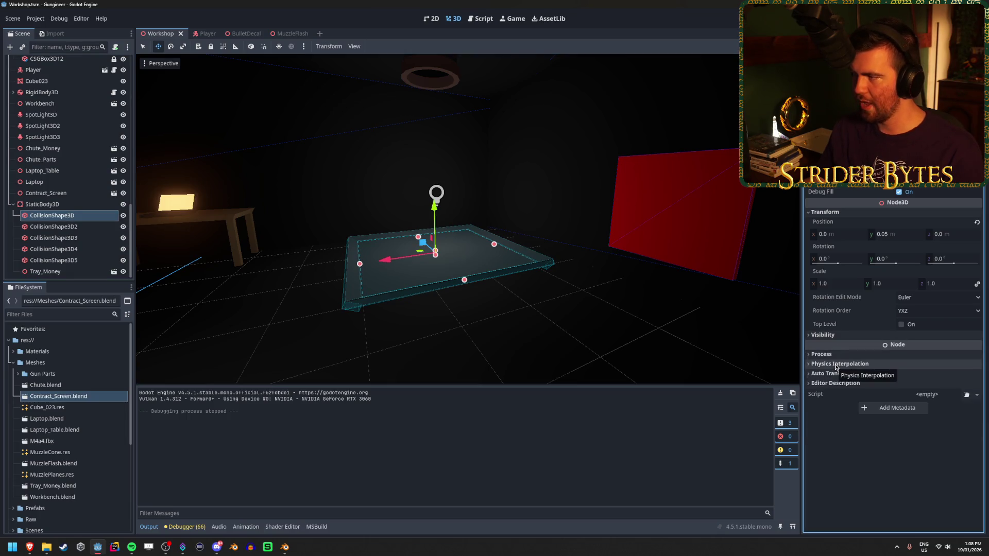
scroll(893, 309, up, 2)
scroll(841, 205, down, 2)
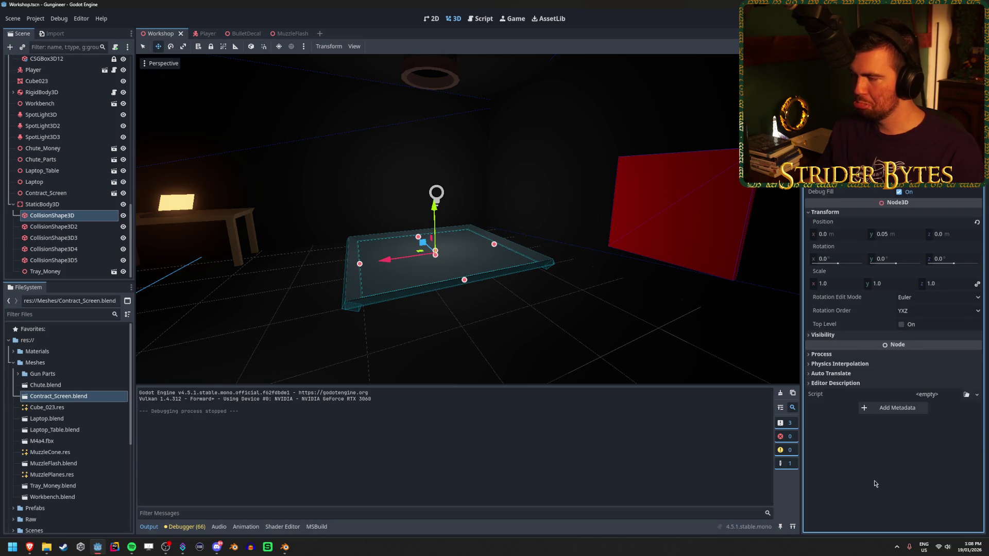
click(42, 204)
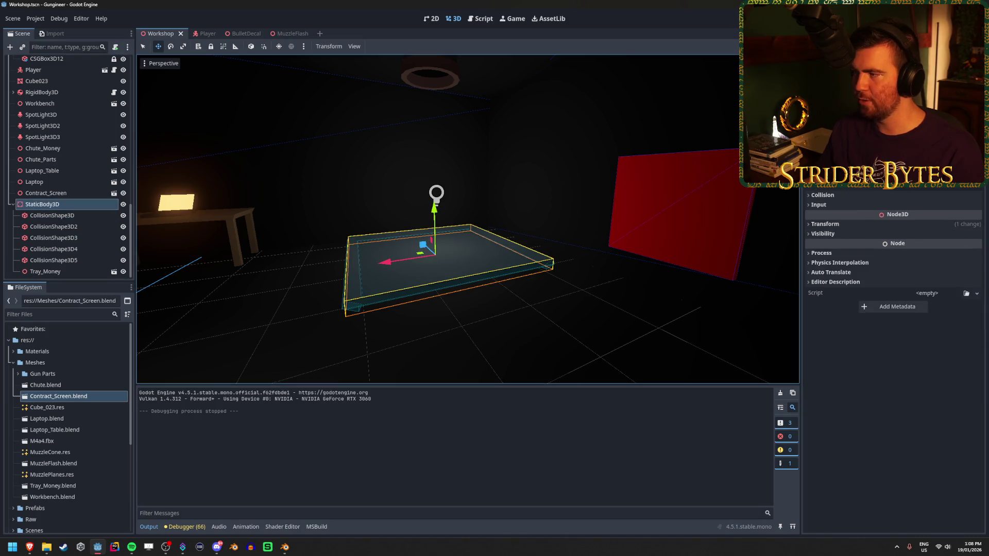
Put the StaticBody3D on collision layer 4, then run and stop the game twice.
click(846, 199)
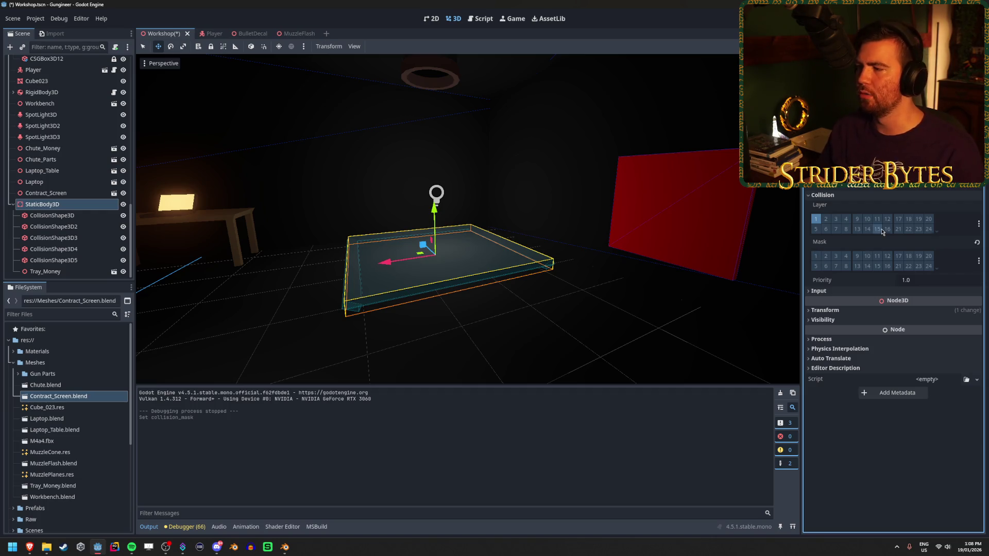
click(876, 18)
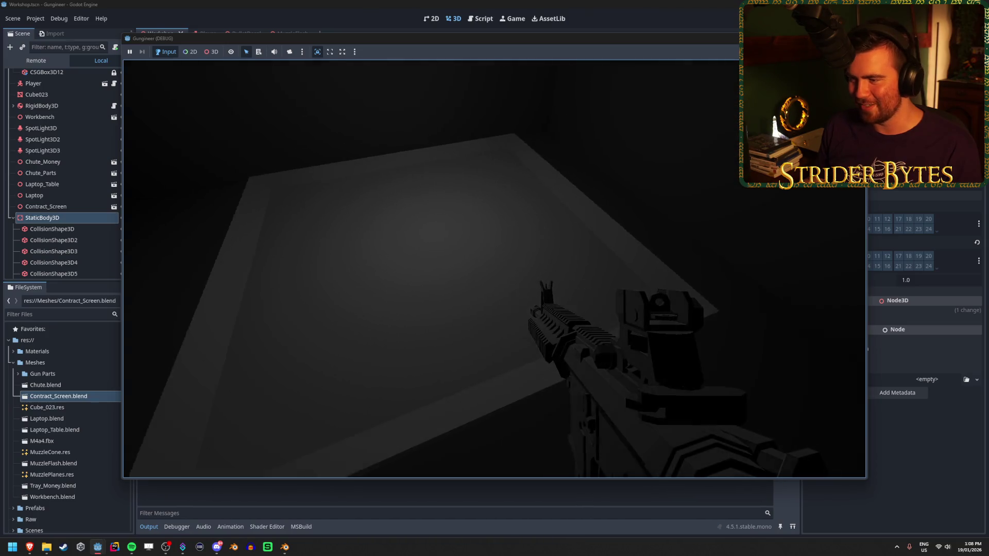
key(F8)
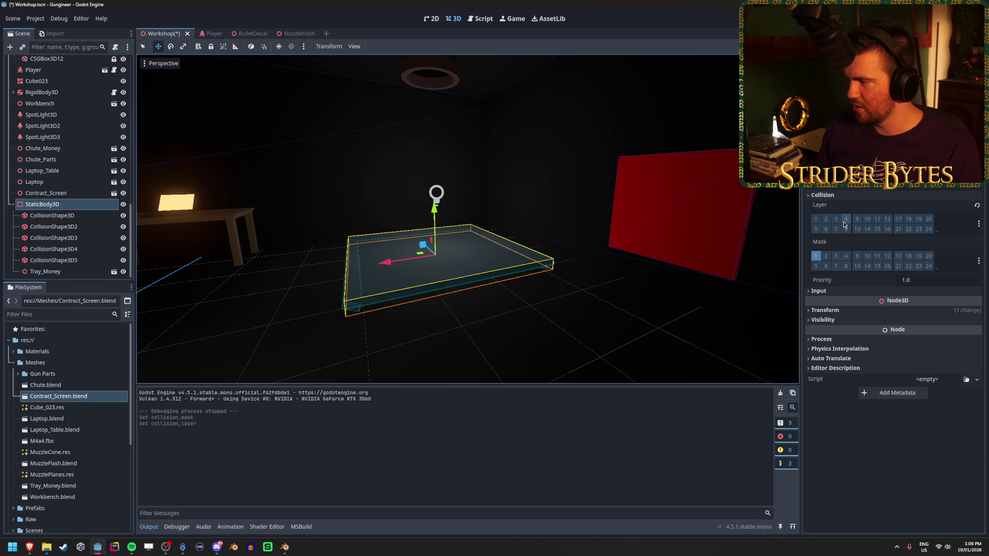
key(F5)
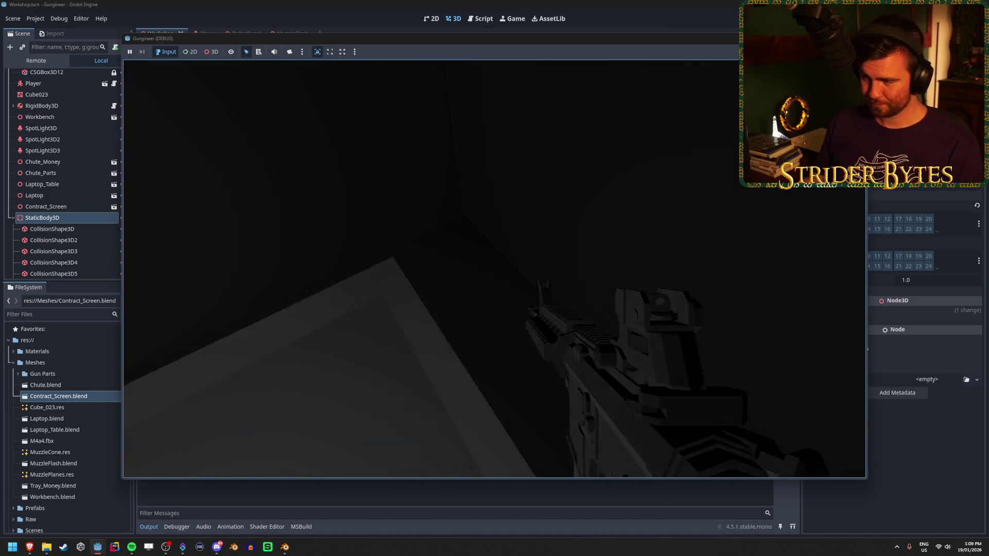
key(F8)
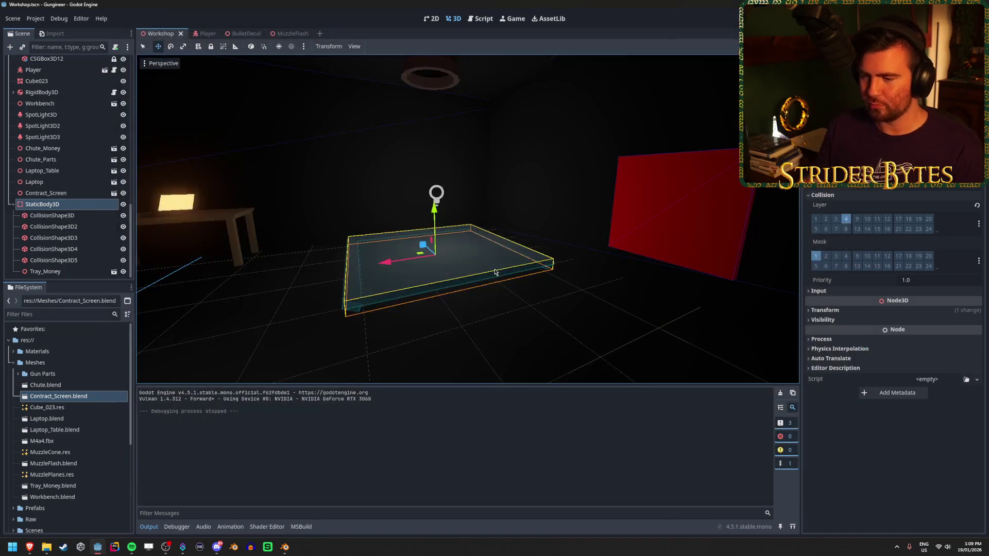
Save the Workshop scene, lower the screen's emission strength to 1.0 in Blender, and return to Godot.
key(ctrl+s)
click(285, 547)
mouse_move(440, 176)
mouse_down()
mouse_move(369, 261)
mouse_move(350, 261)
mouse_up()
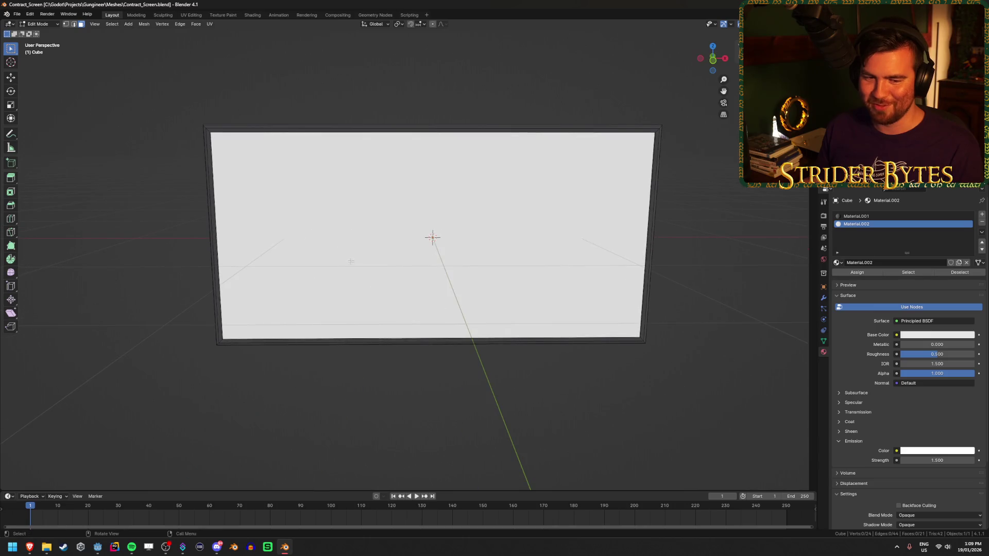
drag(439, 265, 838, 460)
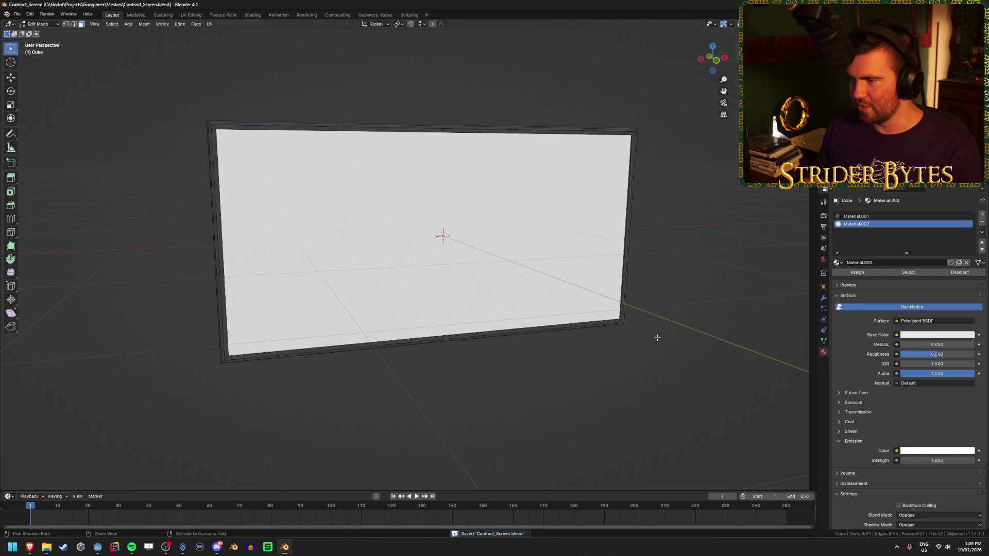
key(alt+Tab)
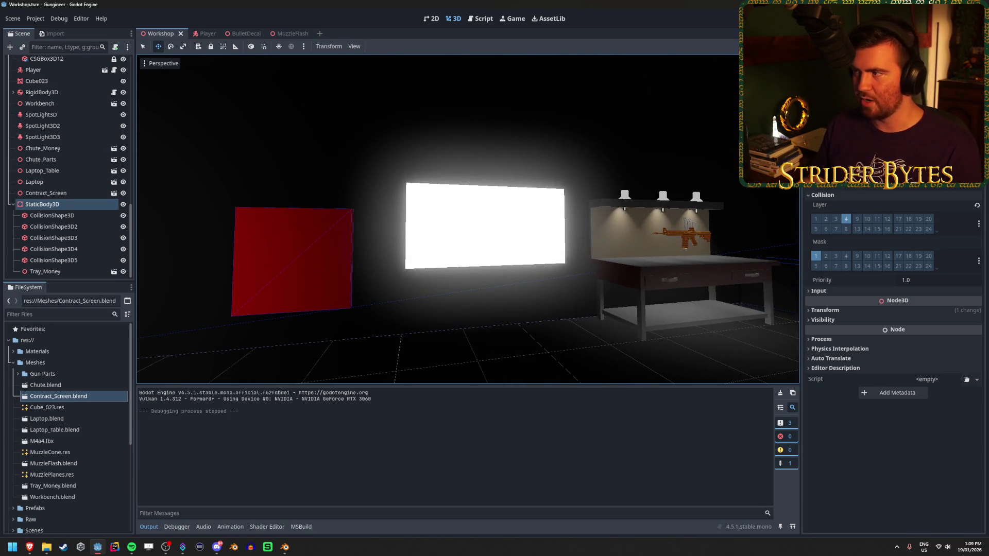
key(F5)
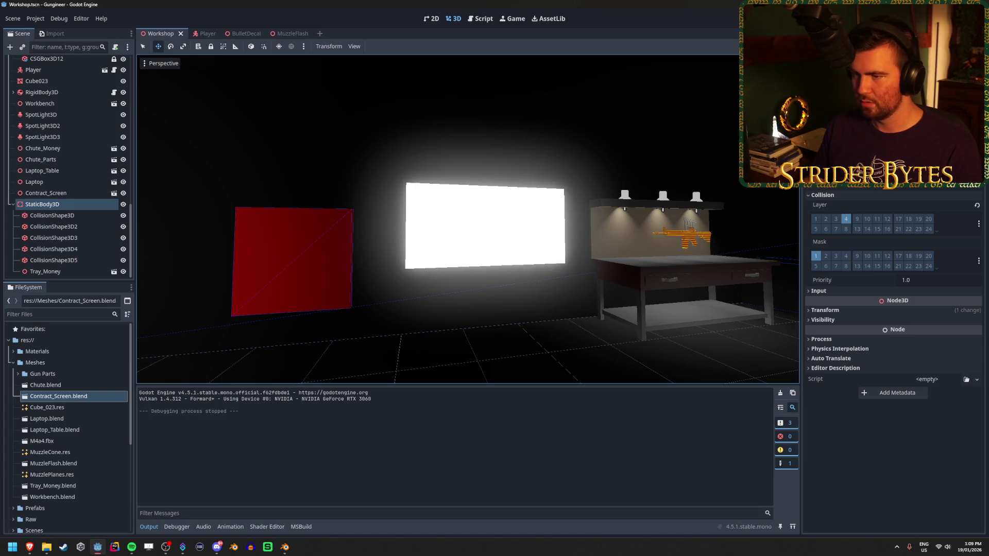
key(F5)
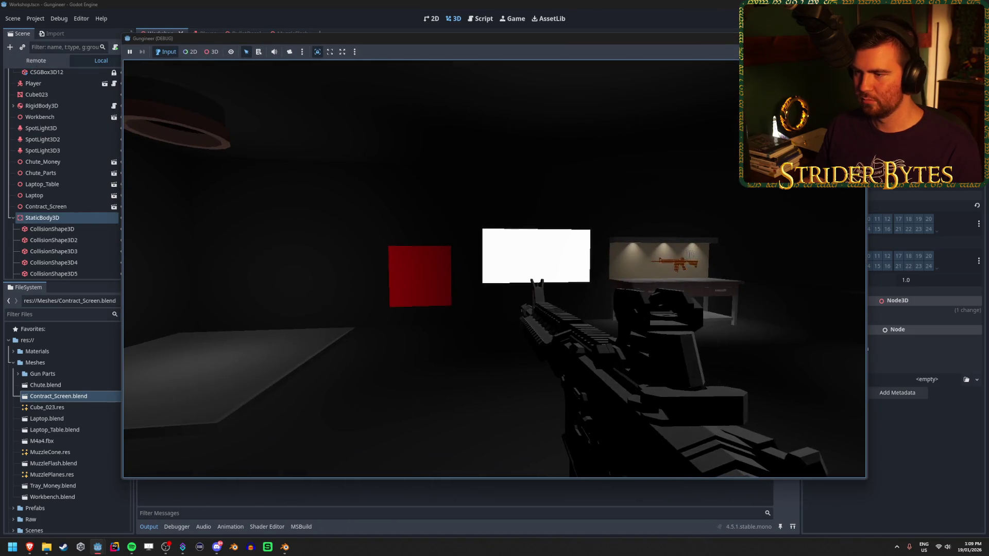
key(F8)
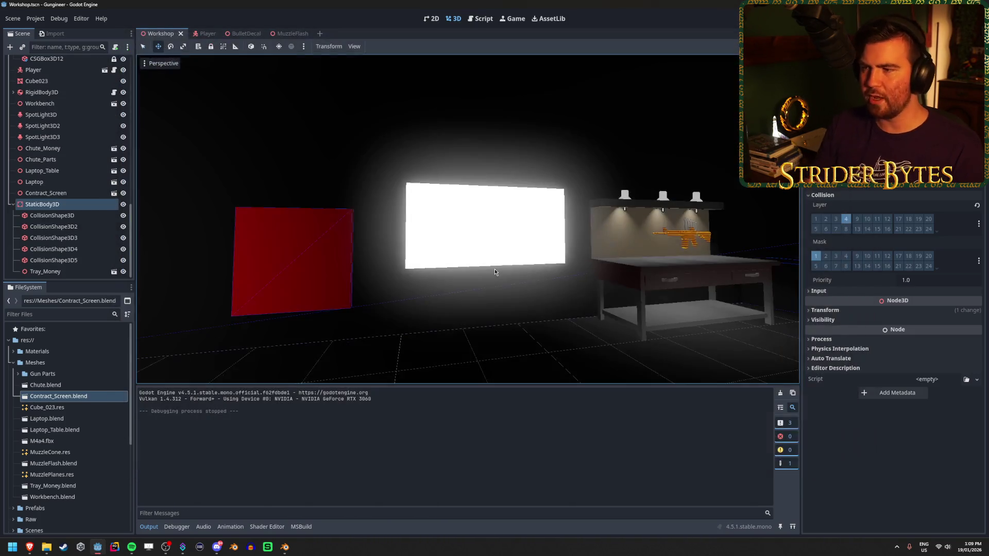
mouse_move(495, 272)
mouse_down()
mouse_move(515, 273)
mouse_move(546, 242)
mouse_move(504, 268)
mouse_move(520, 255)
mouse_up()
click(285, 547)
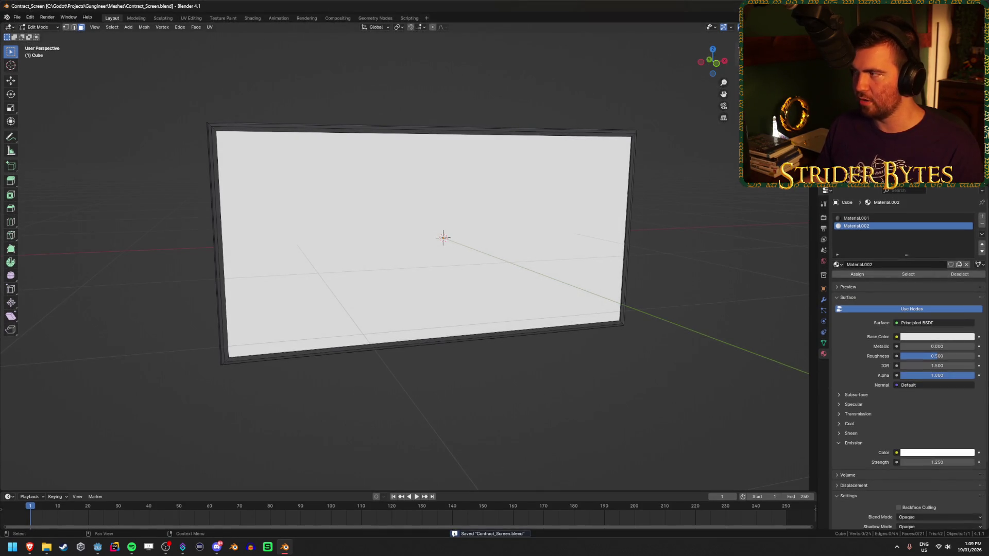
Return to Godot once the screen's 1.25 emission strength is saved in Contract_Screen.blend.
key(alt+Tab)
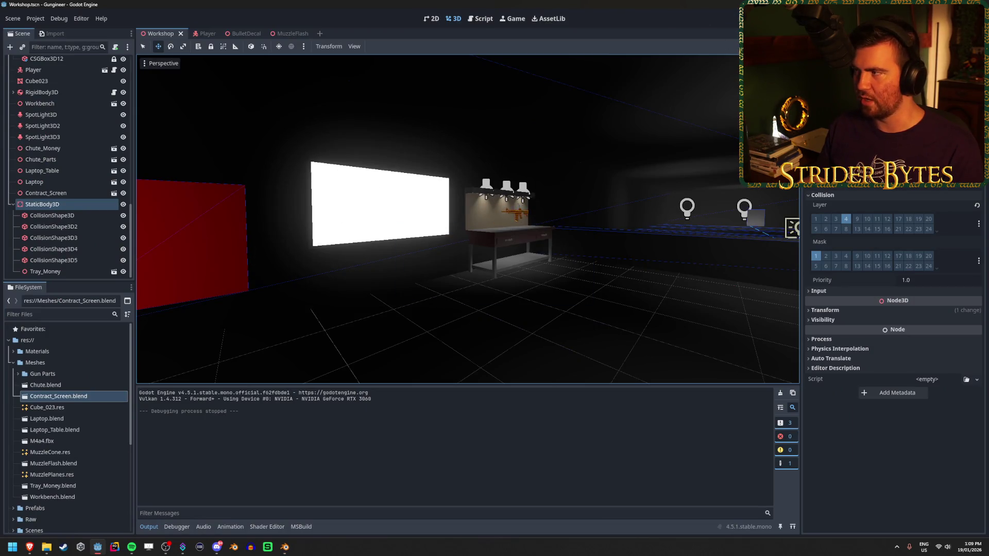
key(F5)
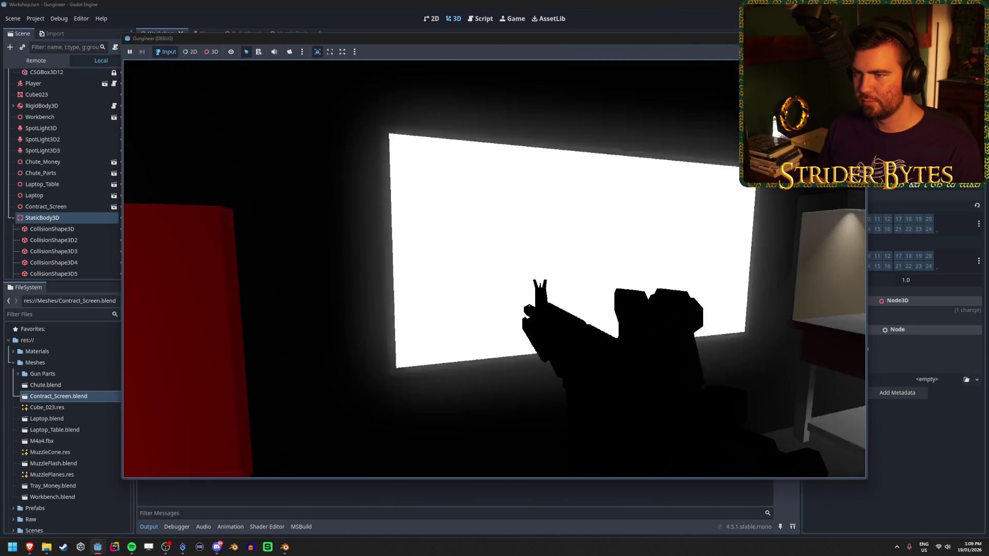
key(Escape)
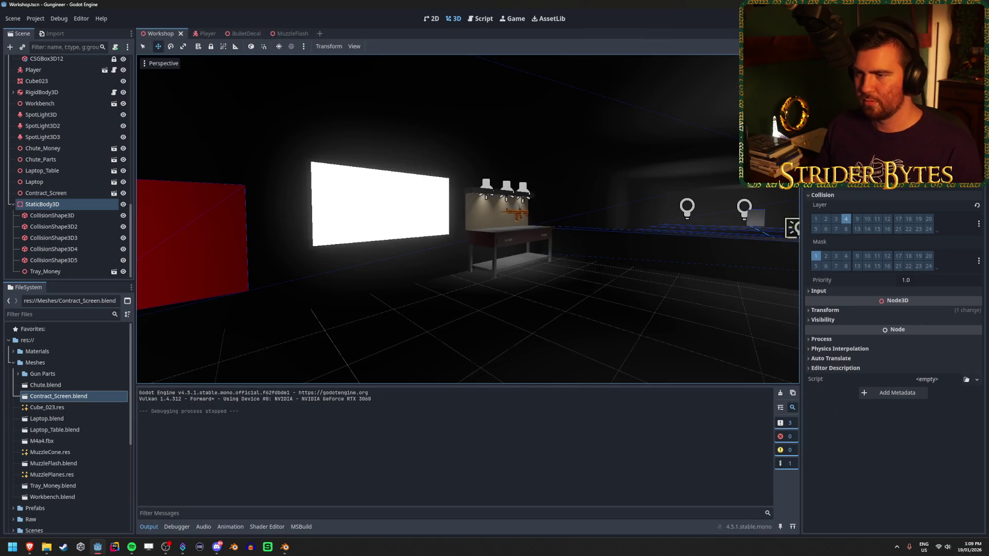
key(f)
mouse_move(595, 252)
mouse_down()
mouse_move(556, 247)
mouse_move(541, 206)
mouse_up()
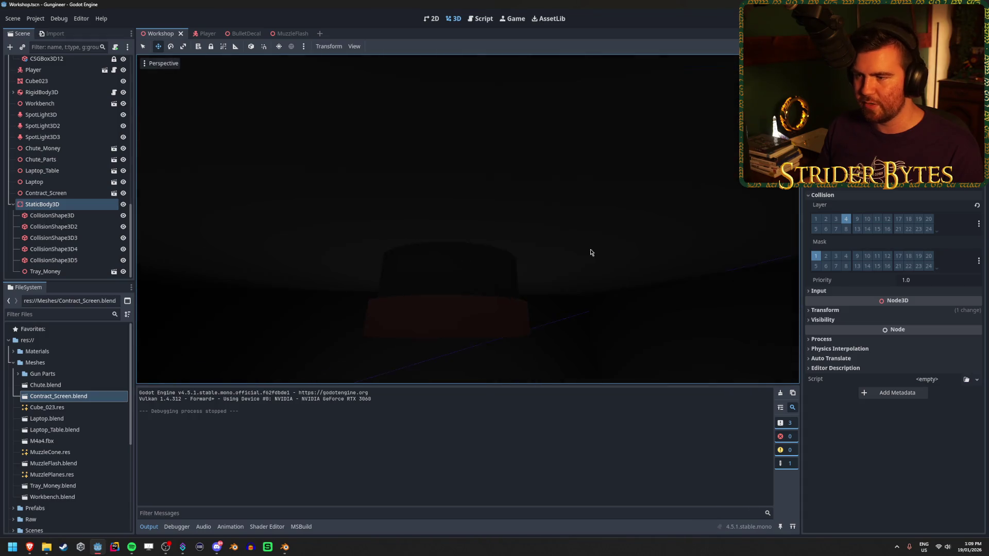
click(285, 547)
Open the recent file Chute.blend in Blender.
click(17, 14)
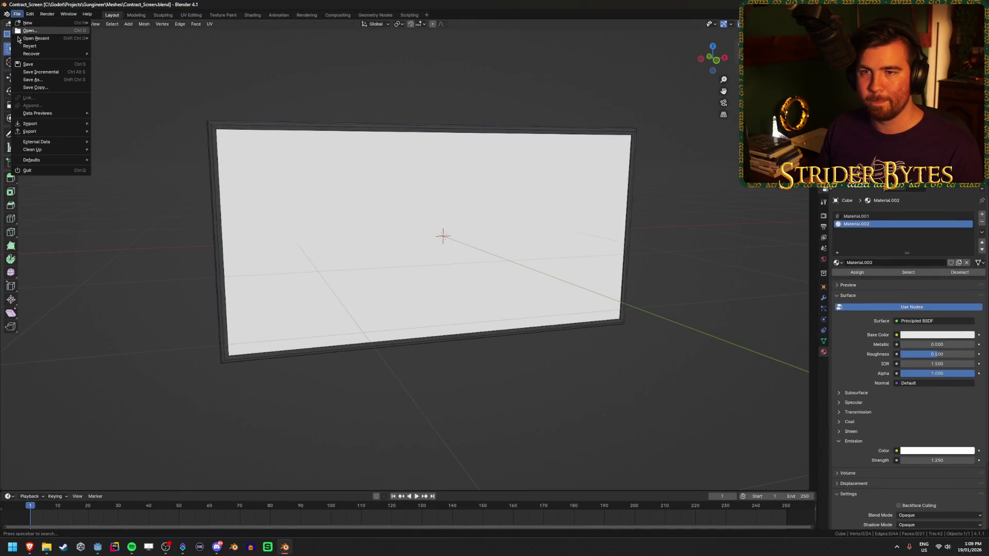
mouse_move(50, 41)
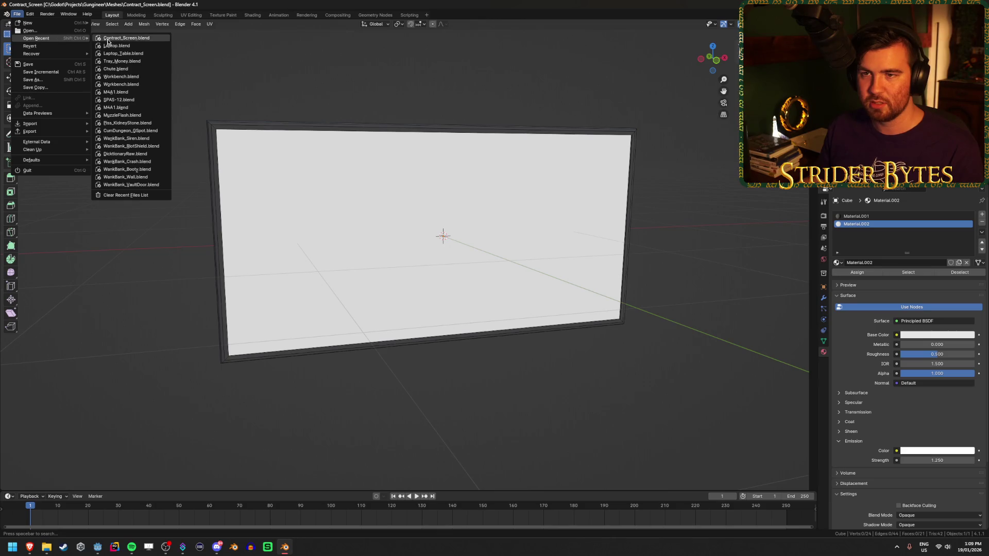
click(123, 68)
scroll(416, 256, up, 4)
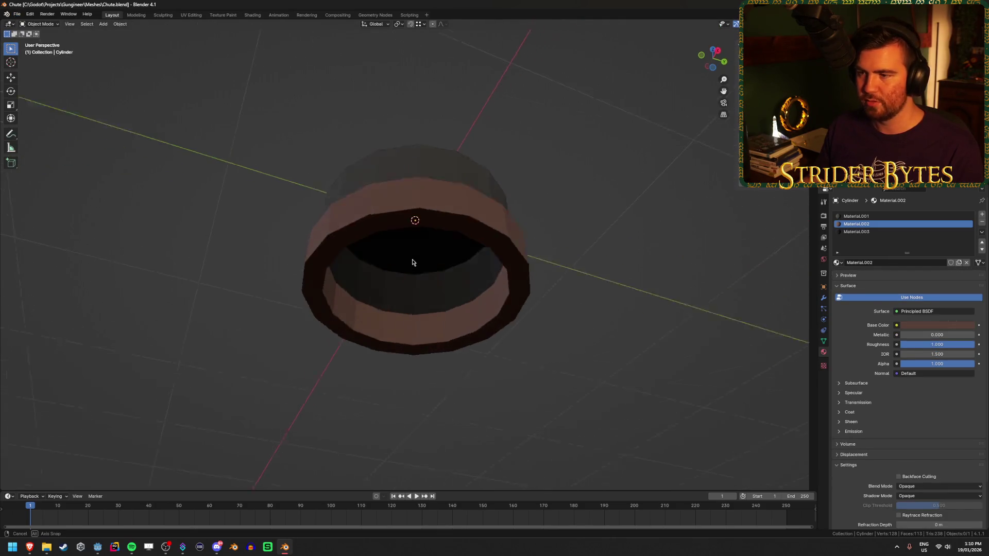
Lower the cylinder's top face 0.01 m along Z, then switch back to Godot.
click(405, 213)
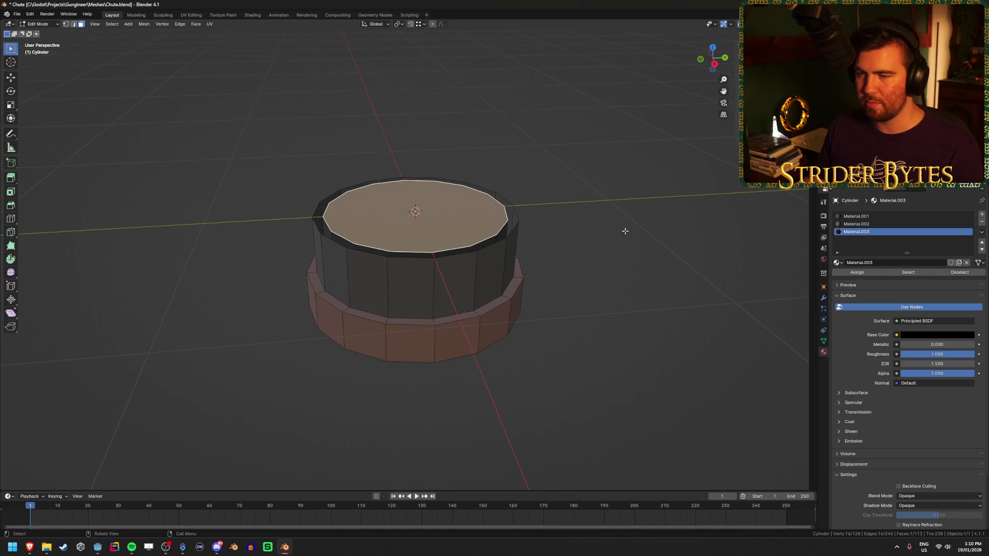
key(g)
key(z)
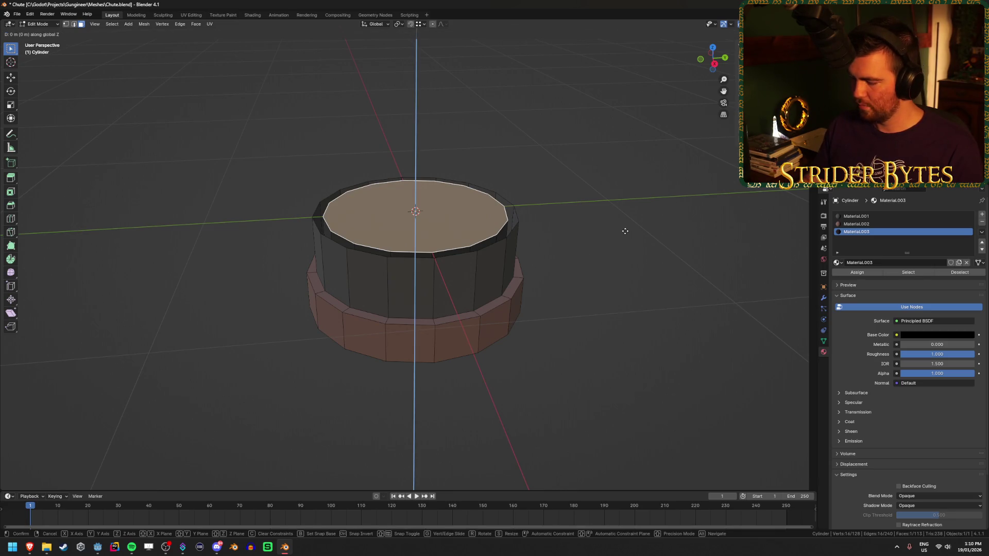
key(Return)
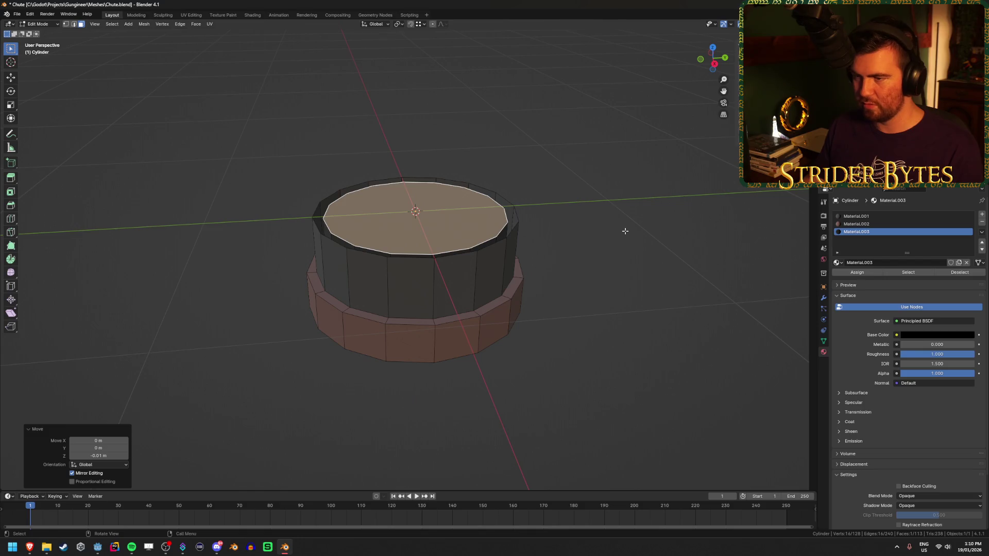
key(ctrl+q)
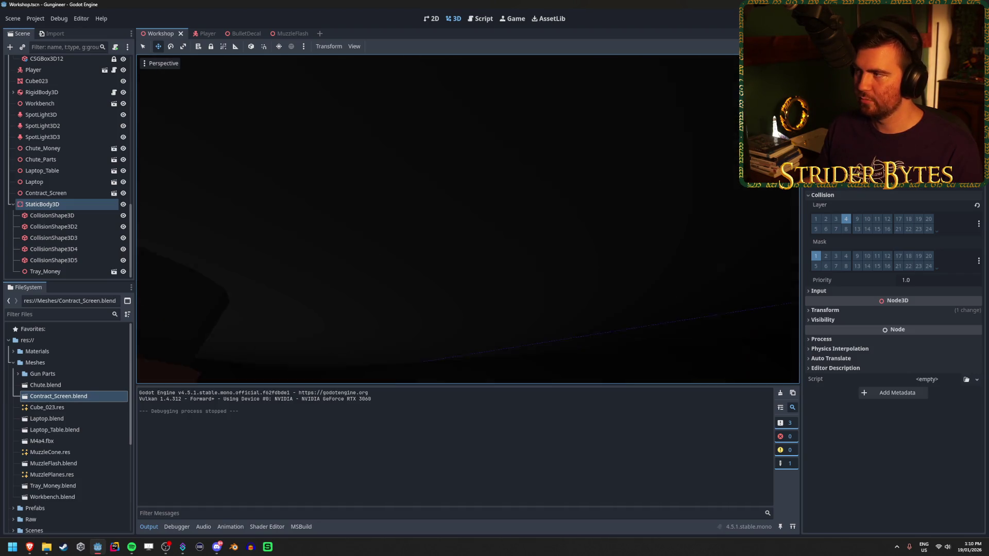
Rebuild and run the game, stop it, then frame the tray and fly around the Workshop.
key(F5)
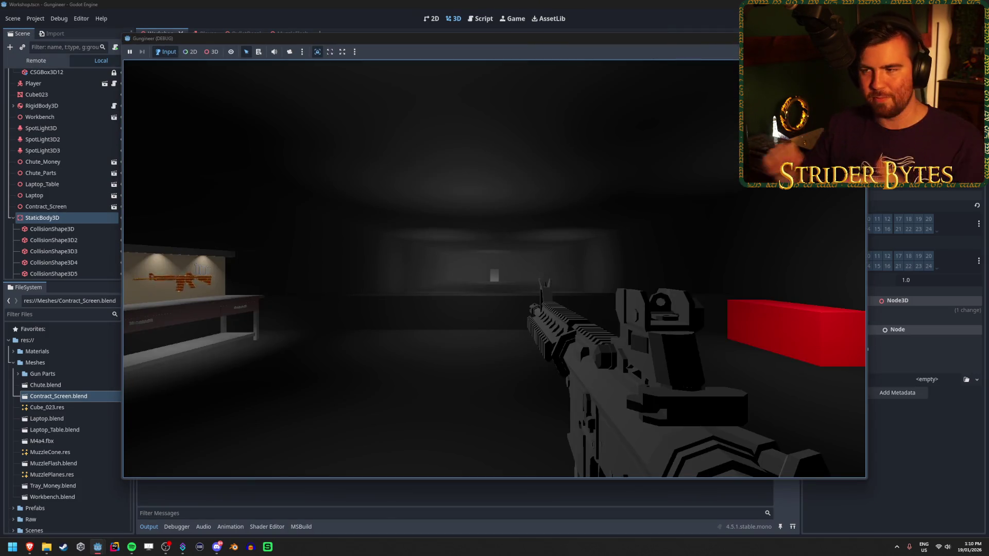
mouse_move(494, 267)
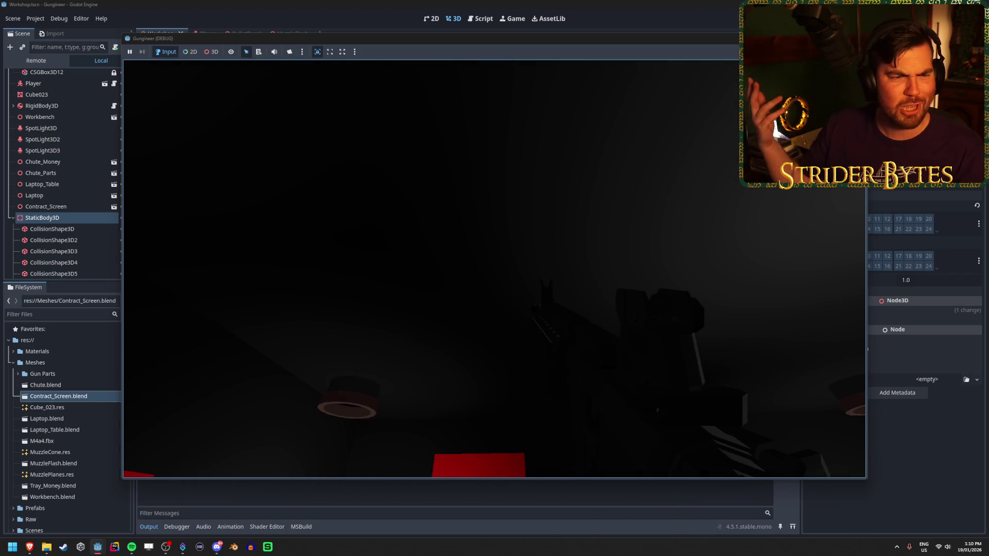
key(Escape)
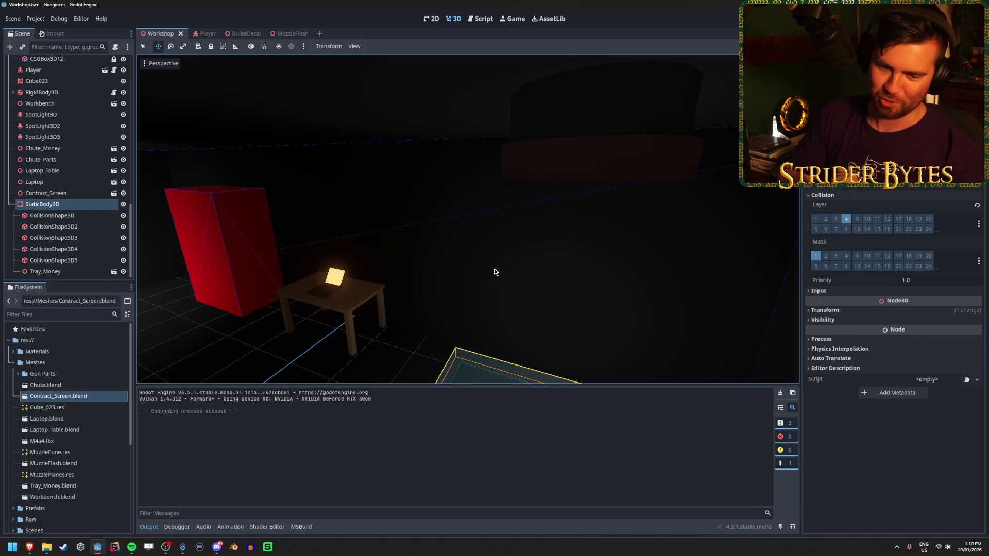
key(f)
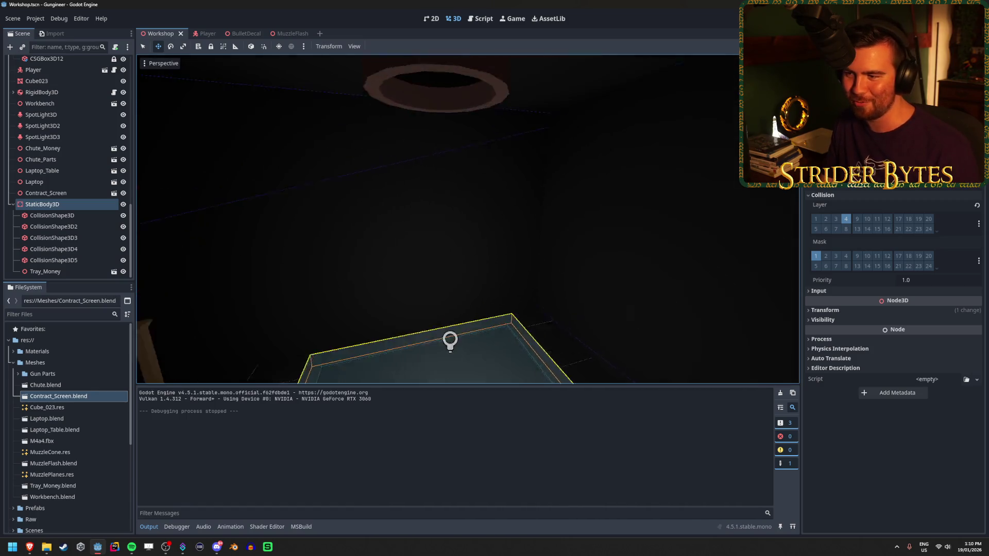
key(Escape)
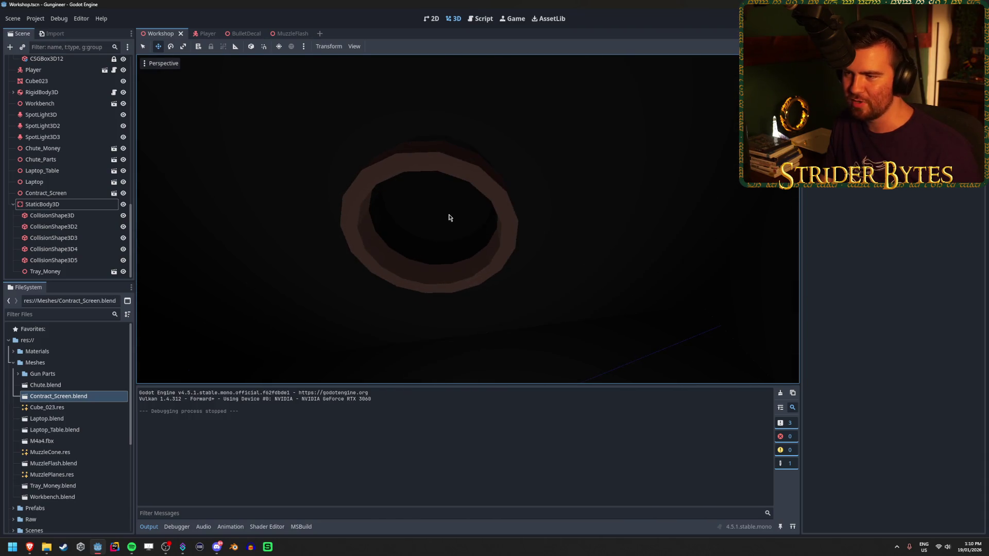
right_click(418, 232)
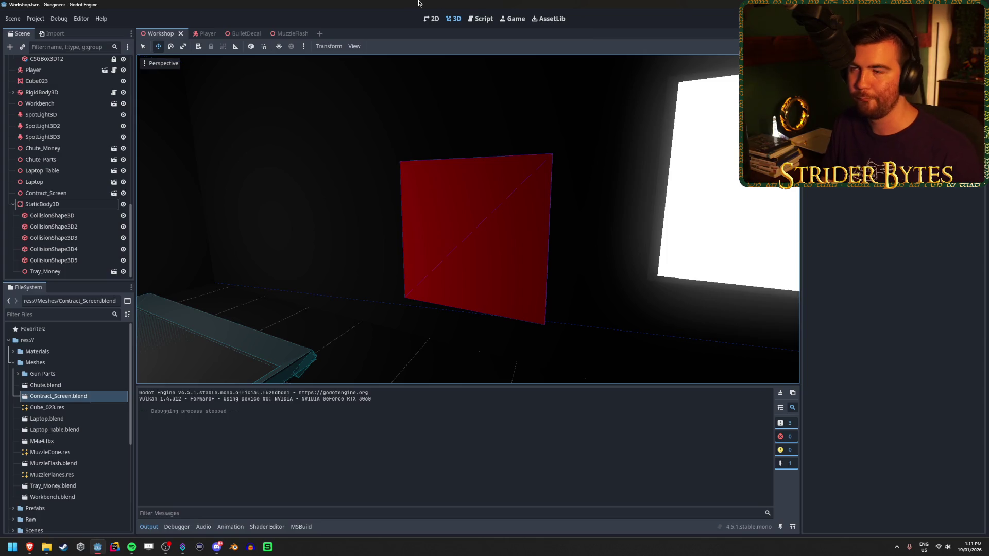
Launch a new Blender session and delete the default cube, camera and light.
click(230, 546)
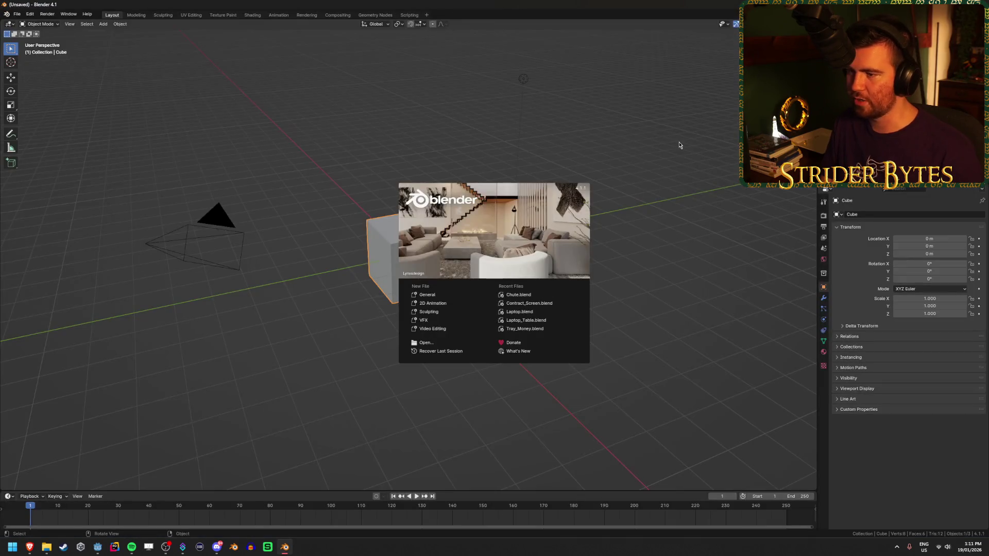
click(677, 146)
key(a)
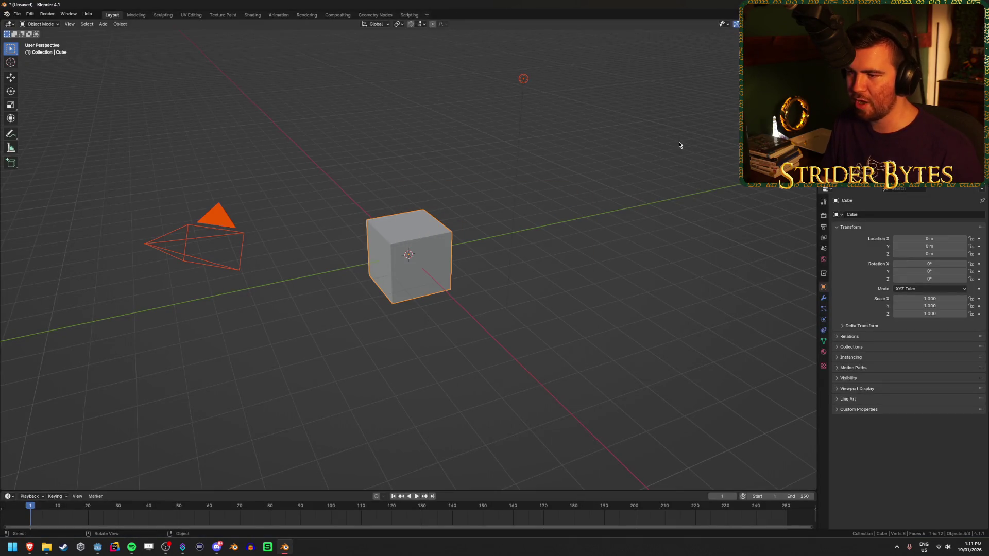
key(Delete)
Add a new cube mesh at the origin and return to the Godot editor.
key(shift+a)
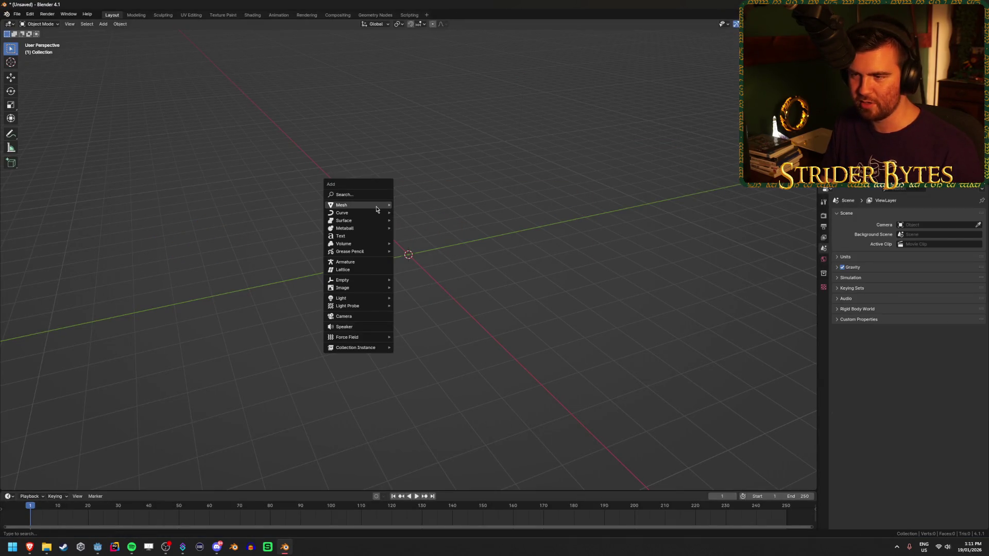
mouse_move(360, 204)
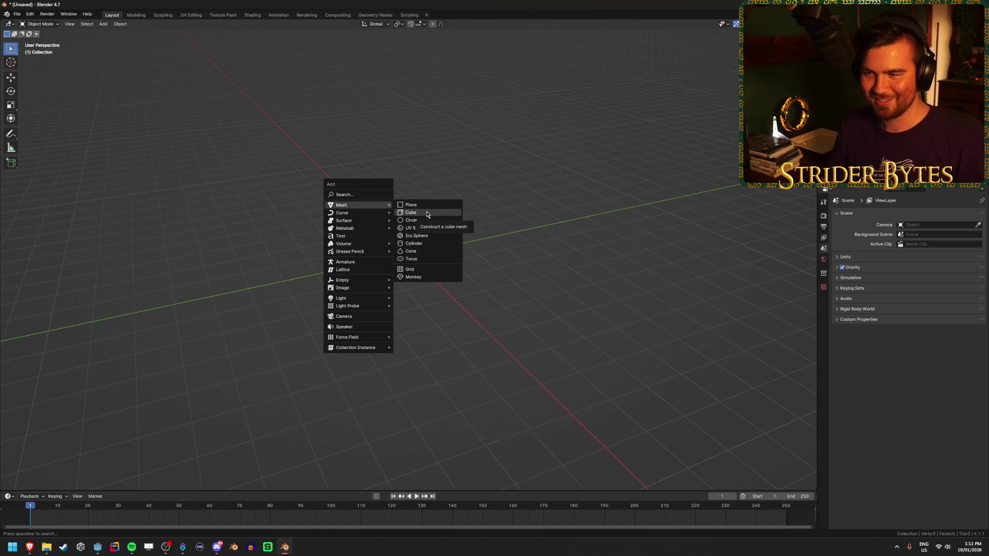
click(427, 213)
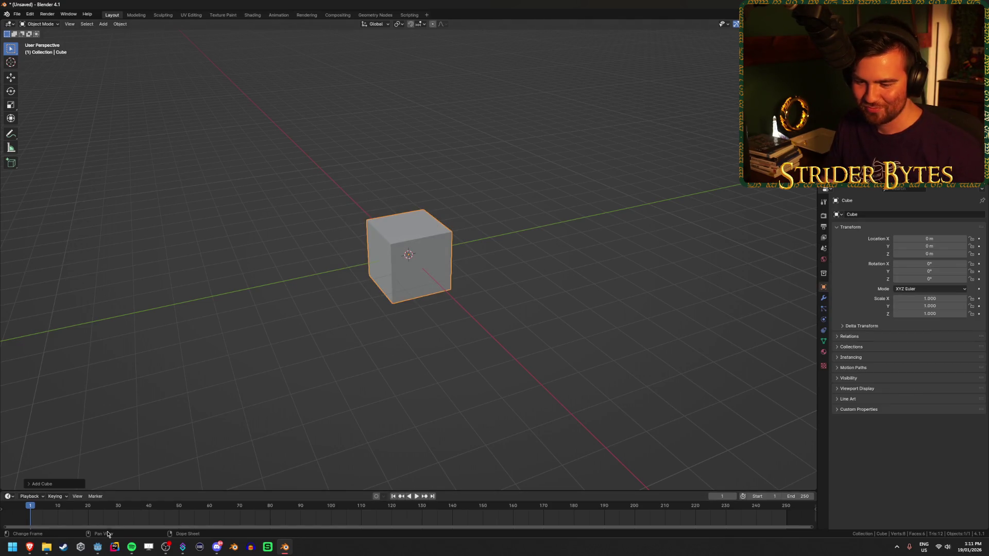
click(98, 547)
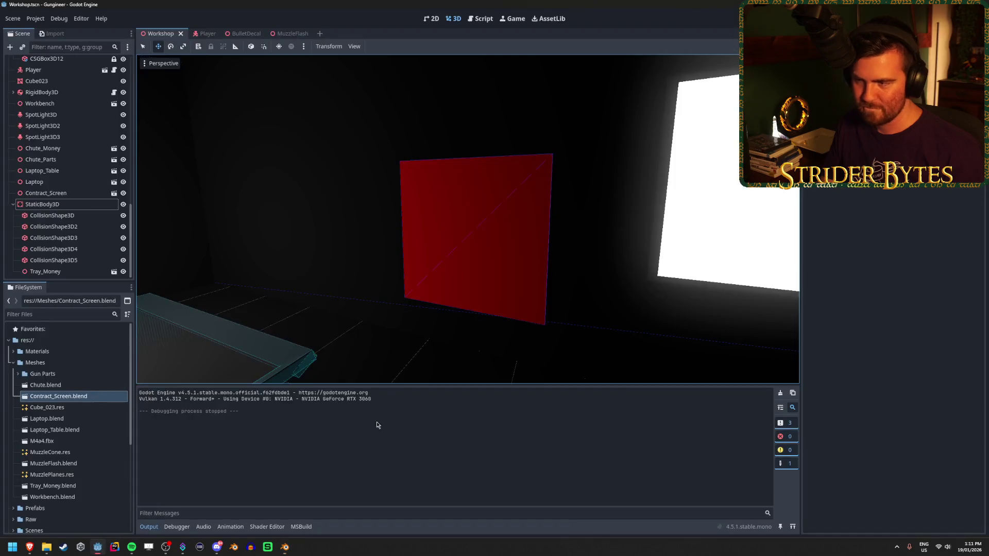
Select the red wall panel CSGBox3D7 and orbit to inspect its thickness, then return to Blender.
scroll(36, 137, up, 5)
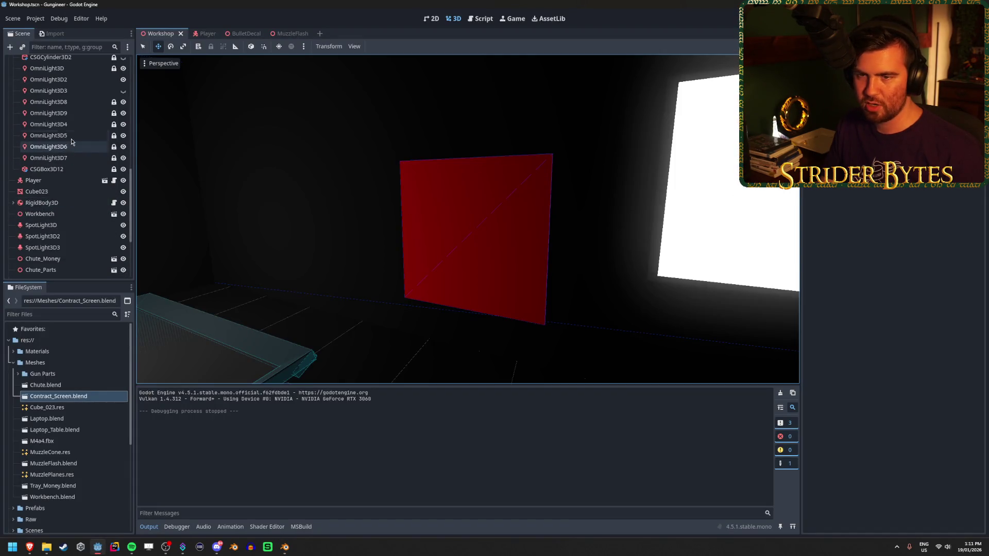
click(47, 96)
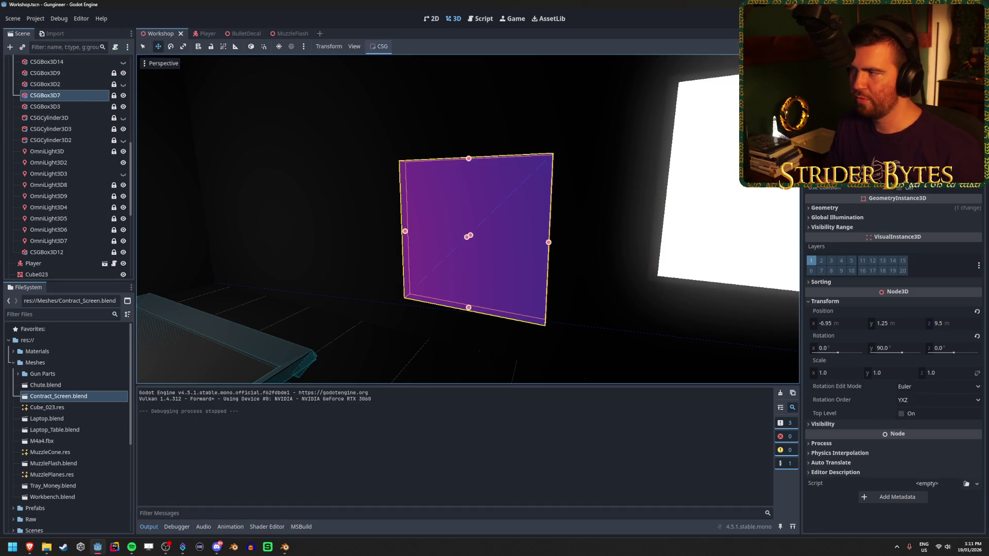
drag(469, 232, 402, 208)
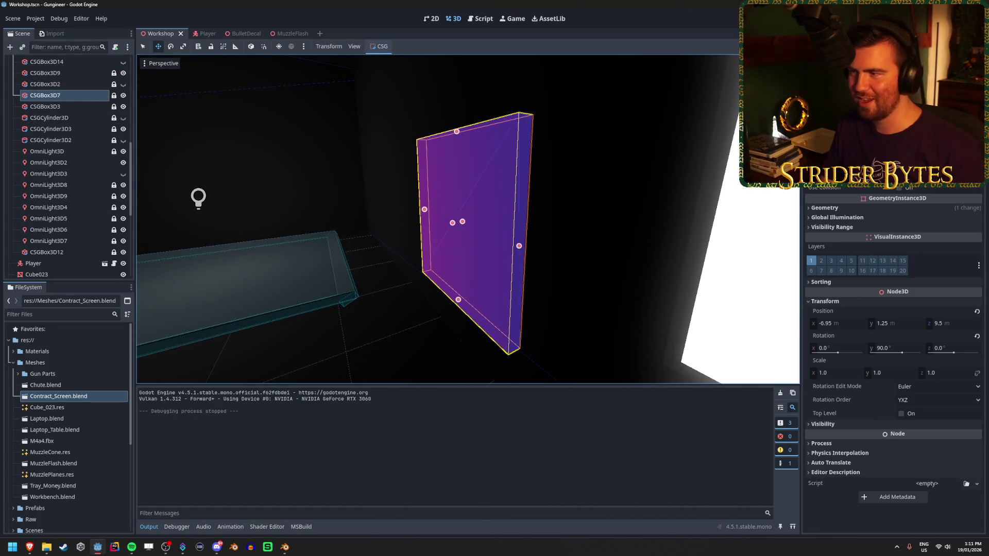
key(alt+Tab)
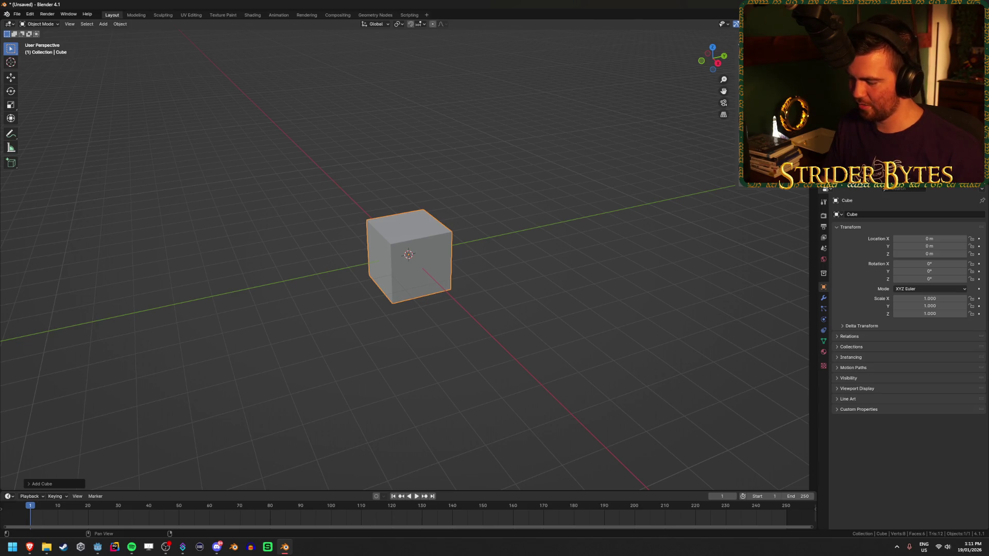
Scale the cube to 0.75 on X, 0.05 on Y and 0.75 on Z.
text(sx.75)
key(Return)
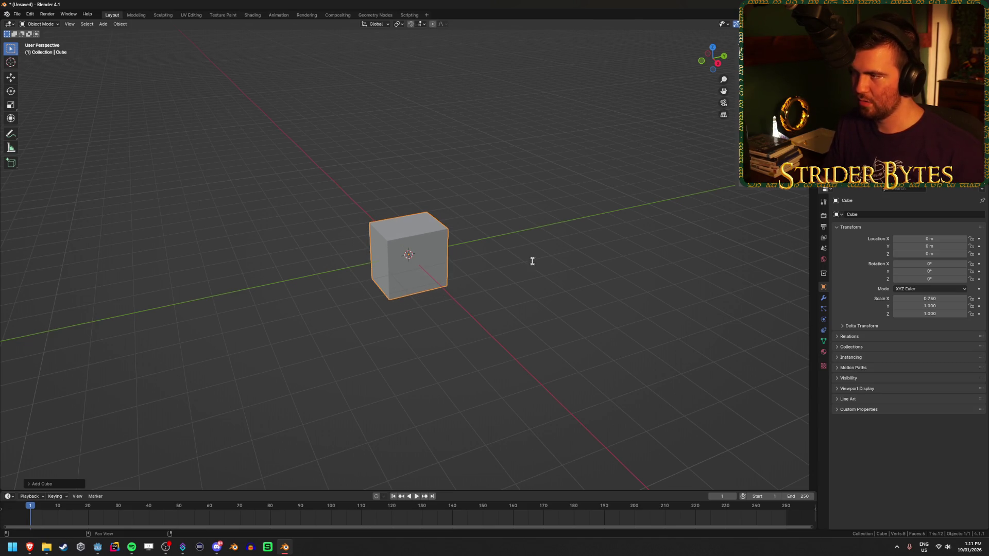
drag(400, 341, 464, 337)
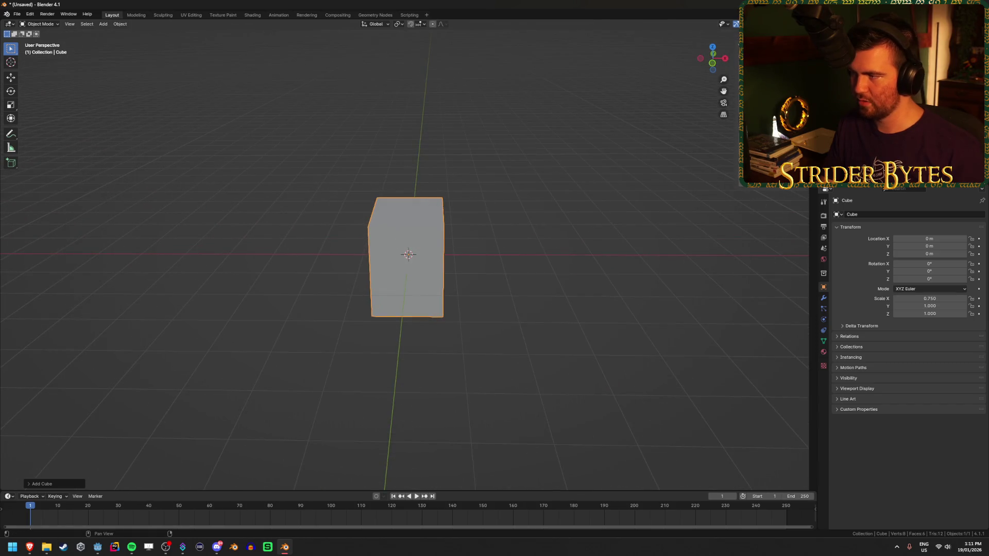
text(sy.75)
key(Return)
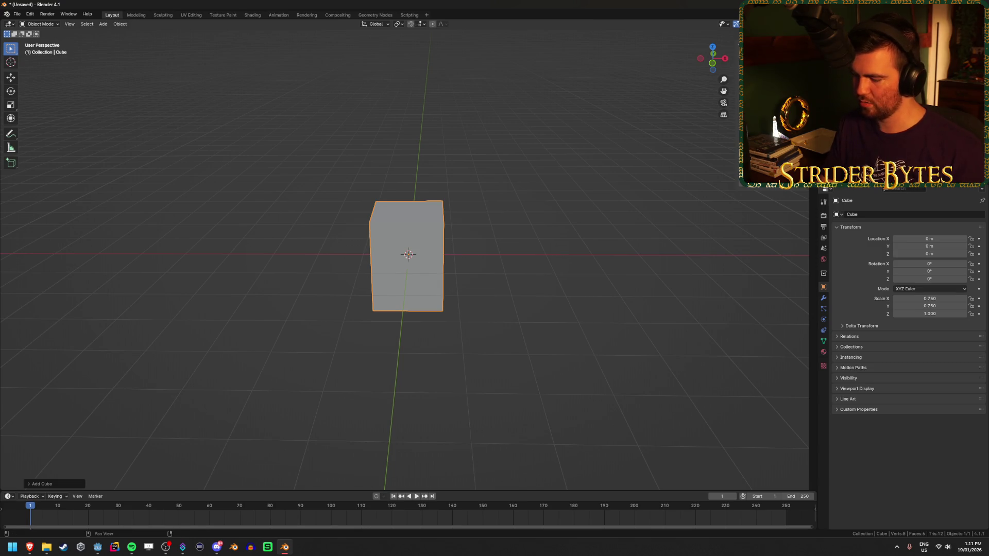
double_click(930, 306)
text(.05)
key(Return)
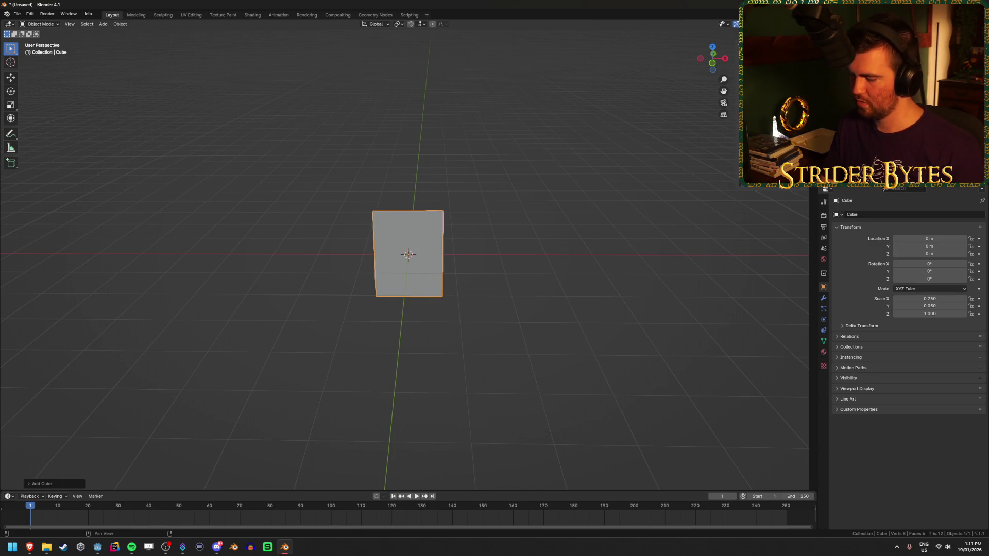
text(sz.75)
key(Return)
Apply the cube's scale with Ctrl+A.
mouse_move(670, 258)
mouse_down()
mouse_move(592, 260)
mouse_move(567, 307)
mouse_move(499, 303)
mouse_up()
right_click(591, 260)
key(ctrl+a)
click(550, 244)
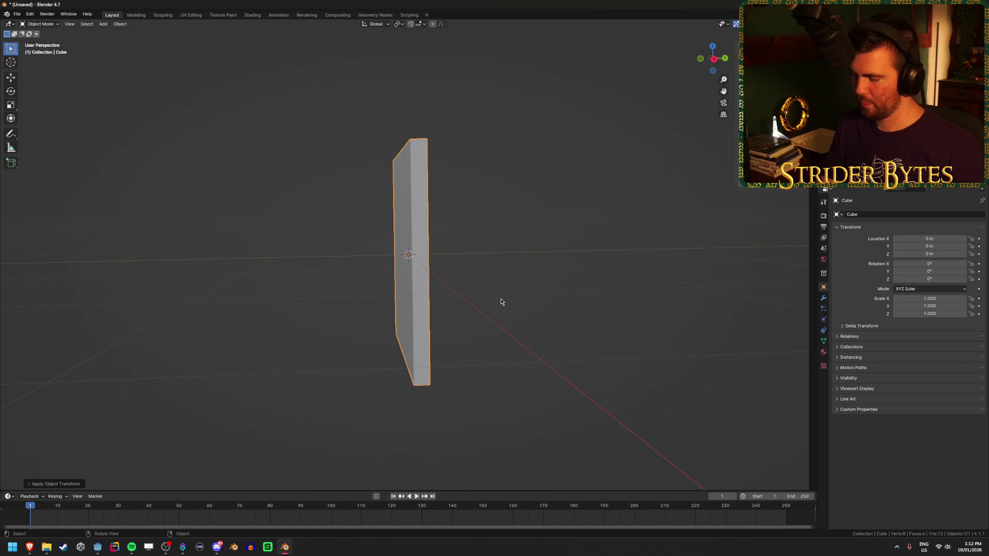
In Edit Mode, shift the panel mesh slightly along Y and deselect it.
key(KP_3)
key(Tab)
scroll(494, 299, up, 1)
key(g)
key(y)
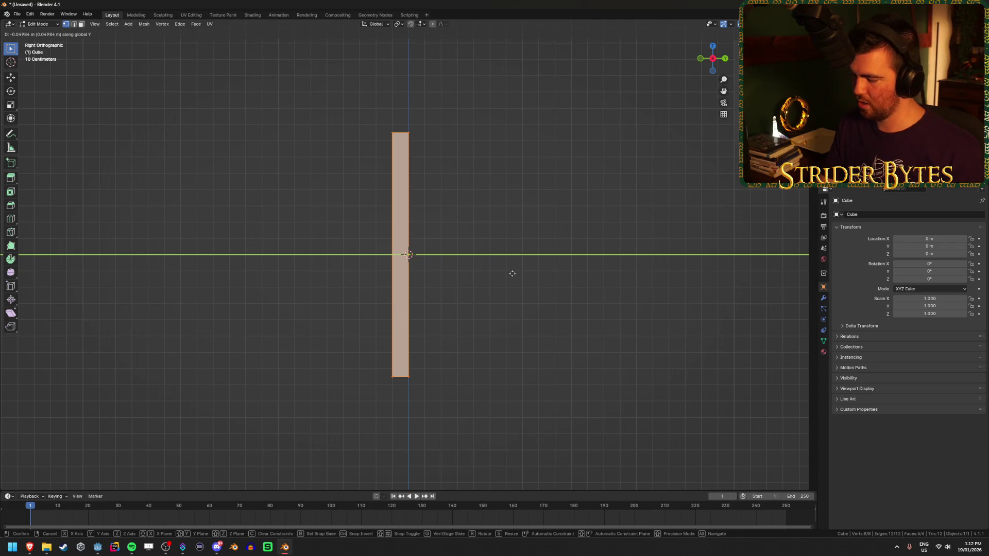
click(512, 272)
drag(512, 272, 419, 242)
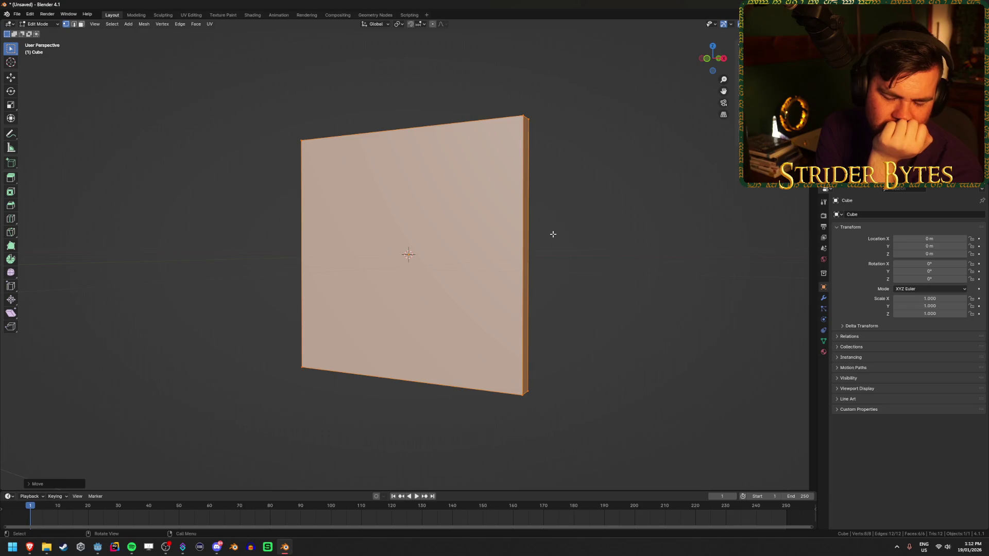
click(604, 226)
Delete one of the panel's large faces.
drag(618, 234, 575, 247)
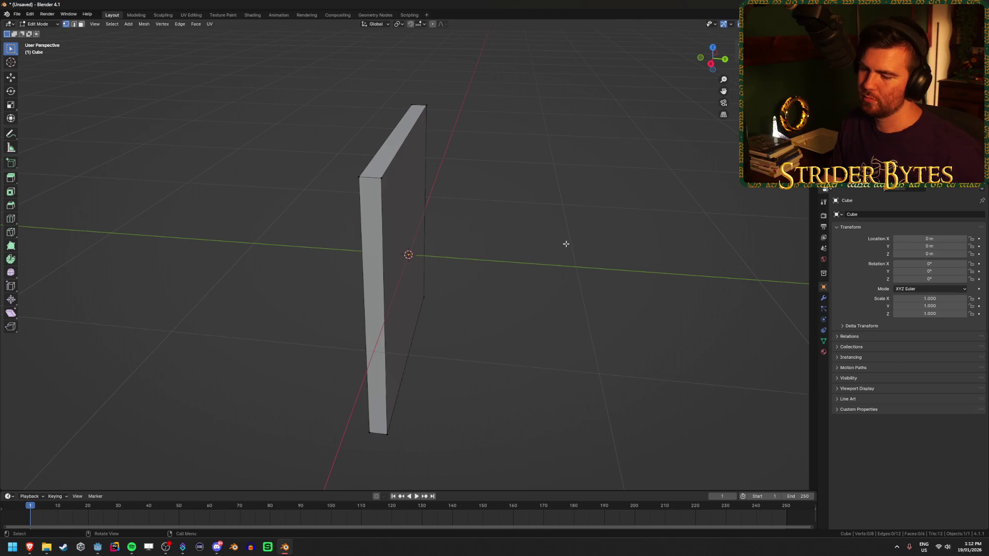
key(KP_1)
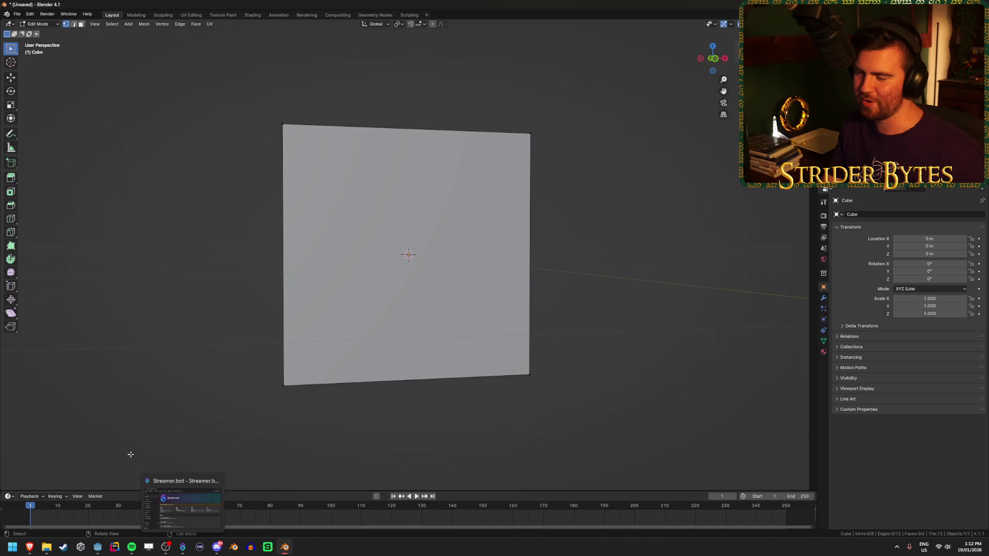
mouse_move(546, 260)
mouse_down()
mouse_move(565, 262)
mouse_move(497, 276)
mouse_up()
right_click(496, 266)
mouse_move(355, 278)
mouse_down()
mouse_move(532, 237)
mouse_move(507, 264)
mouse_up()
mouse_move(508, 230)
mouse_down()
mouse_move(499, 203)
mouse_move(466, 242)
mouse_move(451, 231)
mouse_move(154, 311)
mouse_move(190, 311)
mouse_move(397, 249)
mouse_move(515, 288)
mouse_up()
click(410, 240)
key(x)
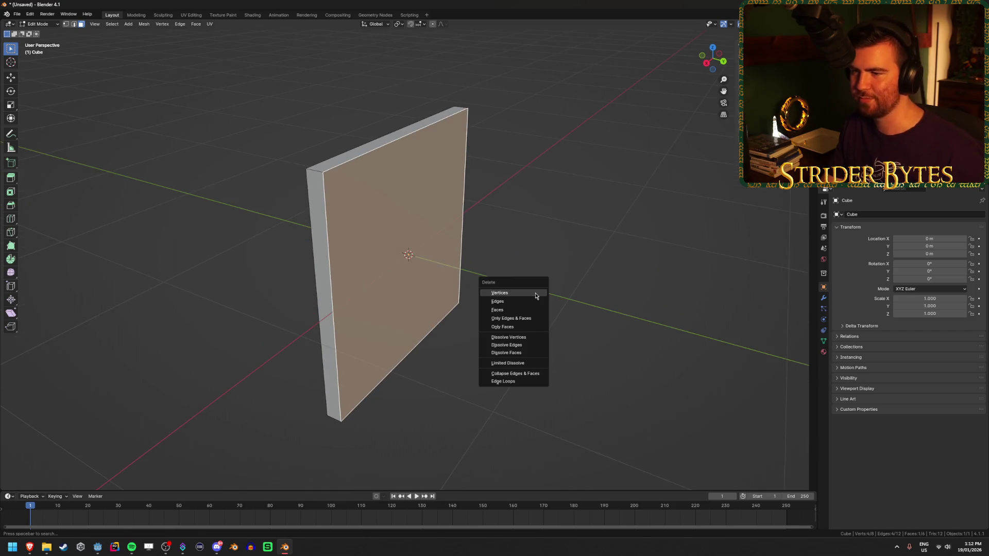
click(515, 307)
Select the panel's back face, start and cancel an inset, and return to Object Mode.
key(KP_1)
click(408, 261)
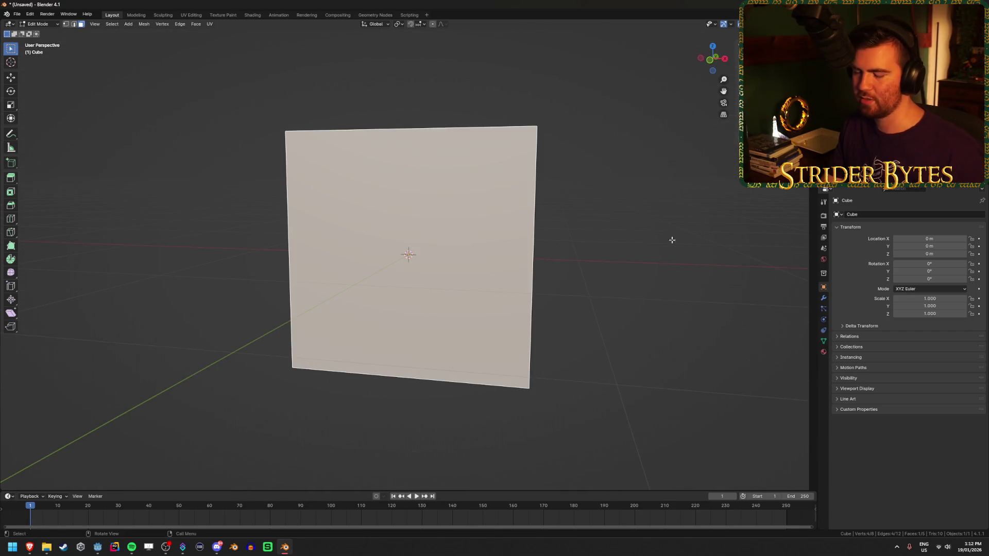
key(i)
key(Escape)
key(Tab)
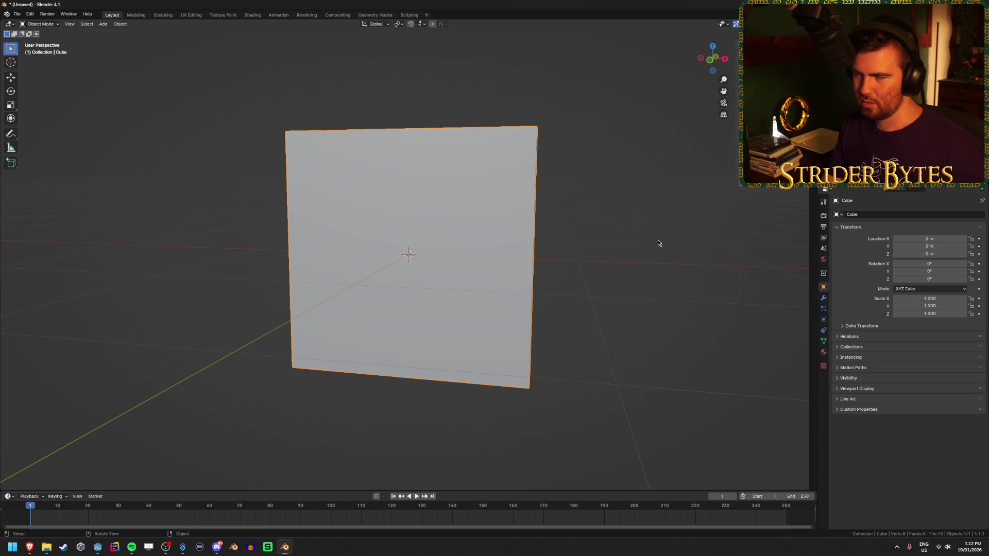
Inset the panel face and extrude the inner face inward to recess it.
key(Tab)
key(i)
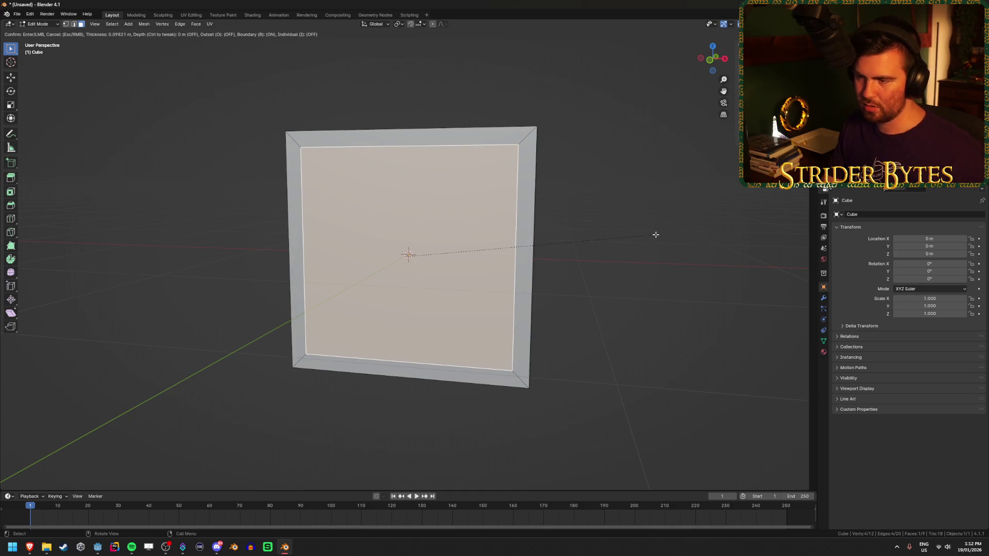
click(656, 234)
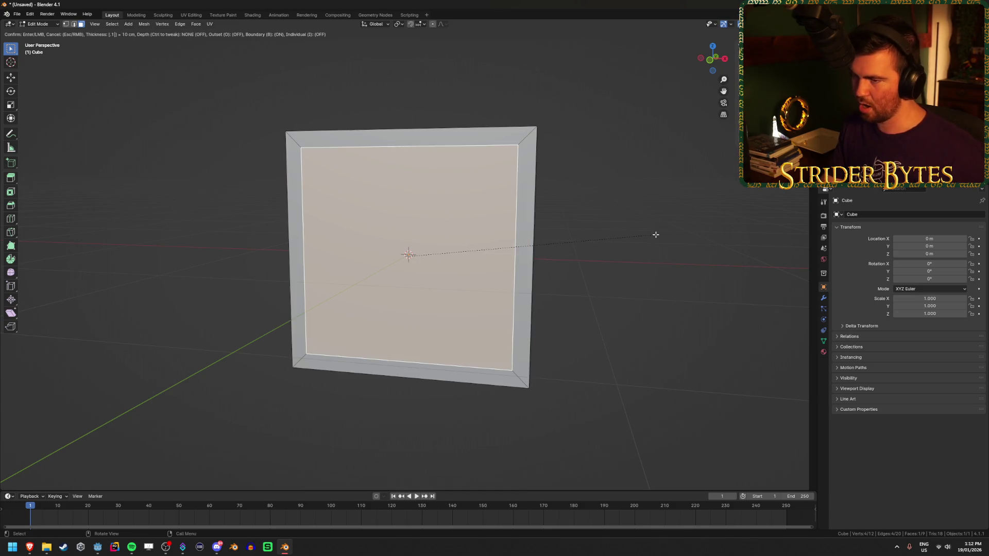
click(655, 236)
click(432, 225)
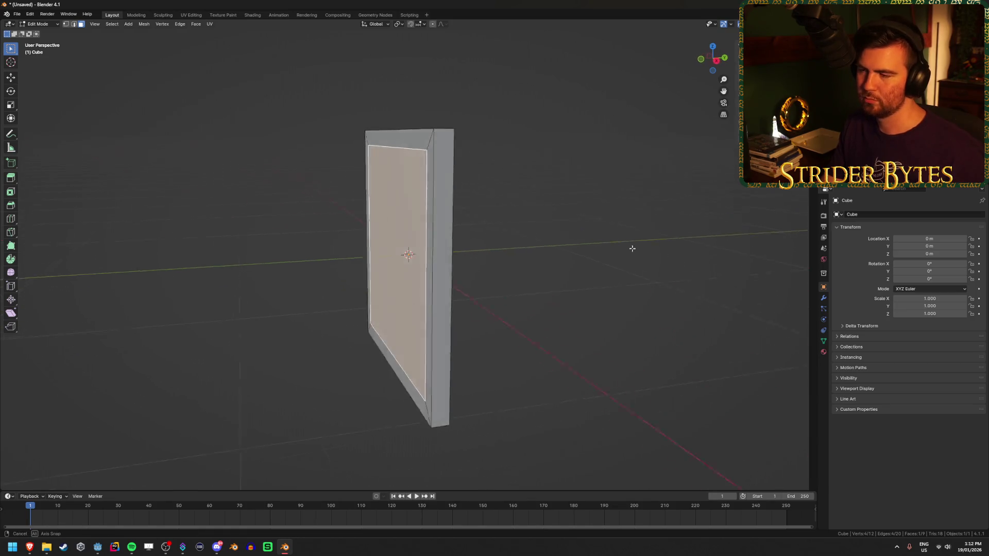
key(e)
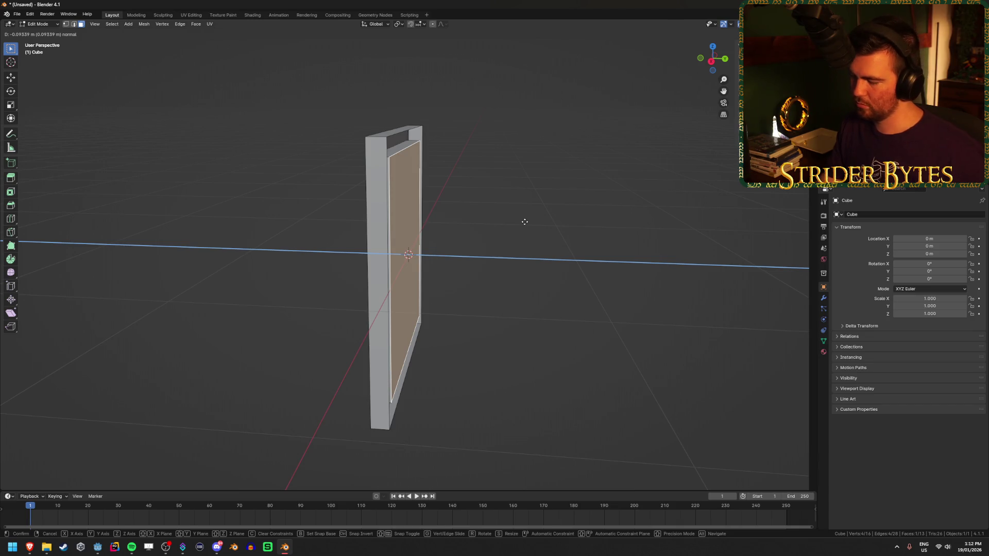
text(-)
text(05)
key(Return)
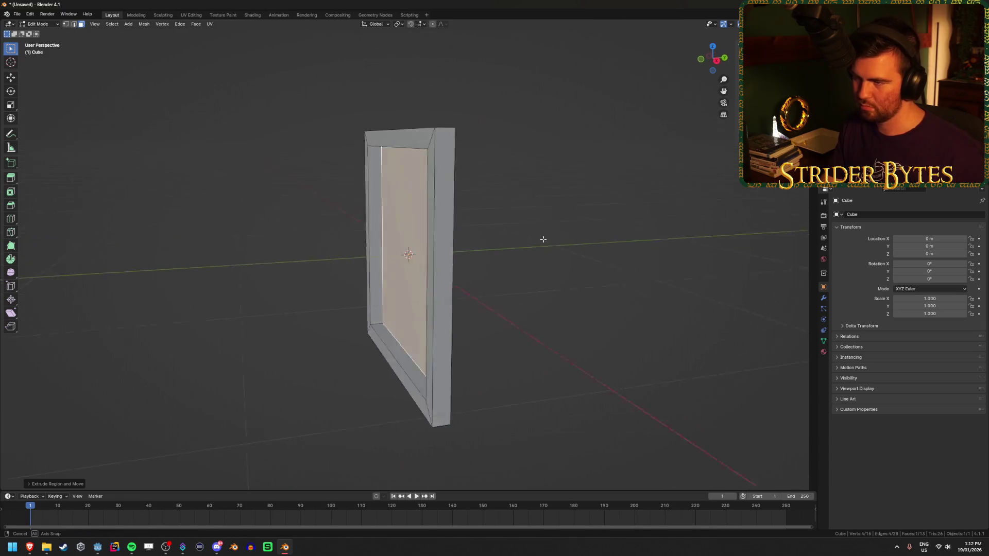
Save the file as SellChute.blend.
key(ctrl+s)
click(463, 402)
text(Sel)
text(hute)
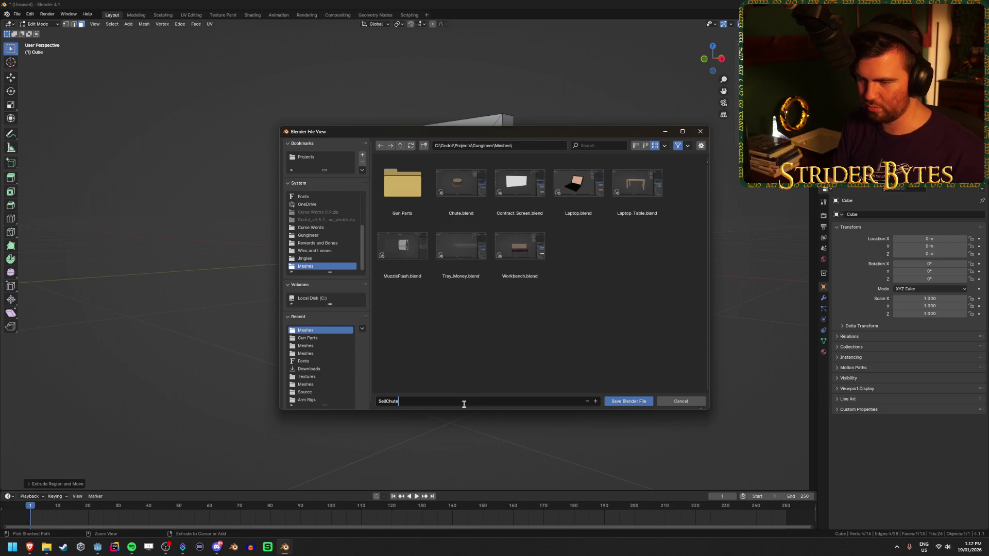
key(Return)
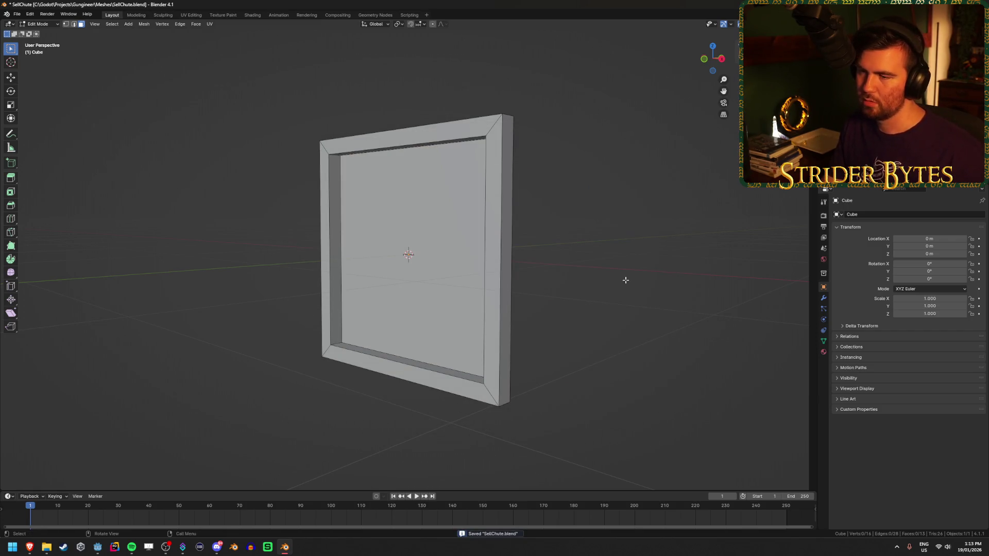
Orbit the frame, then bring the conveyor belt image search forward in the browser.
drag(579, 276, 571, 292)
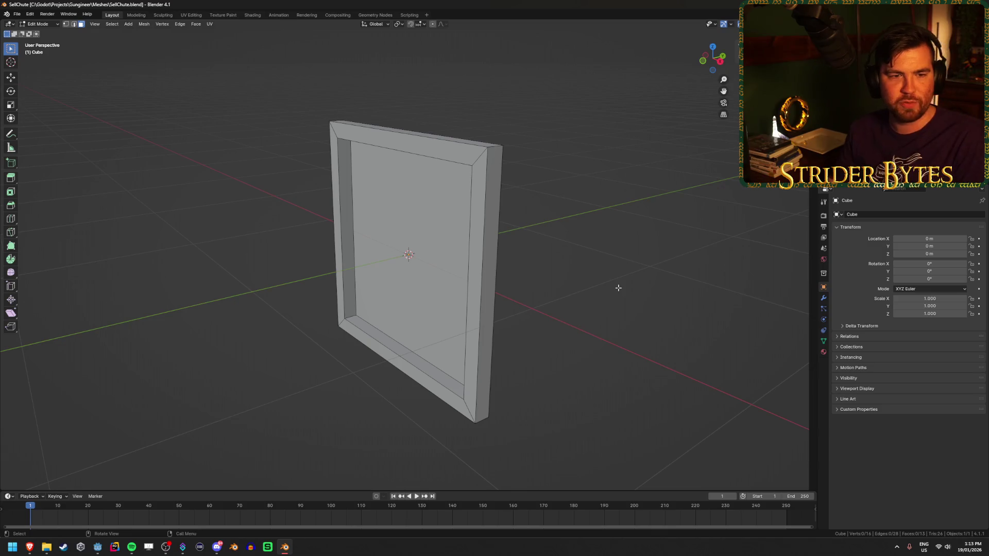
click(141, 339)
key(alt+Tab)
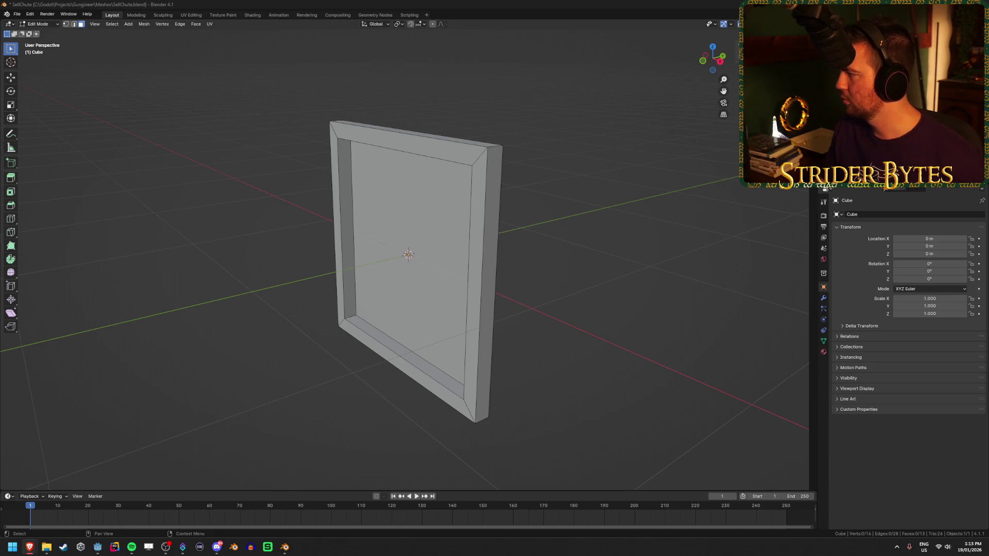
key(alt+Tab)
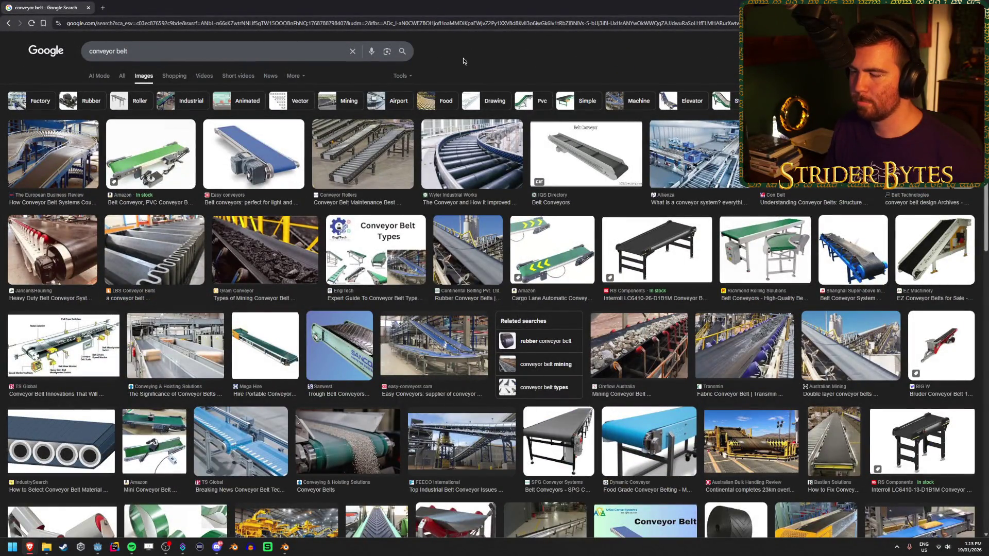
Preview the 'Conveyor Belt Maintenance Best…' image result, then minimize the browser.
click(362, 155)
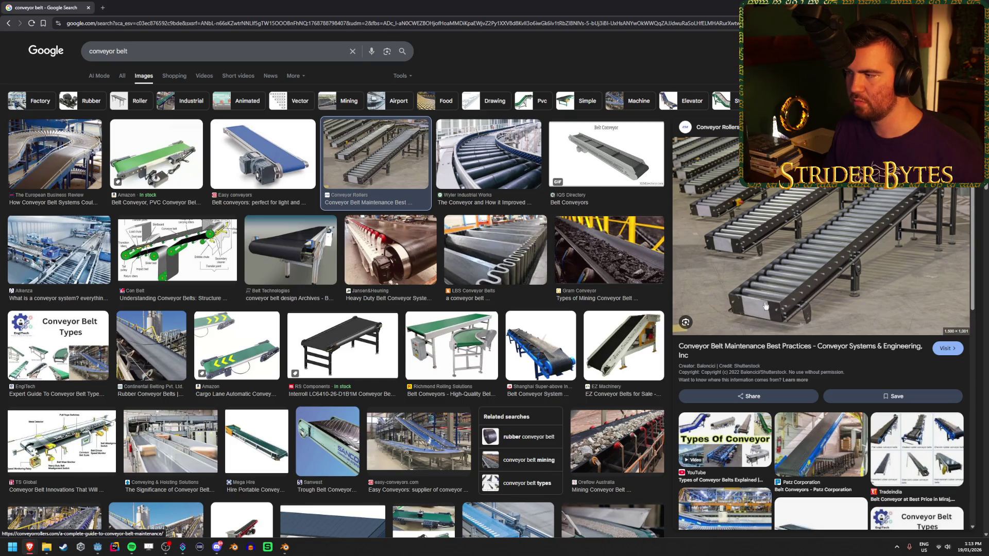
click(30, 547)
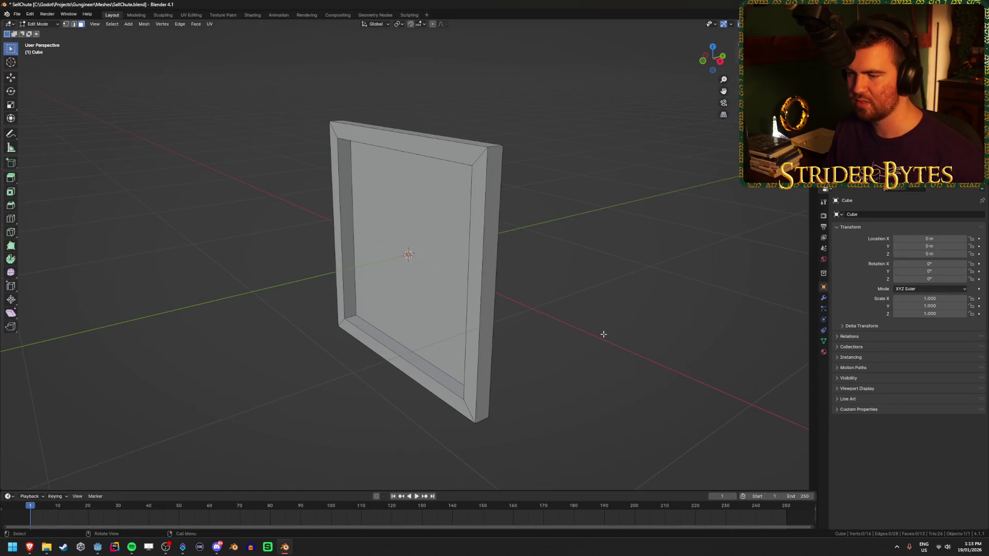
Return to Object Mode and add a new cube to the scene.
key(shift+a)
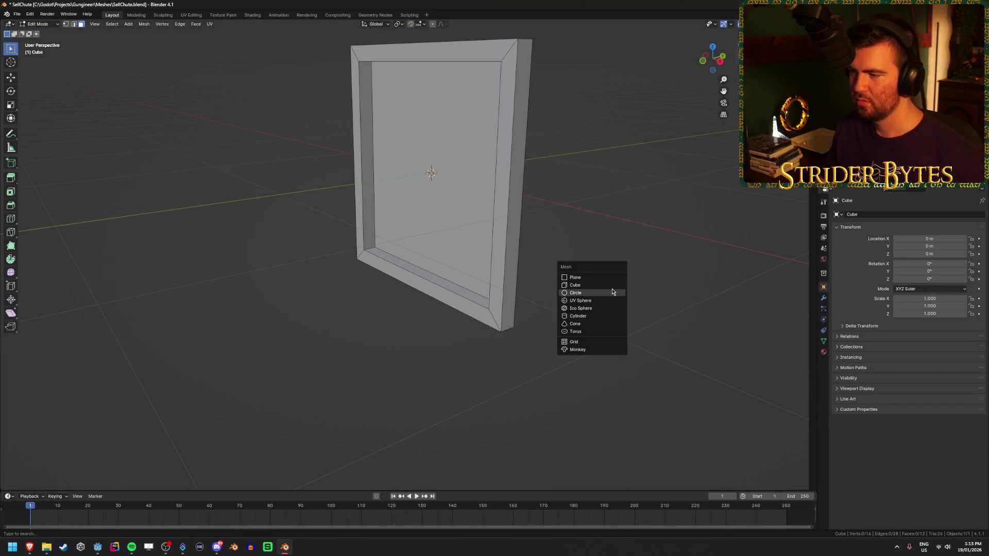
key(Tab)
key(shift+a)
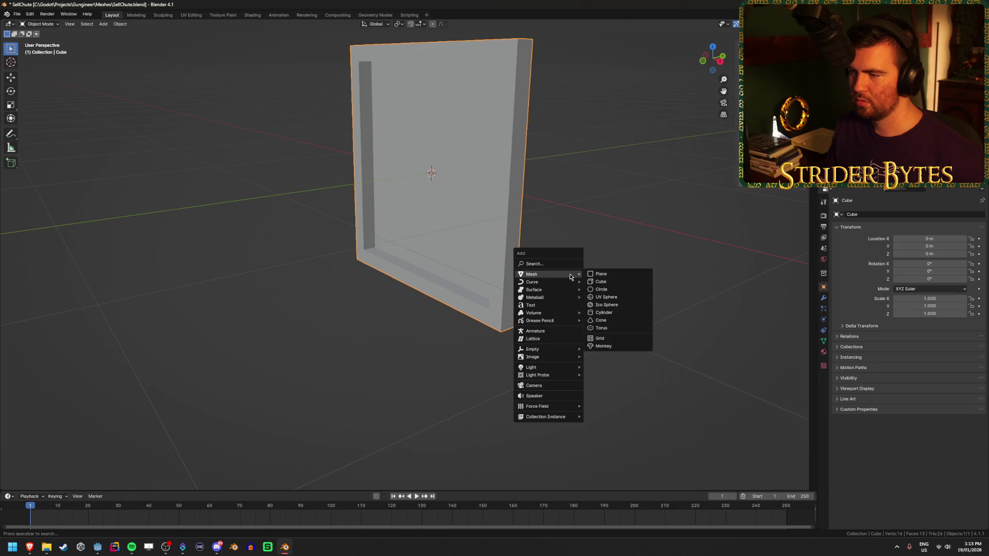
click(607, 281)
scroll(607, 283, down, 6)
mouse_move(635, 326)
mouse_down()
mouse_move(601, 326)
mouse_move(674, 326)
mouse_up()
Scale the new cube to 0.45 on X, 0.25 on Y and 0.1 on Z.
text(sx0.45)
key(Return)
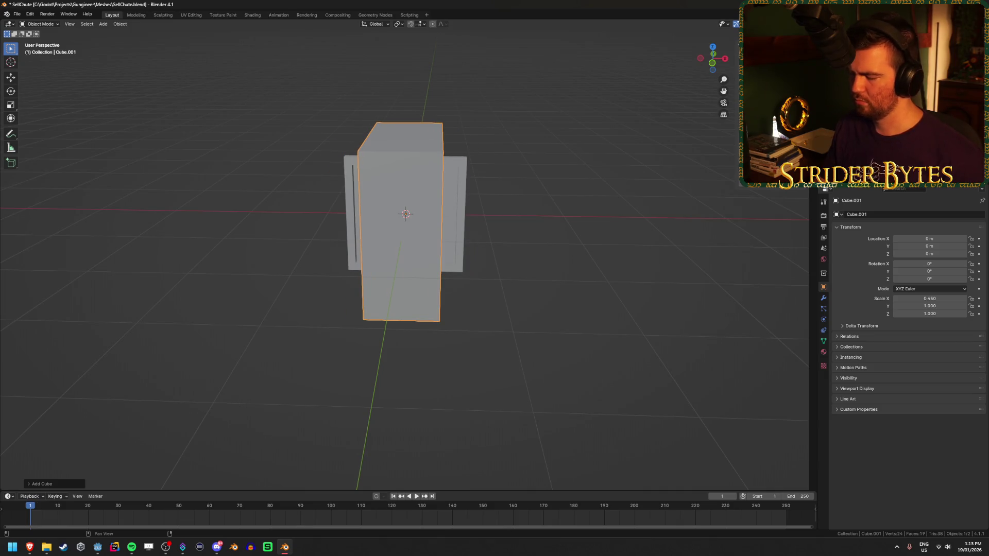
drag(929, 298, 953, 298)
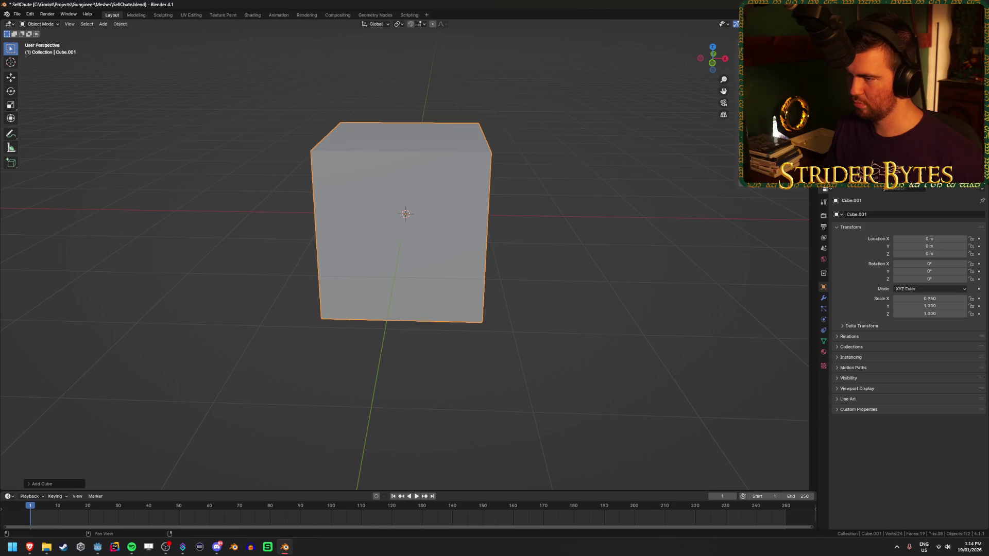
text(sy0.1)
key(Return)
drag(360, 199, 453, 199)
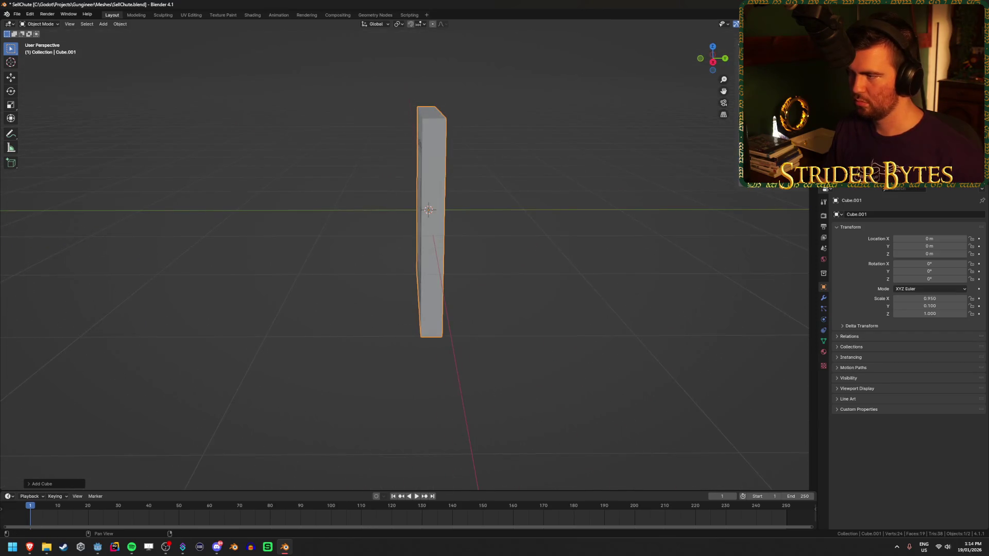
text(sz0.1)
key(Return)
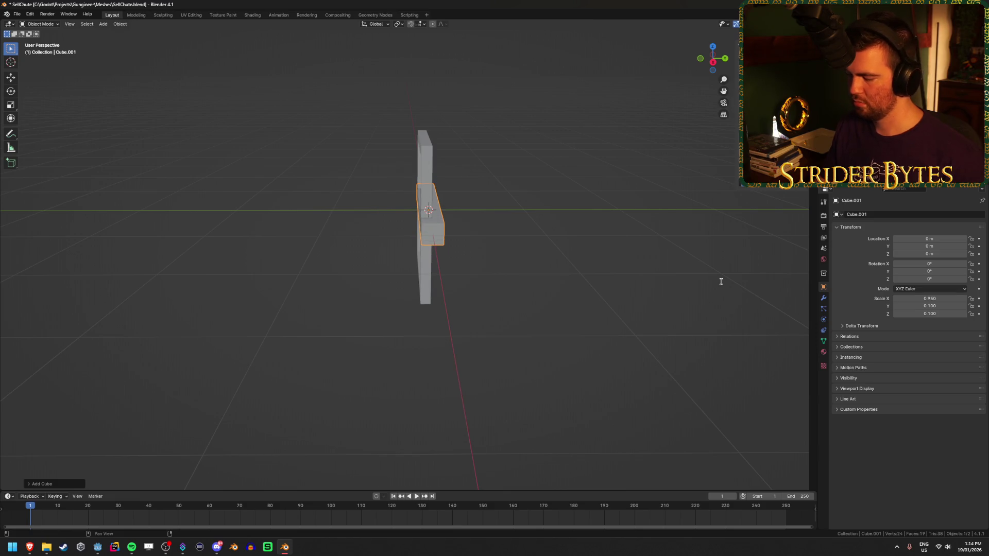
scroll(477, 289, up, 4)
drag(477, 289, 475, 282)
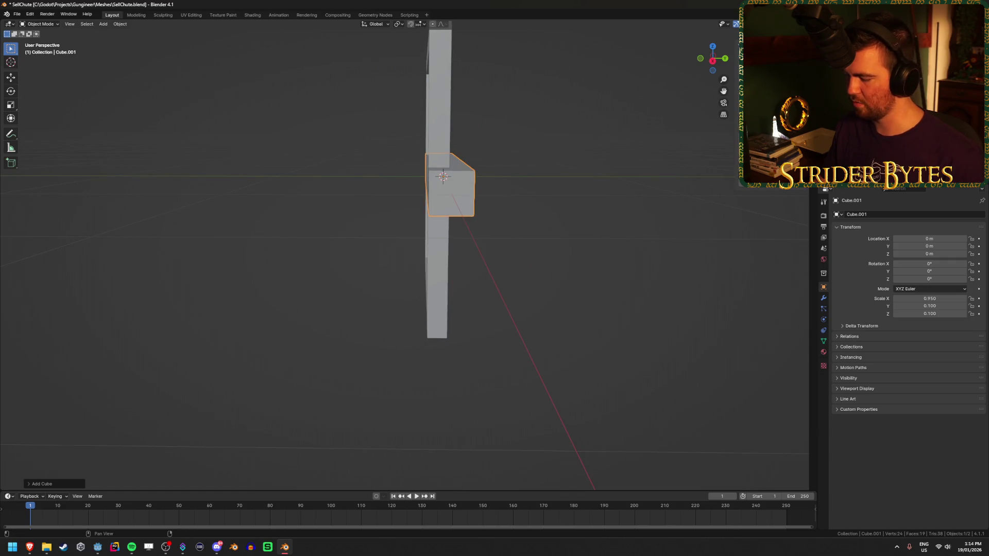
text(sy2.5)
key(Return)
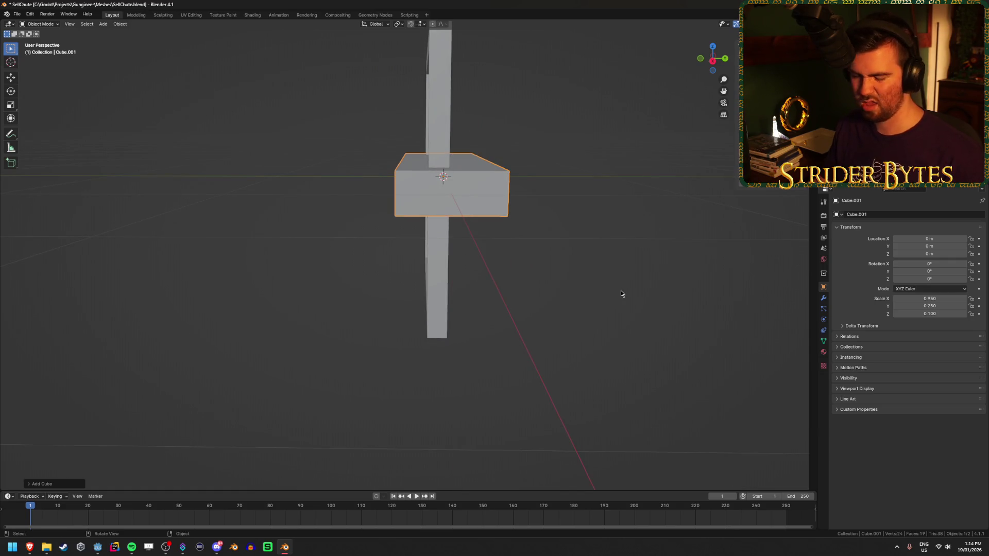
In Edit Mode, move the box down and forward, and enable increment snapping.
key(KP_3)
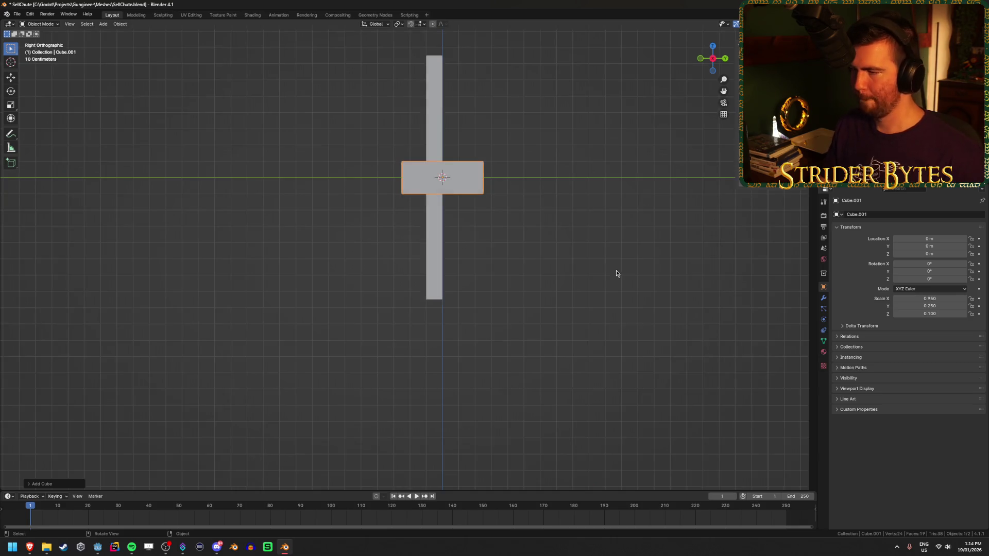
key(Tab)
key(g)
key(z)
click(625, 335)
key(g)
key(y)
click(605, 307)
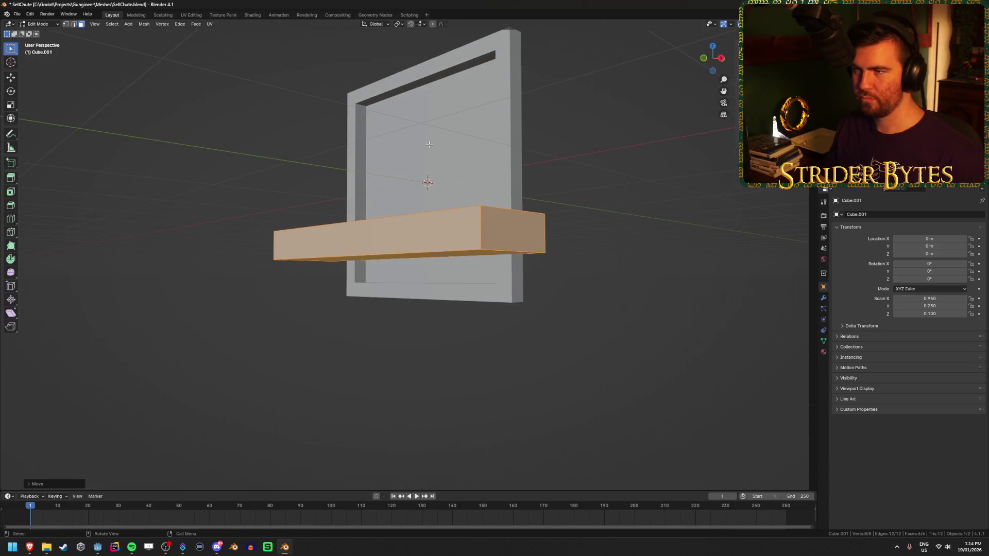
click(418, 23)
click(412, 74)
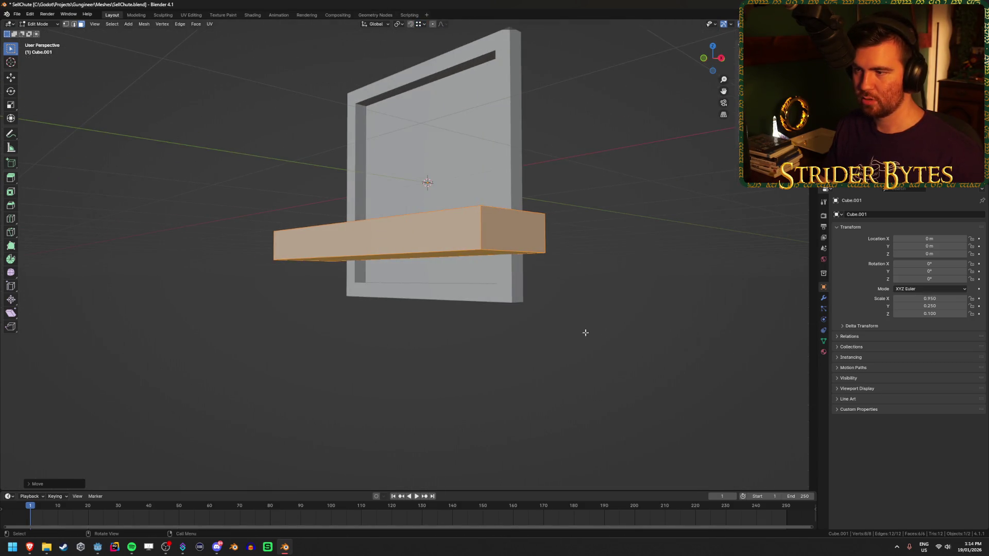
key(Tab)
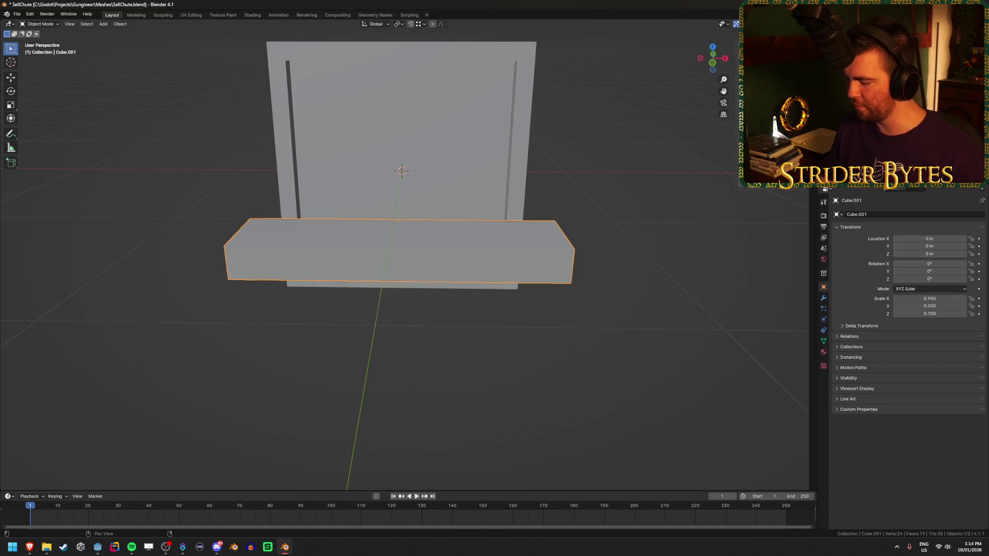
Undo the last two changes and lower the box again along Z.
key(ctrl+z)
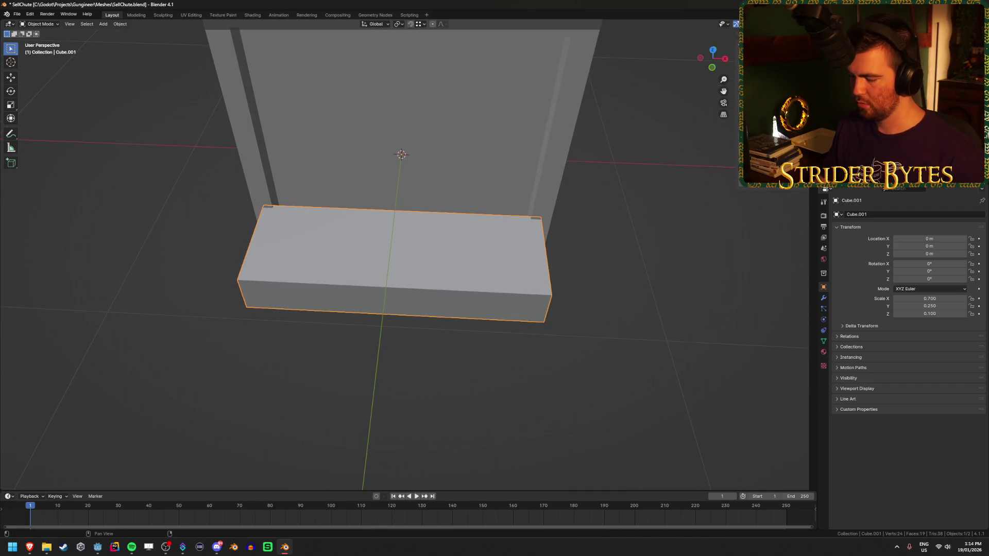
key(ctrl+z)
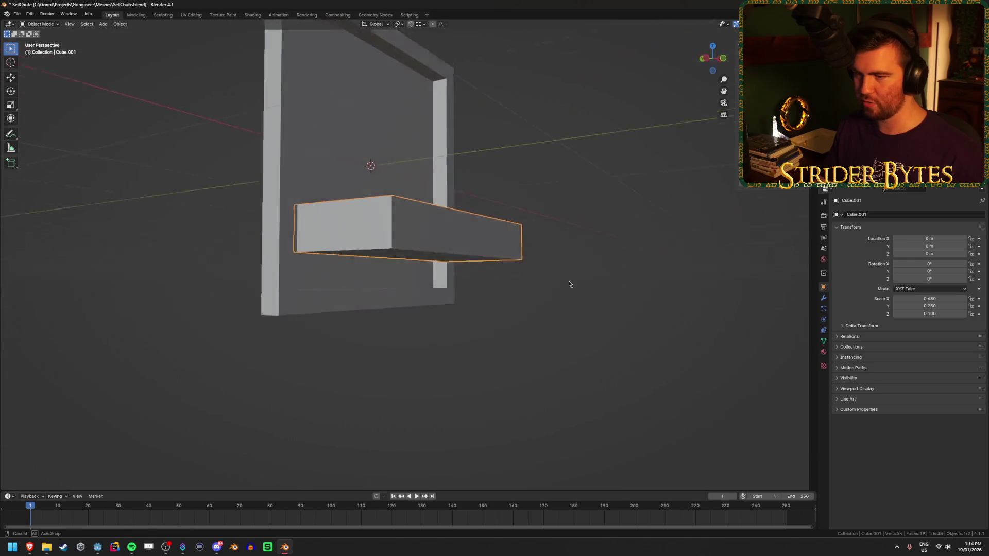
key(Tab)
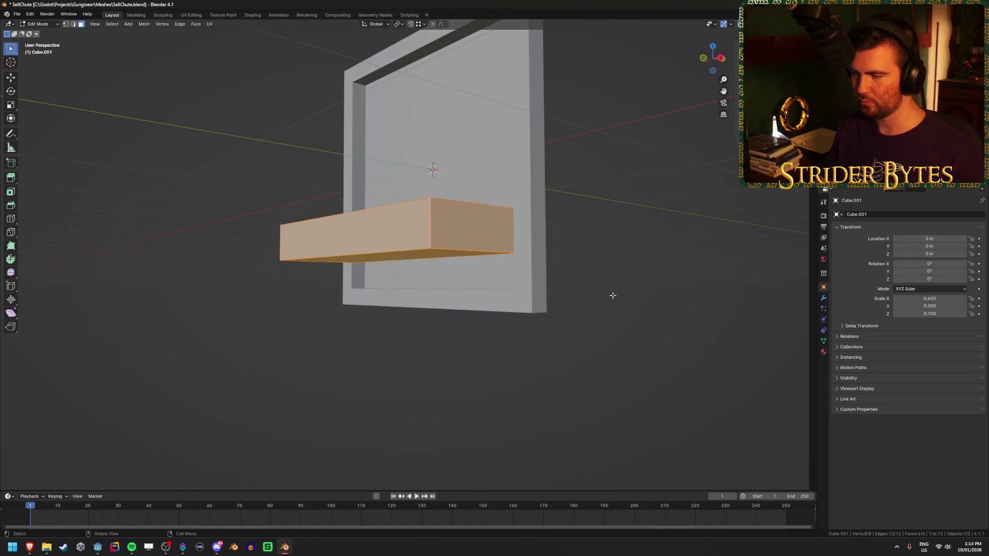
key(g)
key(z)
click(598, 329)
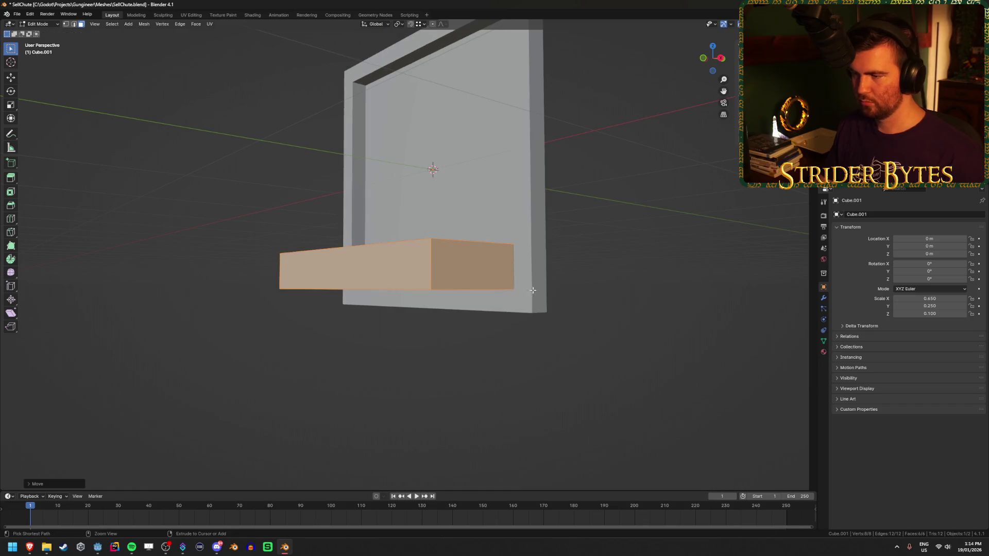
mouse_move(594, 334)
mouse_down()
mouse_move(580, 347)
mouse_move(592, 342)
mouse_move(400, 191)
mouse_move(404, 176)
mouse_move(489, 212)
mouse_move(532, 264)
mouse_move(613, 285)
mouse_move(607, 296)
mouse_move(443, 309)
mouse_move(470, 287)
mouse_up()
Delete the box's front face in see-through view, then return to solid shading.
key(alt+z)
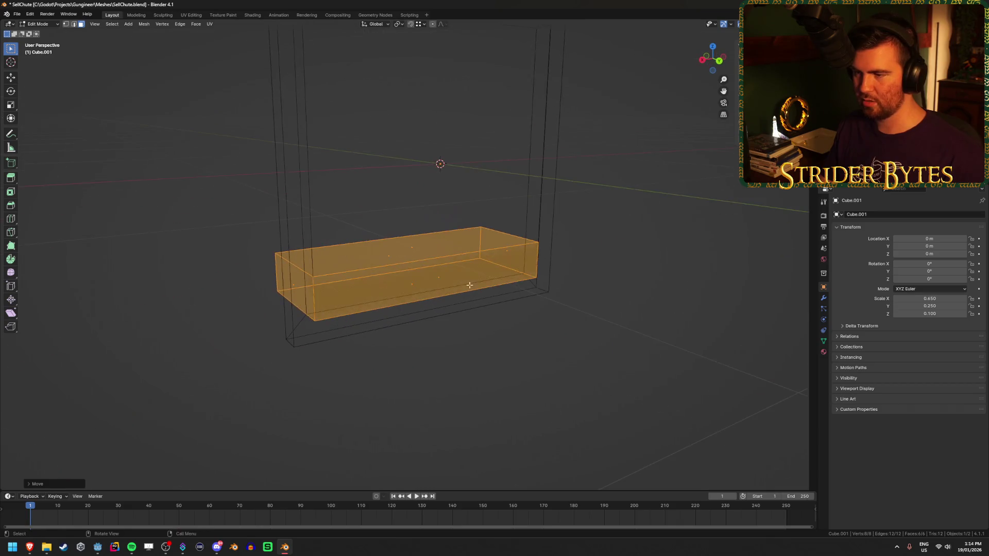
click(441, 276)
key(x)
click(473, 298)
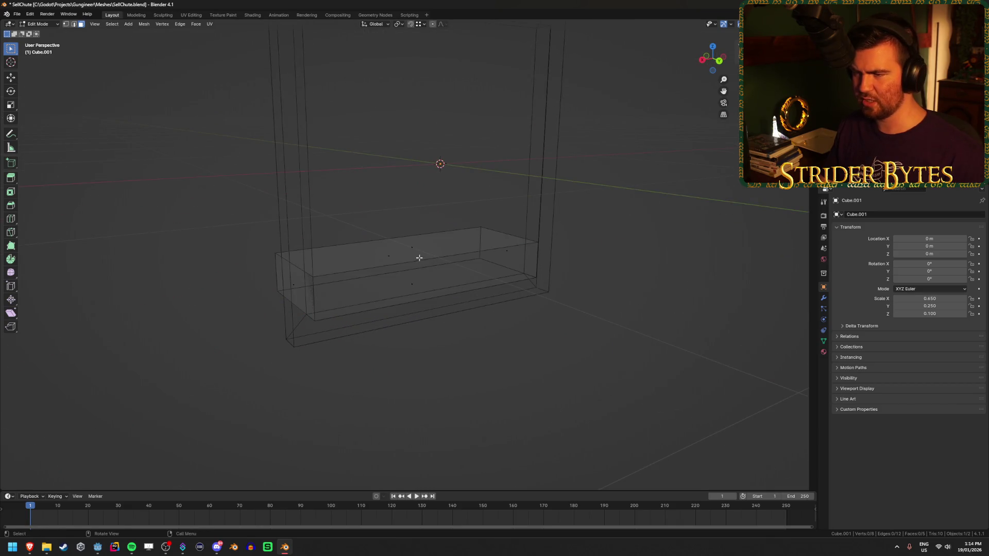
mouse_move(405, 302)
mouse_down()
mouse_move(450, 314)
mouse_move(482, 308)
mouse_up()
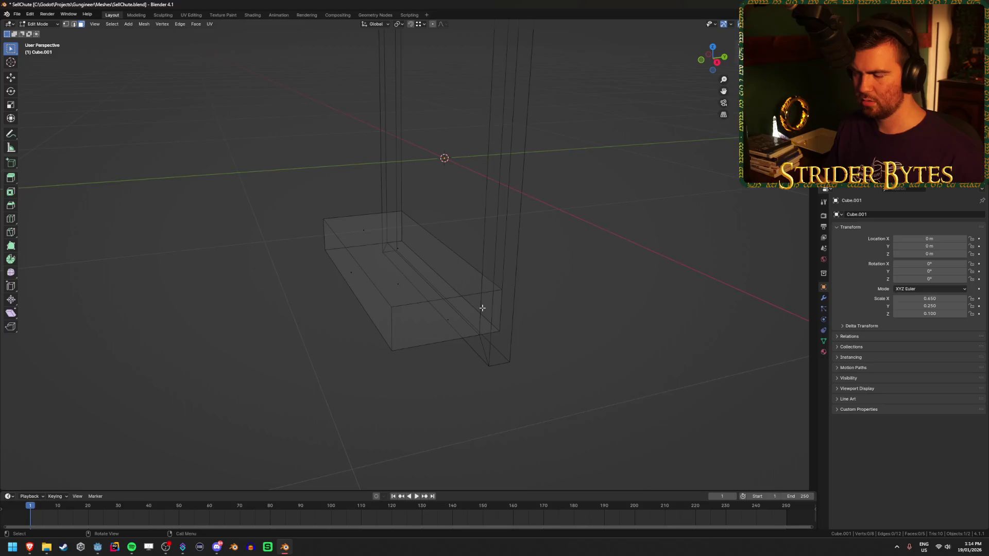
drag(649, 284, 636, 294)
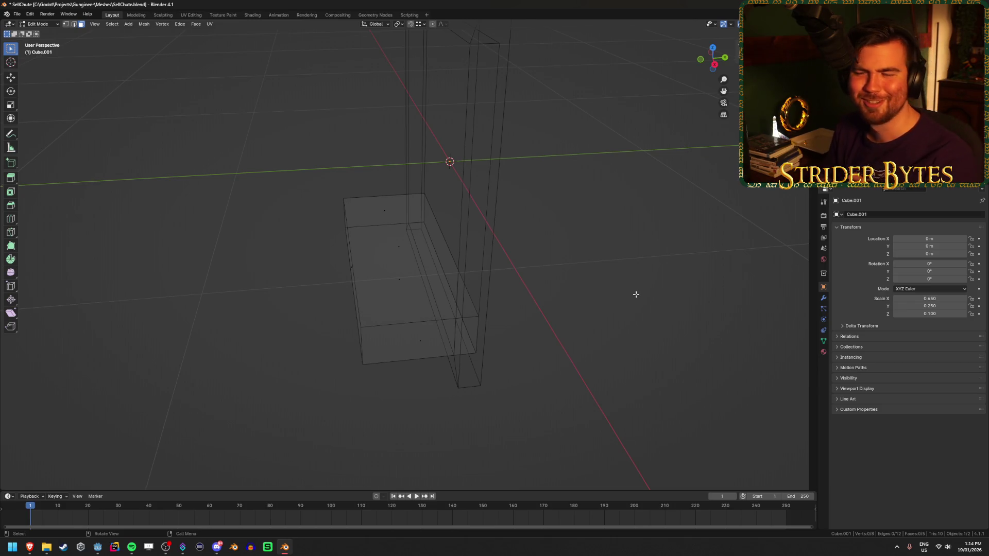
key(shift+z)
drag(563, 287, 618, 263)
Try an inset on the top face, undo it, and apply the box's scale.
click(401, 258)
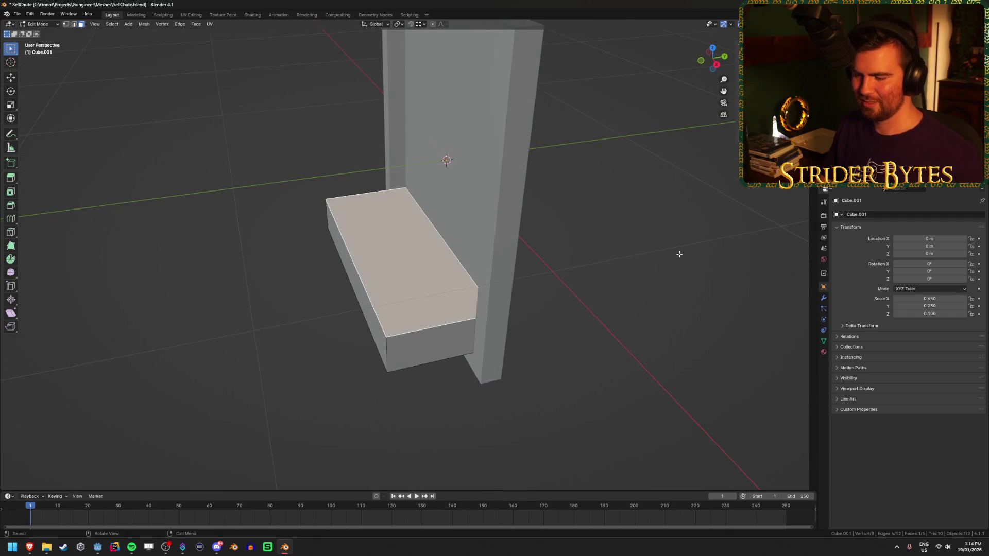
key(i)
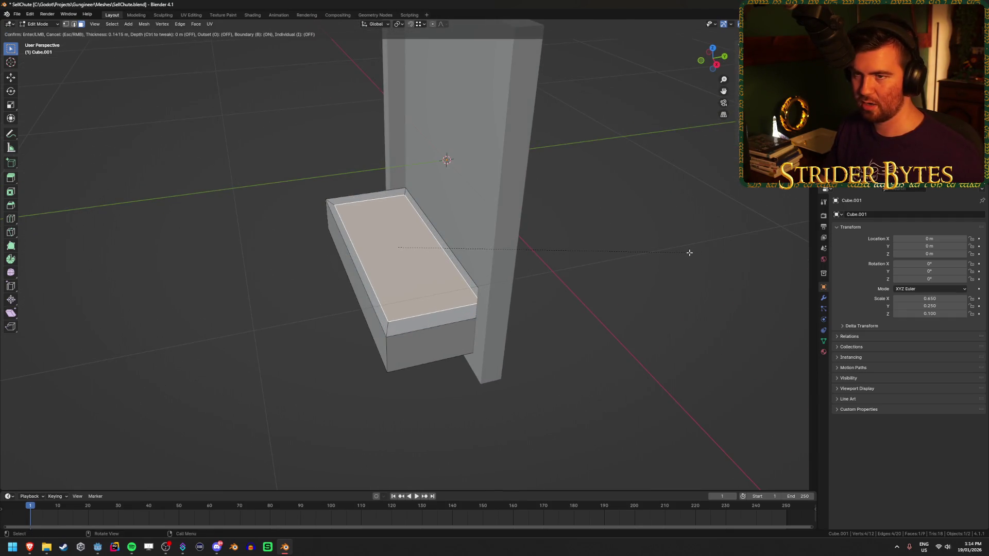
click(690, 253)
key(e)
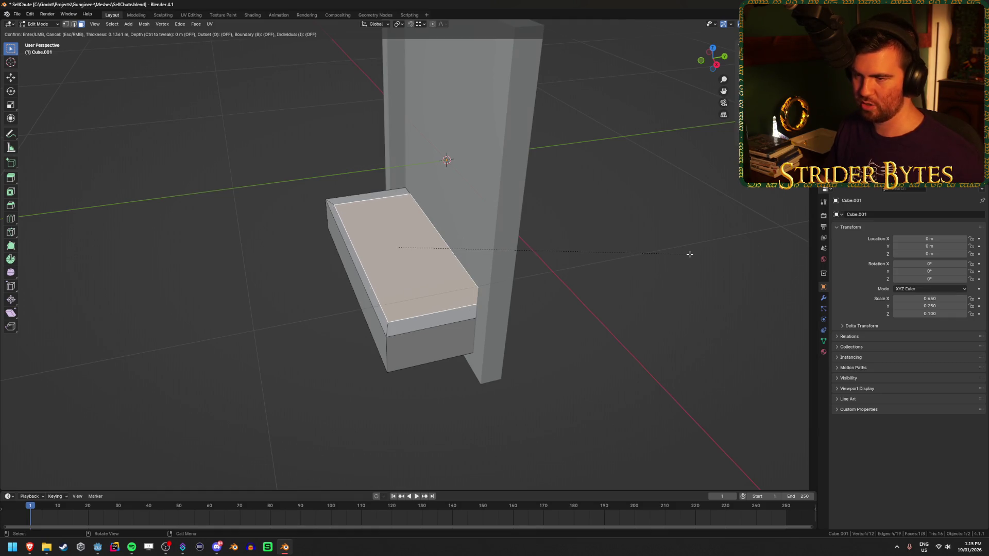
click(688, 256)
key(Tab)
key(ctrl+a)
click(681, 255)
Inset the top face by 5 cm and extrude the inner face down into the box.
key(Tab)
key(i)
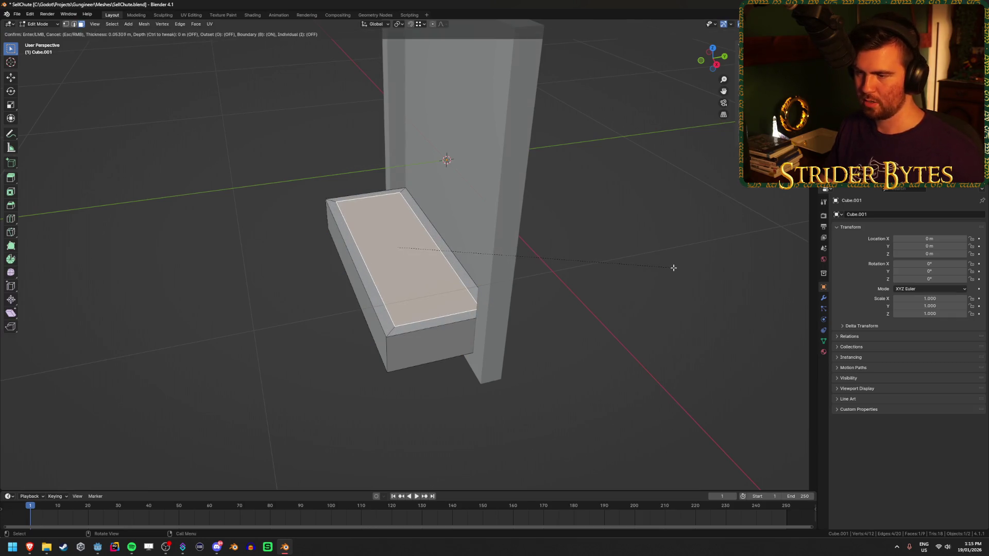
key(b)
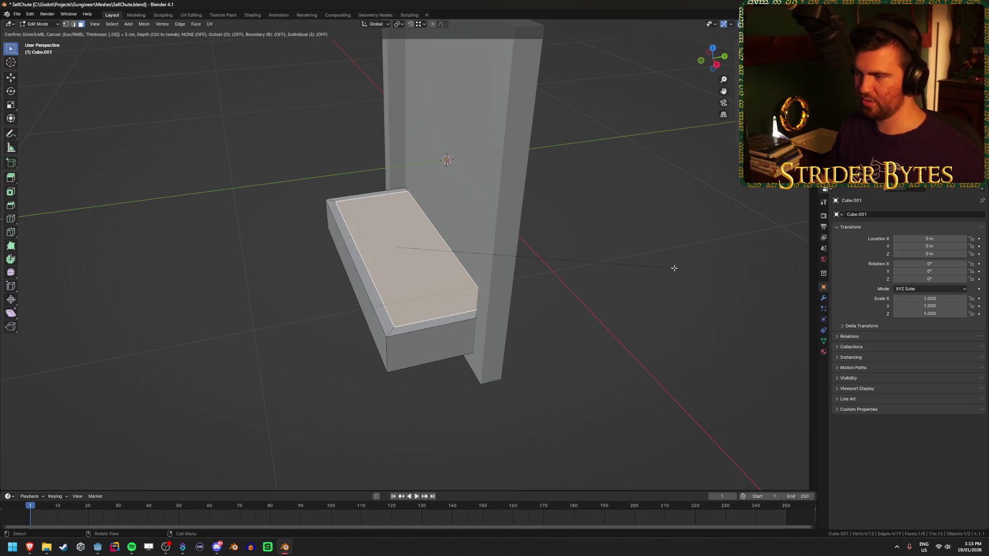
click(673, 267)
mouse_move(546, 269)
mouse_down()
mouse_move(449, 307)
mouse_move(529, 285)
mouse_up()
key(alt+z)
key(e)
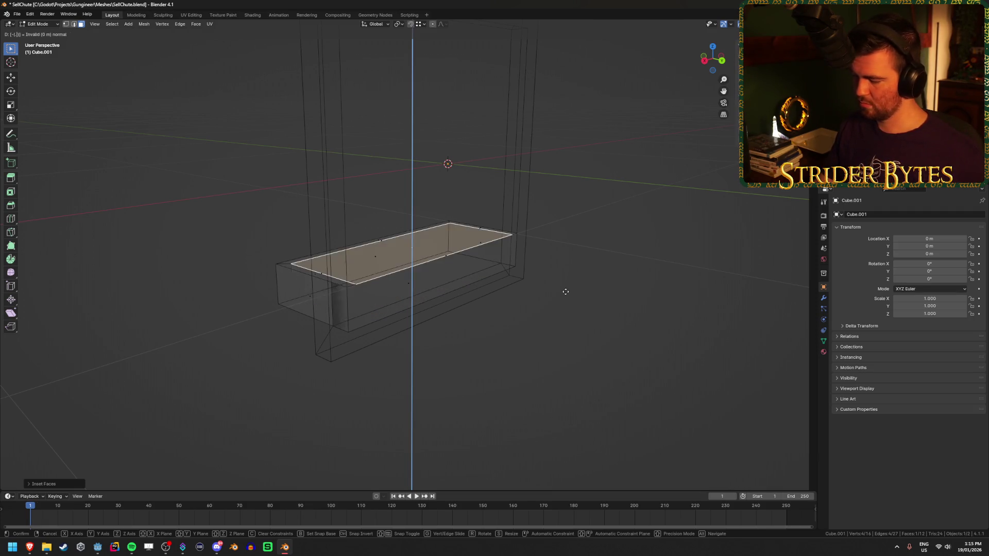
Finish the inward extrusion and view the tray from the right side in see-through mode.
key(Return)
key(KP_1)
key(KP_3)
key(alt+z)
scroll(560, 321, up, 4)
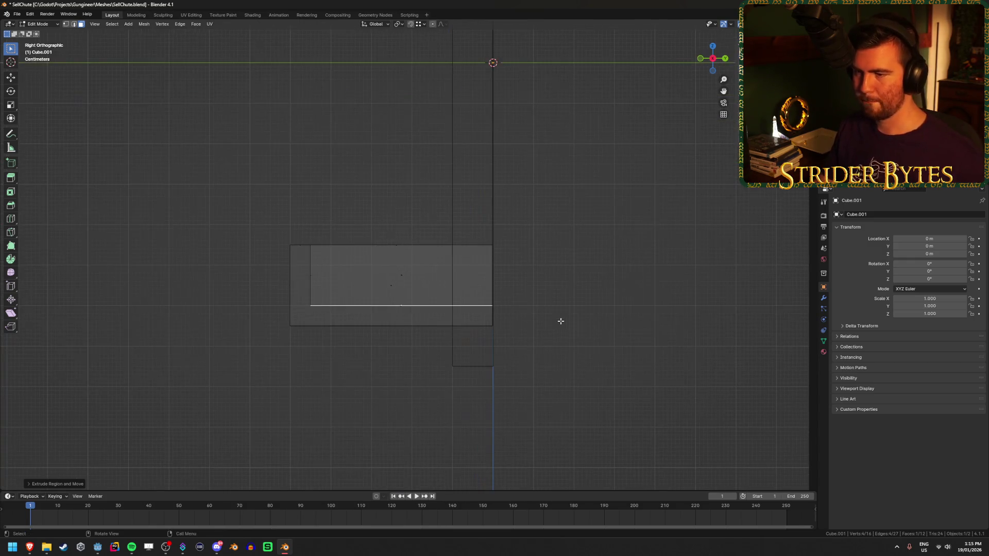
key(1)
scroll(592, 304, up, 1)
key(alt+a)
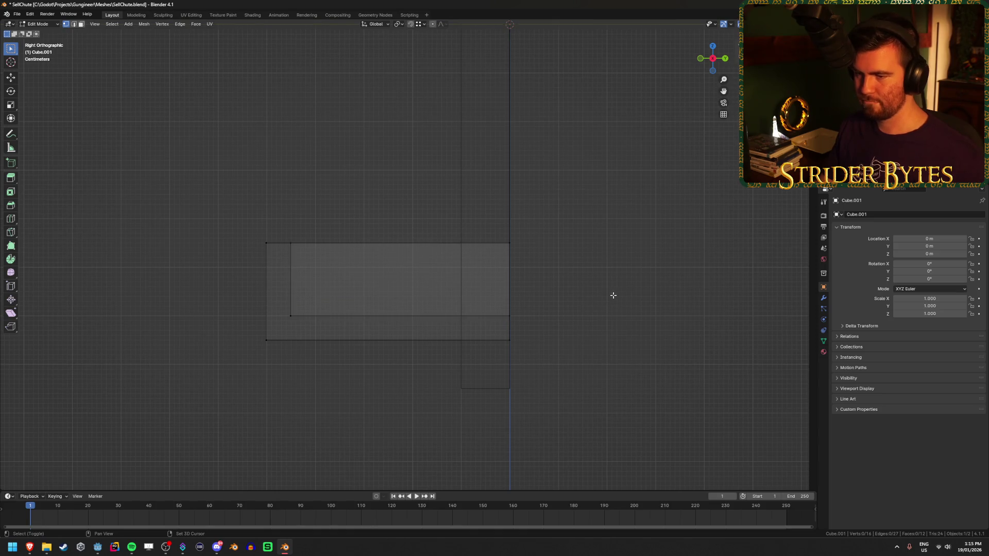
key(alt+z)
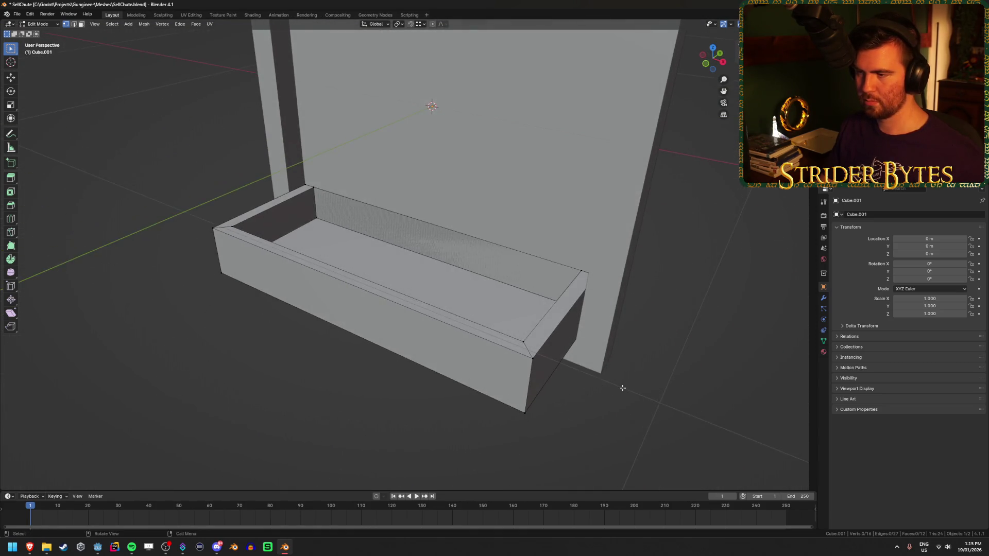
key(alt+z)
key(Tab)
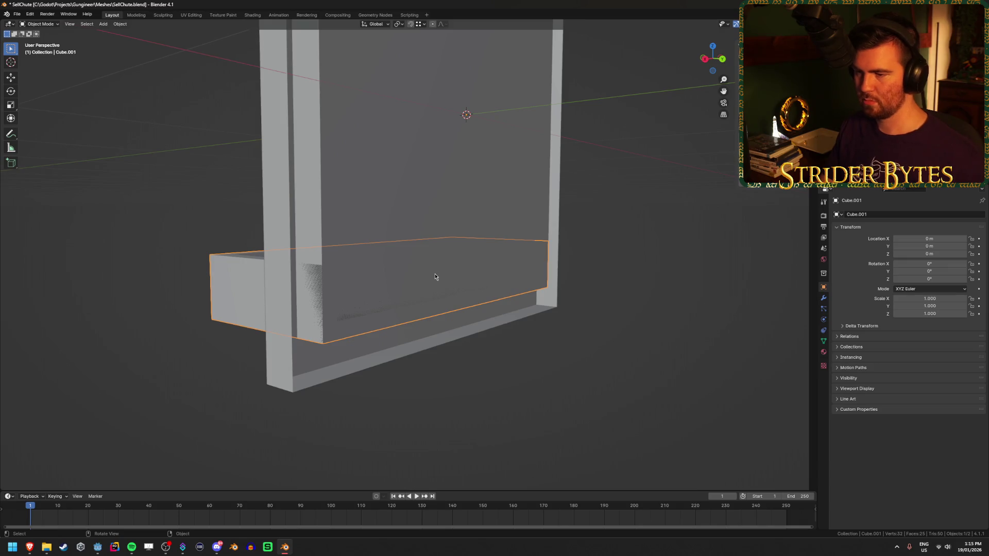
key(Tab)
Delete the tray wall facing the back panel and return to Object Mode.
key(3)
click(437, 276)
key(x)
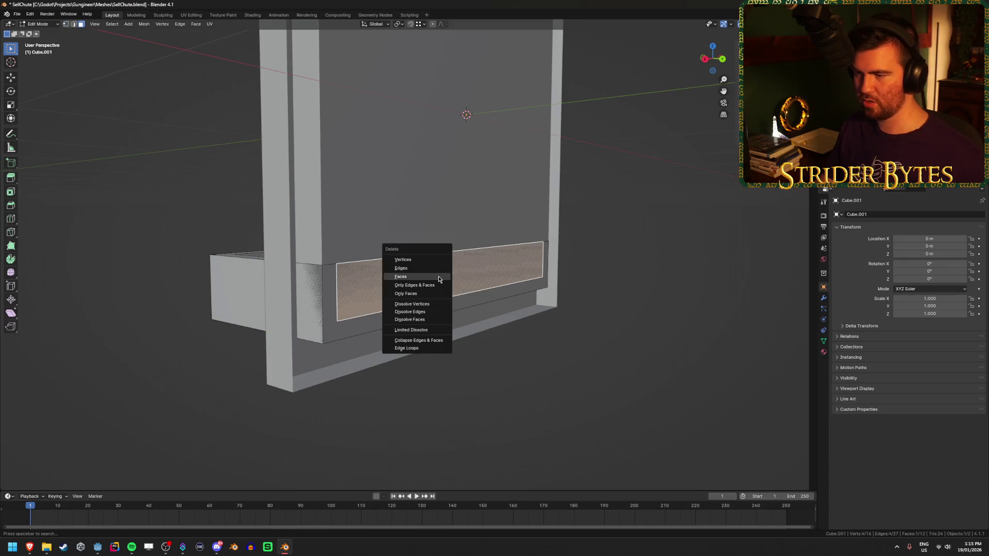
click(438, 276)
scroll(459, 351, up, 2)
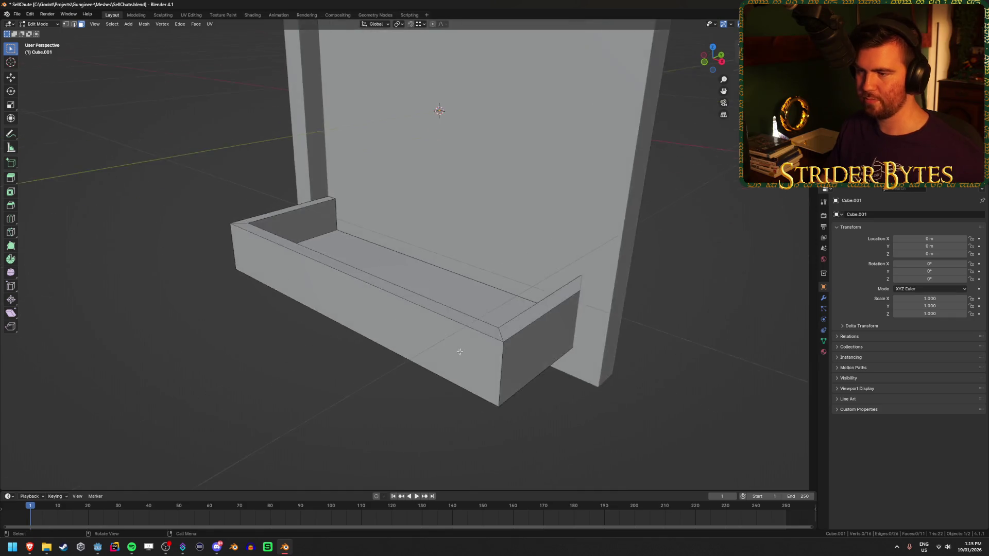
key(Tab)
Reselect the tray and orbit around it to inspect the opened side.
scroll(658, 390, down, 5)
click(362, 412)
mouse_move(449, 401)
mouse_down()
mouse_move(307, 413)
mouse_move(404, 400)
mouse_move(347, 388)
mouse_move(420, 384)
mouse_up()
scroll(325, 413, up, 2)
scroll(423, 382, up, 2)
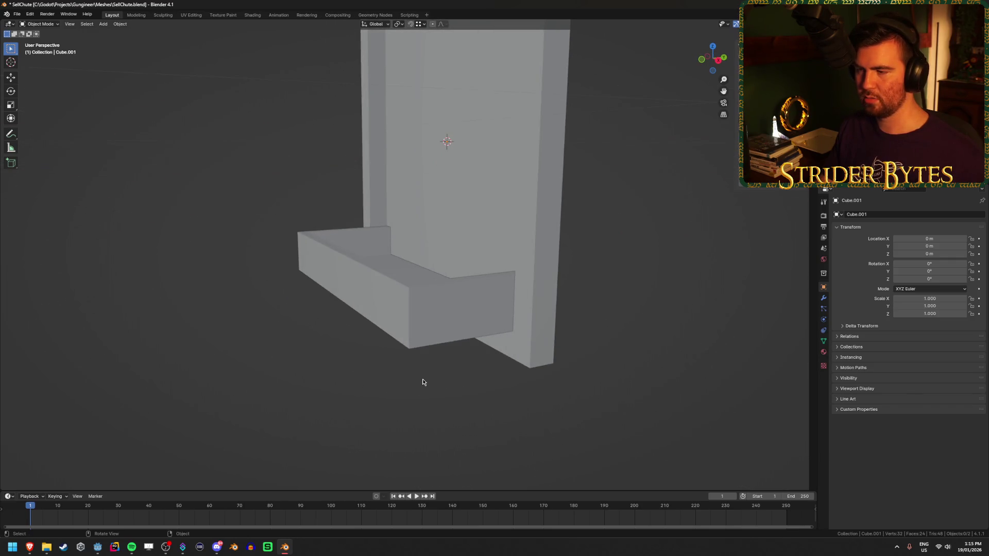
click(439, 332)
mouse_move(440, 332)
mouse_down()
mouse_move(419, 364)
mouse_move(404, 360)
mouse_move(558, 389)
mouse_move(446, 367)
mouse_up()
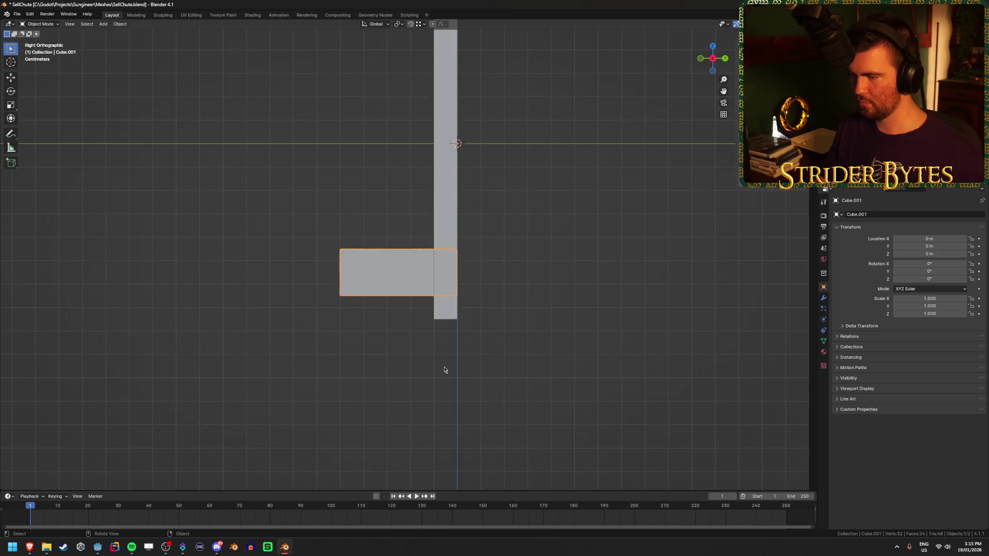
key(Tab)
key(alt+z)
key(1)
mouse_move(512, 357)
mouse_down()
mouse_move(530, 332)
mouse_move(497, 327)
mouse_move(523, 326)
mouse_move(428, 336)
mouse_up()
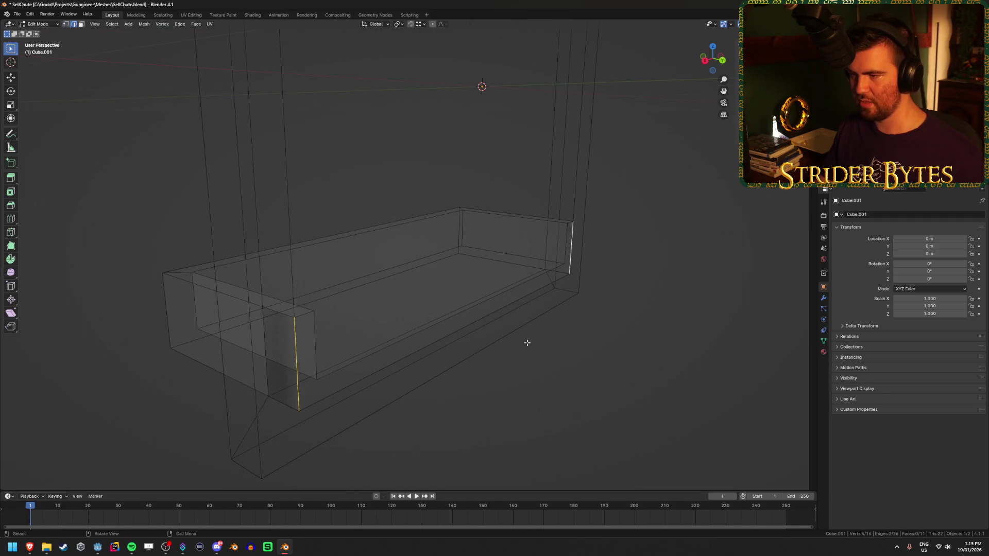
key(KP_3)
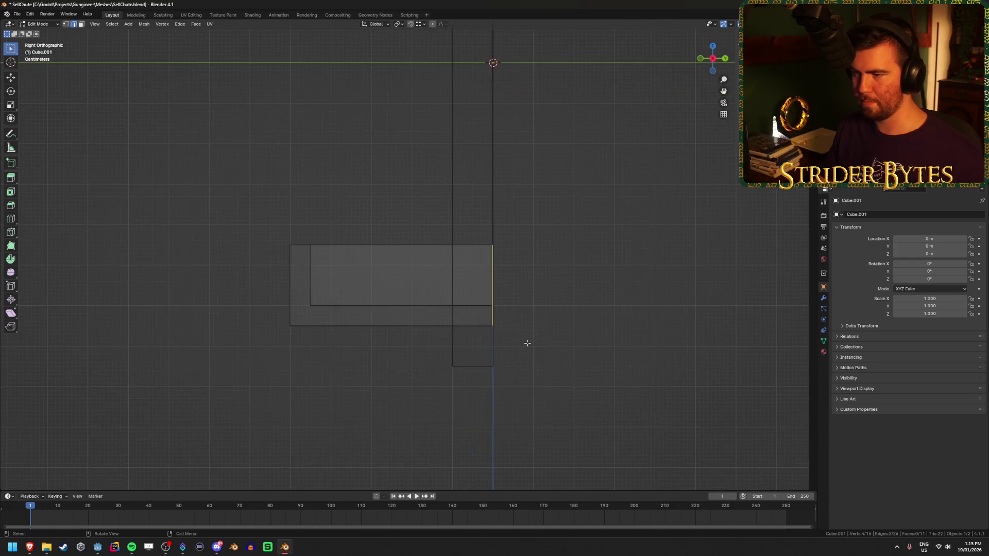
key(shift+z)
key(g)
key(y)
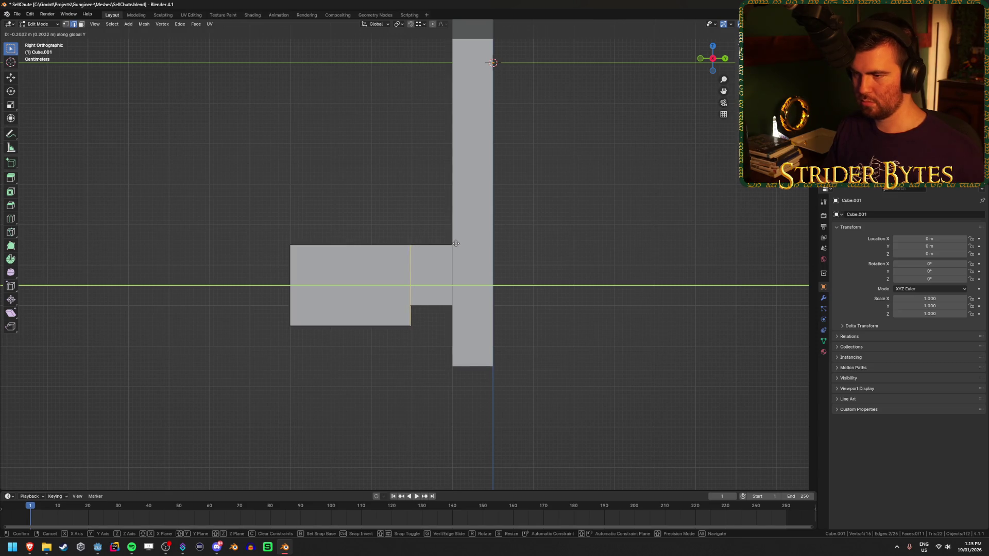
click(448, 365)
mouse_move(534, 385)
mouse_down()
mouse_move(558, 412)
mouse_move(592, 425)
mouse_up()
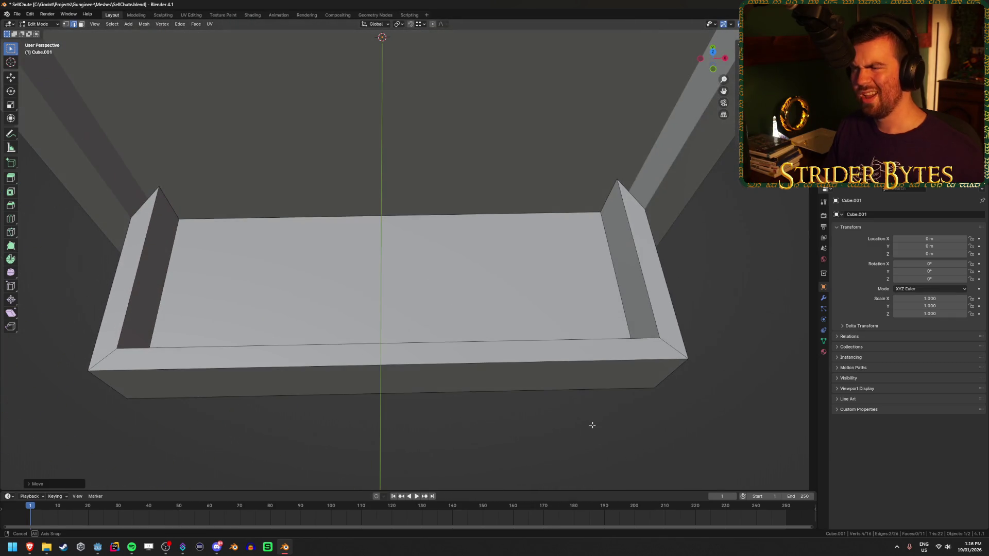
mouse_move(712, 350)
mouse_down()
mouse_move(557, 371)
mouse_move(552, 397)
mouse_move(554, 384)
mouse_up()
key(ctrl+z)
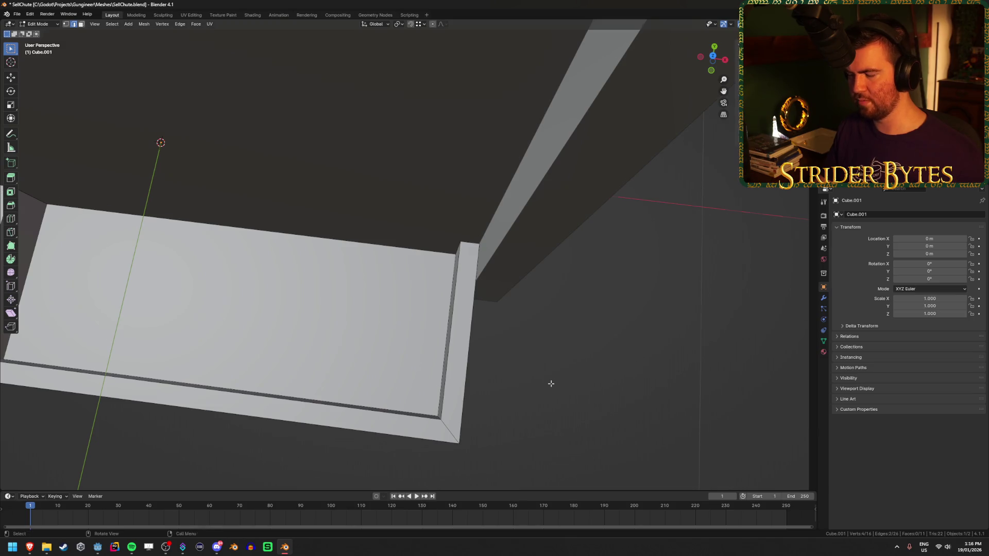
key(Tab)
scroll(554, 374, down, 5)
mouse_move(567, 366)
mouse_down()
mouse_move(499, 319)
mouse_move(493, 331)
mouse_up()
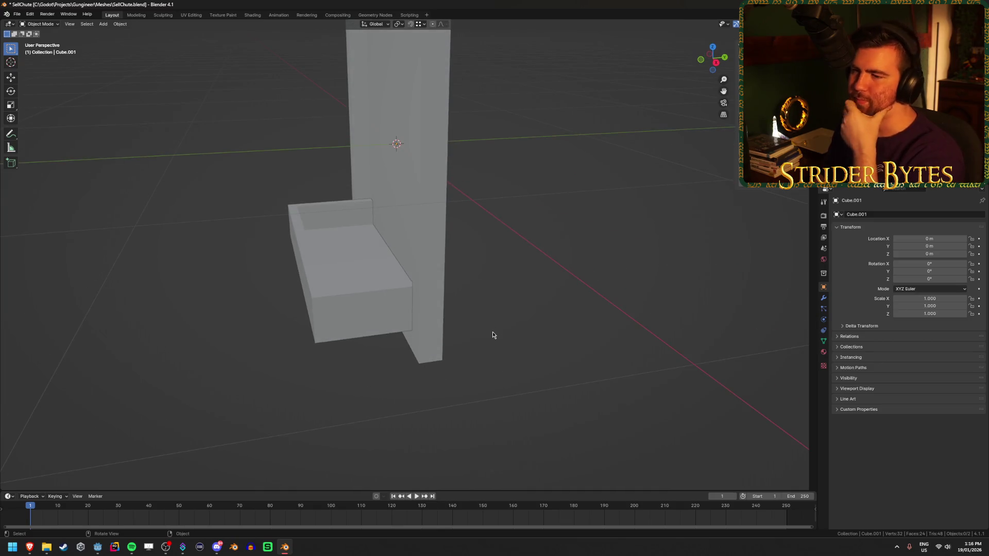
Close the Godot 4 tutorial, Low-Poly Shotguns and tv screen search browser windows.
key(shift+a)
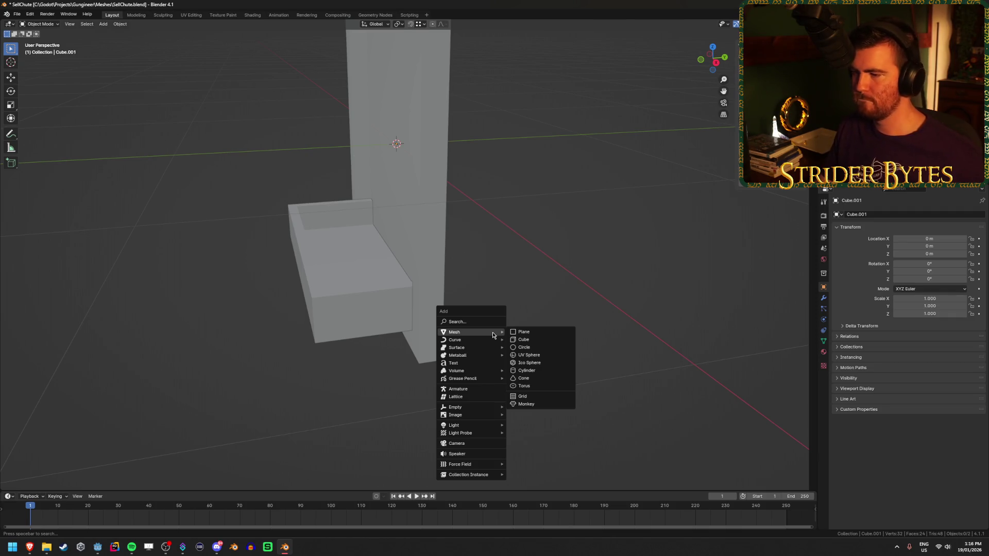
click(30, 552)
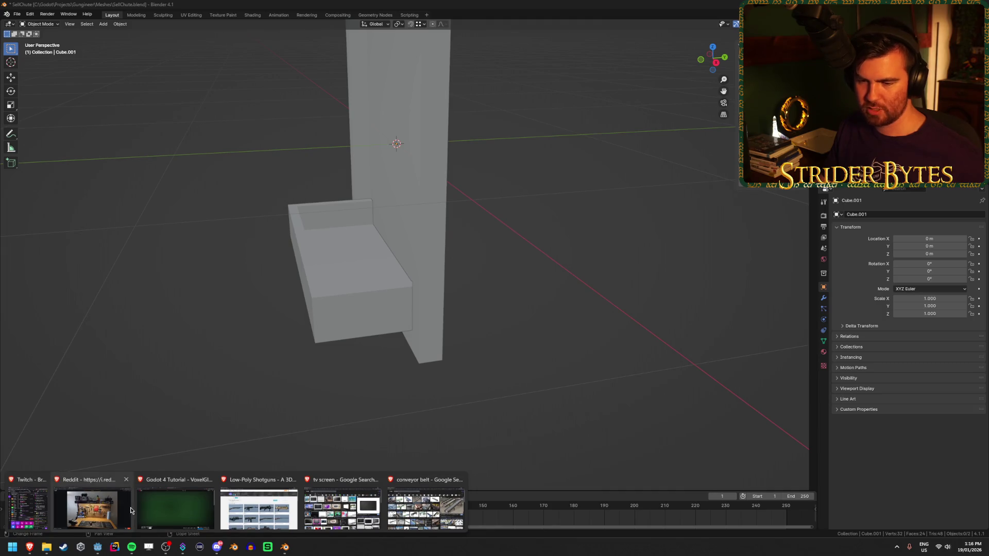
click(210, 480)
click(210, 480)
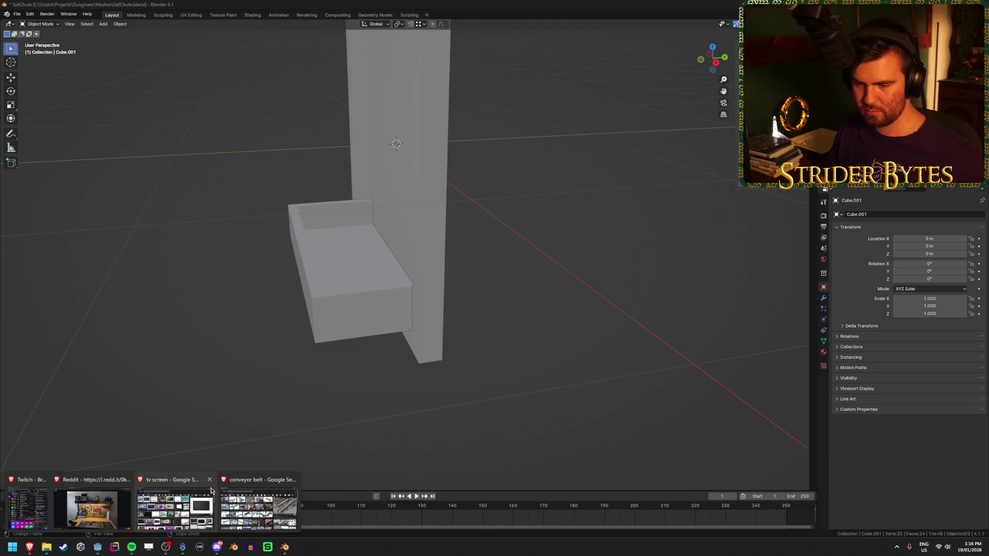
click(210, 480)
Check the conveyor belt image search, then reopen Blender's Add menu.
click(163, 513)
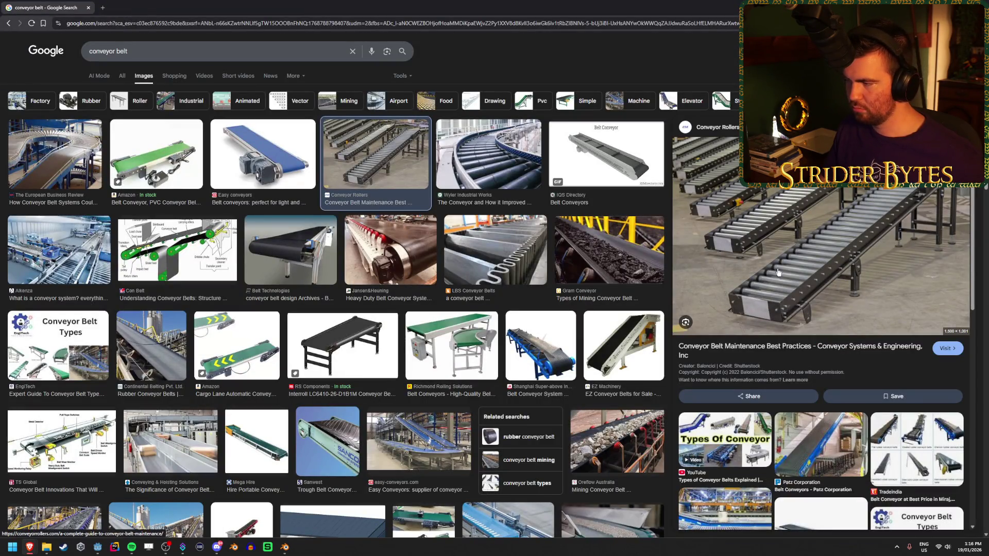
key(alt+Tab)
key(shift+a)
Add a Mesh > Cylinder and expand its Add Cylinder settings panel.
mouse_move(541, 337)
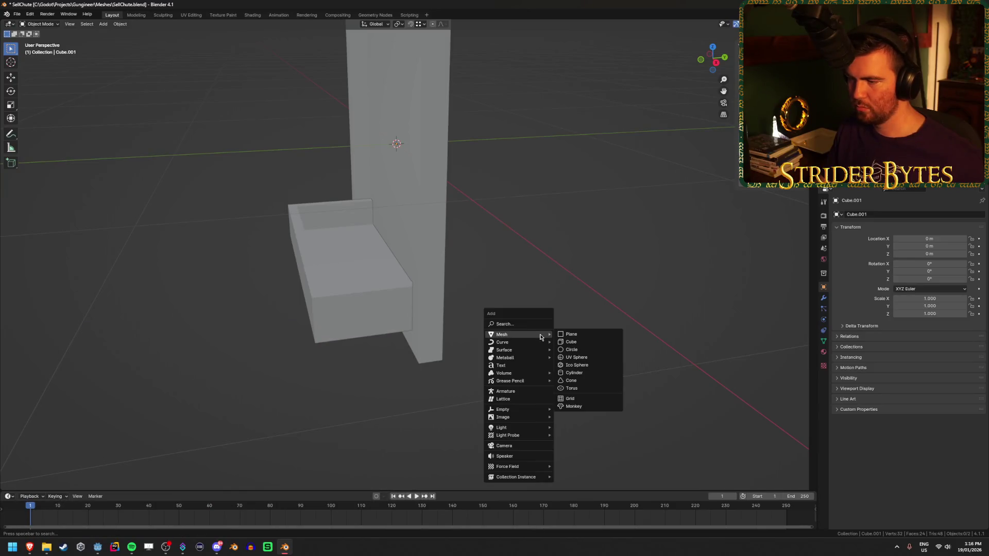
click(574, 372)
scroll(361, 403, down, 5)
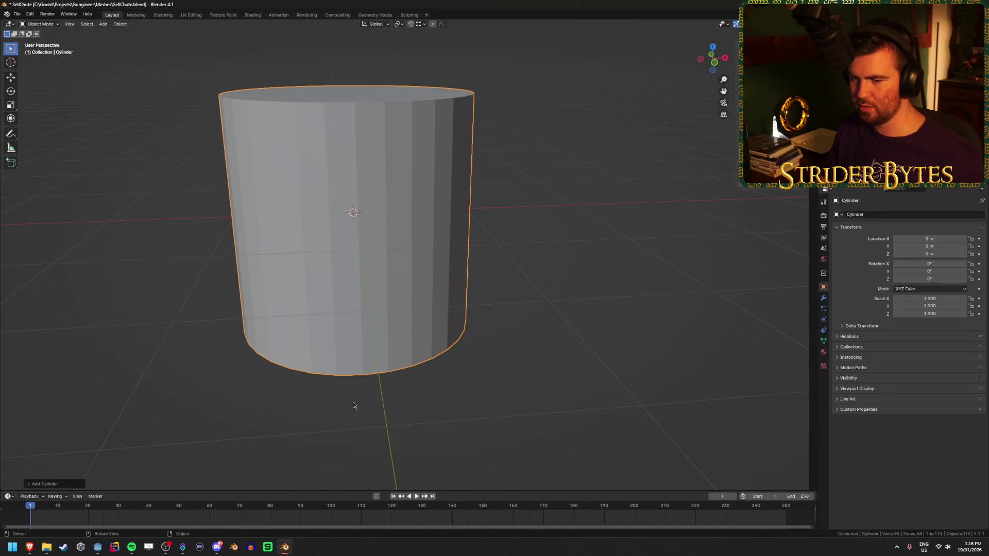
click(69, 486)
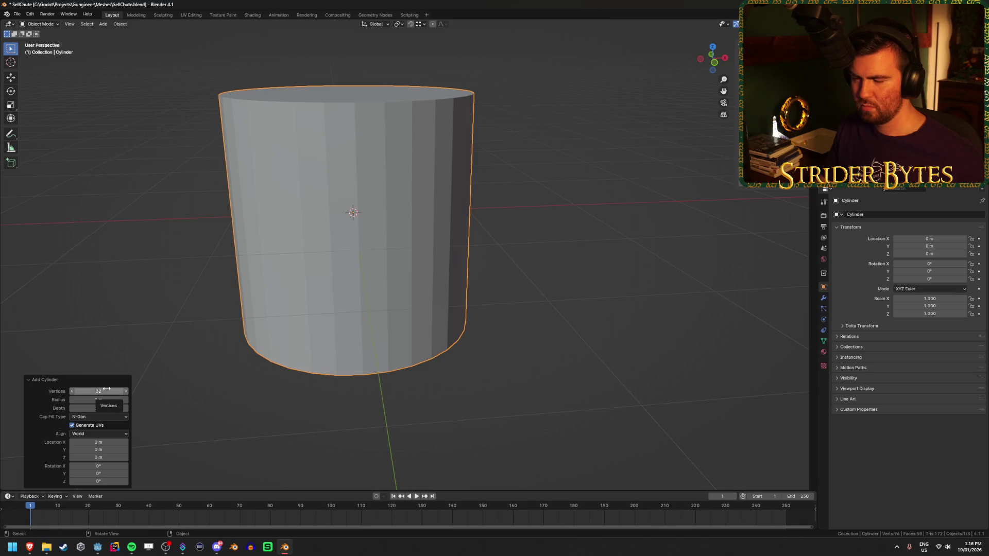
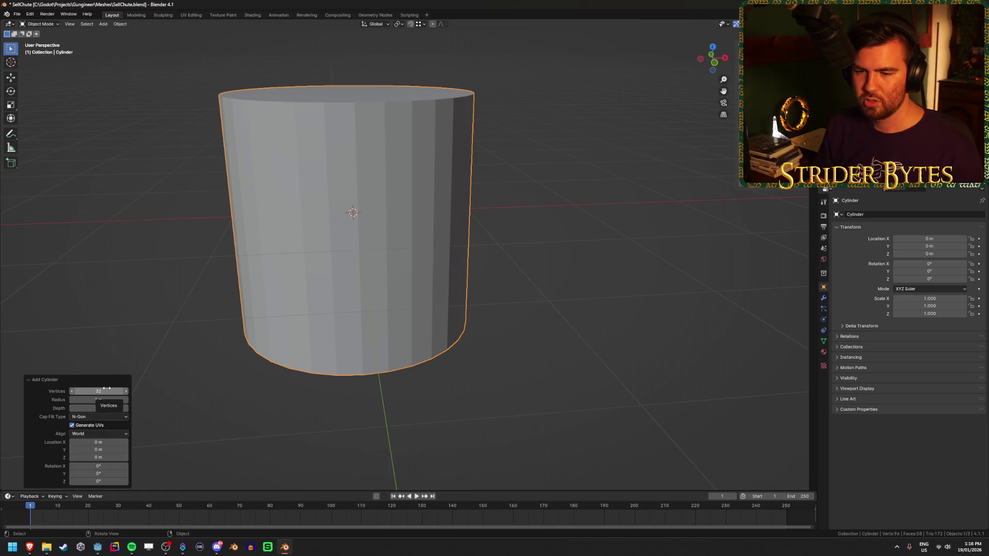
Thin the new cylinder down to a 0.05 m radius.
mouse_move(98, 400)
mouse_down()
mouse_move(30, 401)
mouse_move(850, 403)
mouse_up()
drag(515, 268, 411, 312)
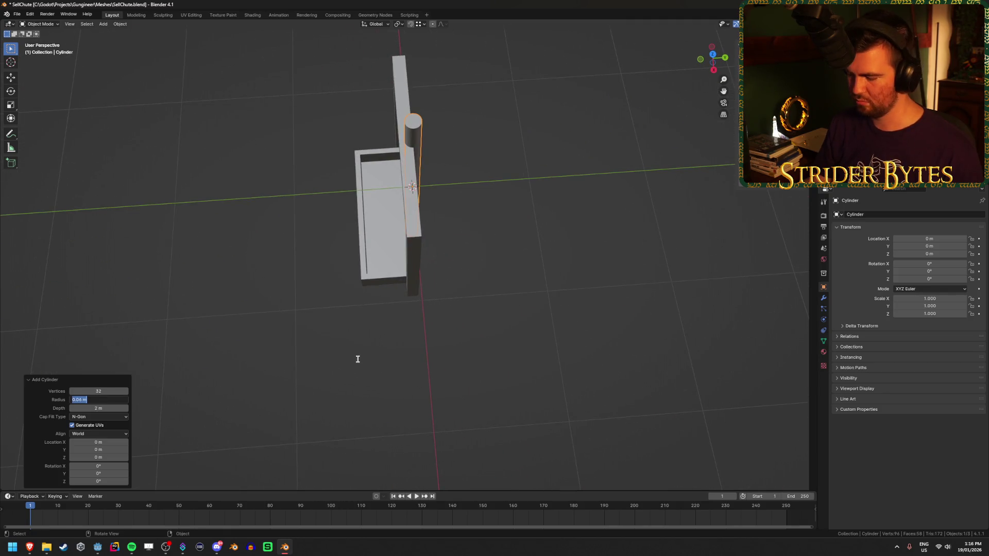
text(0.1)
key(Return)
scroll(543, 252, up, 3)
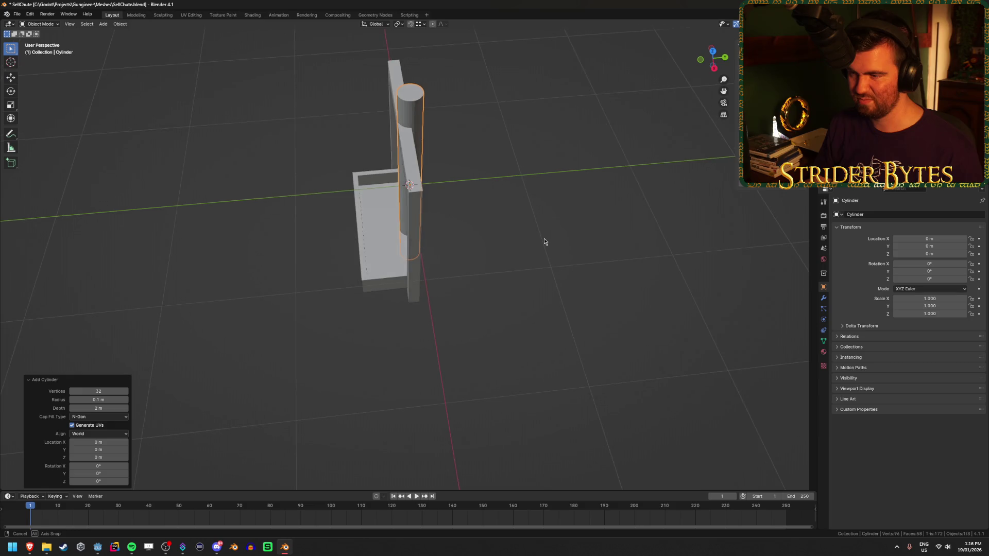
click(107, 399)
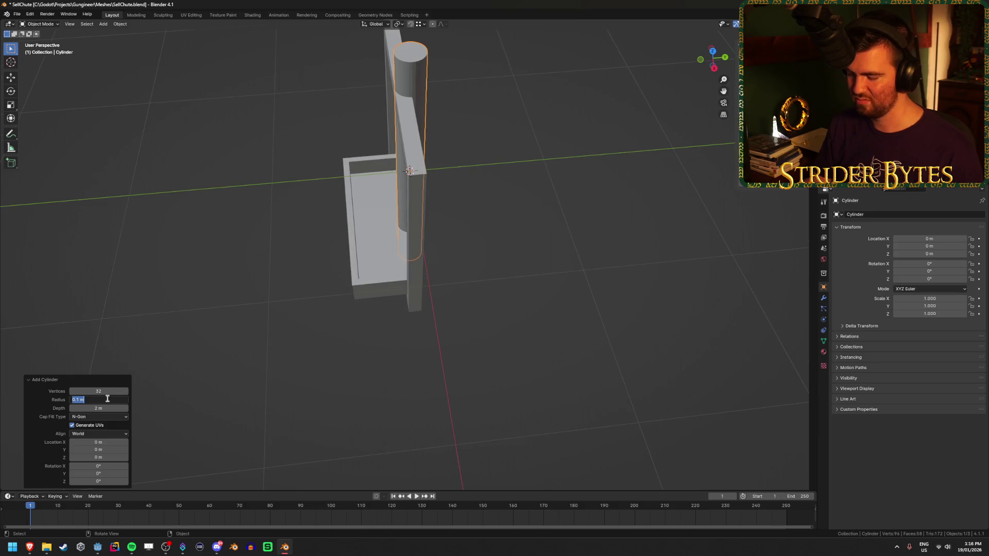
text(.05)
key(Return)
Give the cylinder 16 vertices and a 1.3 m depth.
mouse_move(314, 275)
mouse_down()
mouse_move(385, 265)
mouse_move(388, 285)
mouse_move(396, 276)
mouse_move(382, 254)
mouse_move(455, 326)
mouse_up()
scroll(455, 327, up, 3)
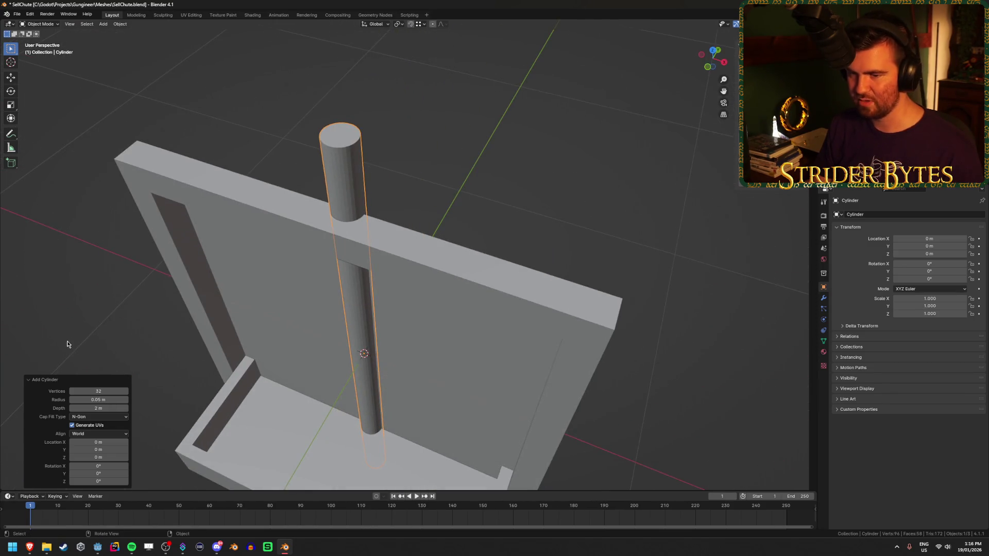
click(98, 392)
text(16)
key(Return)
mouse_move(301, 298)
mouse_down()
mouse_move(421, 245)
mouse_move(449, 329)
mouse_move(443, 283)
mouse_up()
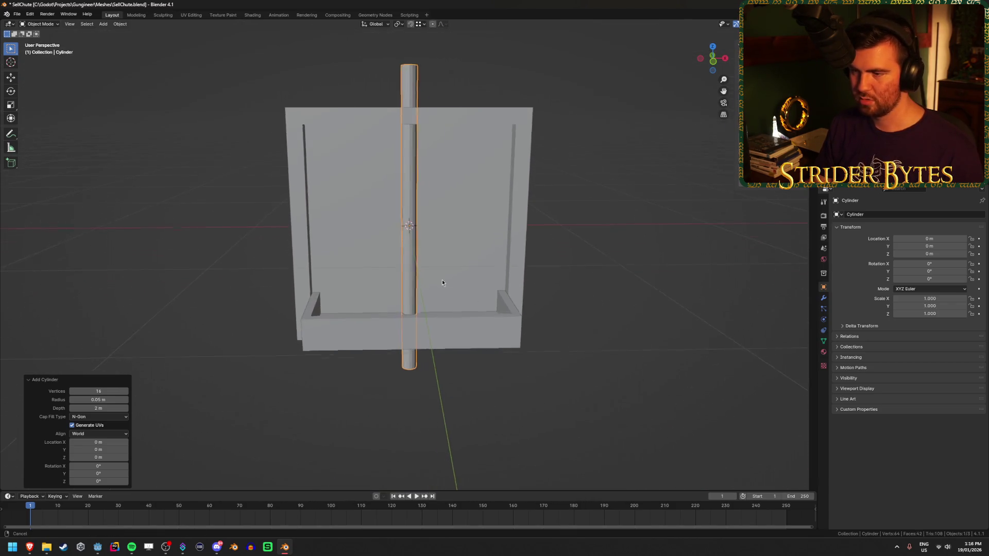
scroll(443, 283, up, 2)
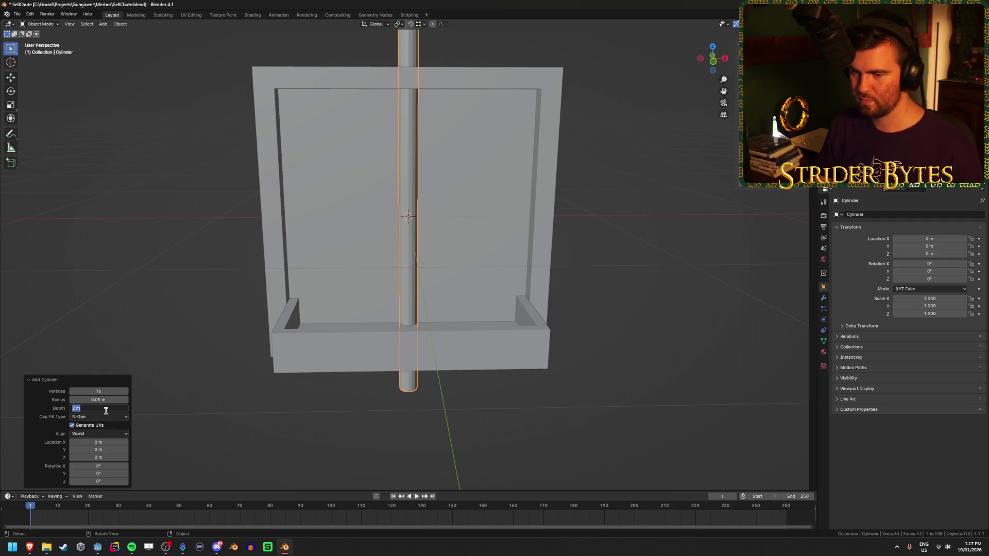
text(1.3)
key(Return)
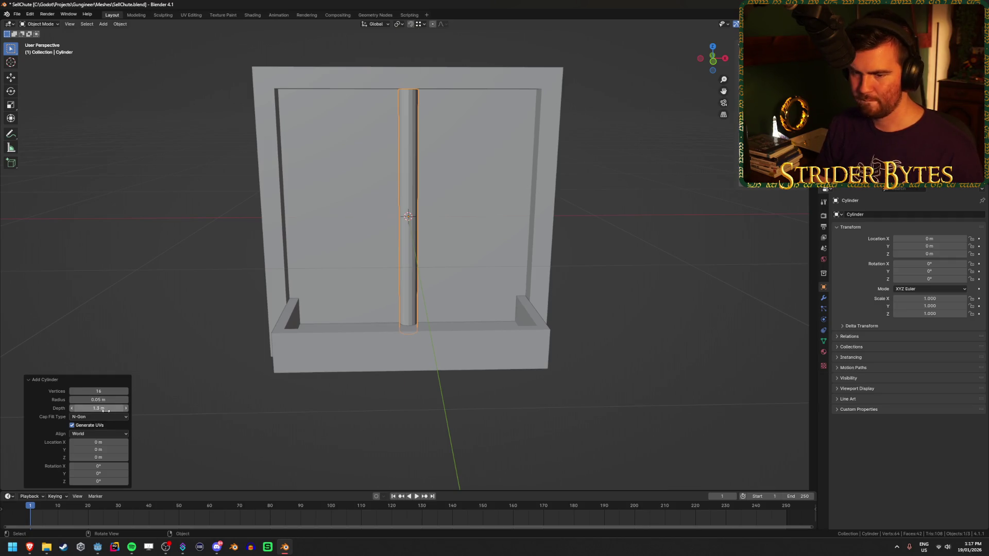
Lay the cylinder horizontal with rotation X 0° and Y 90°.
drag(256, 382, 273, 371)
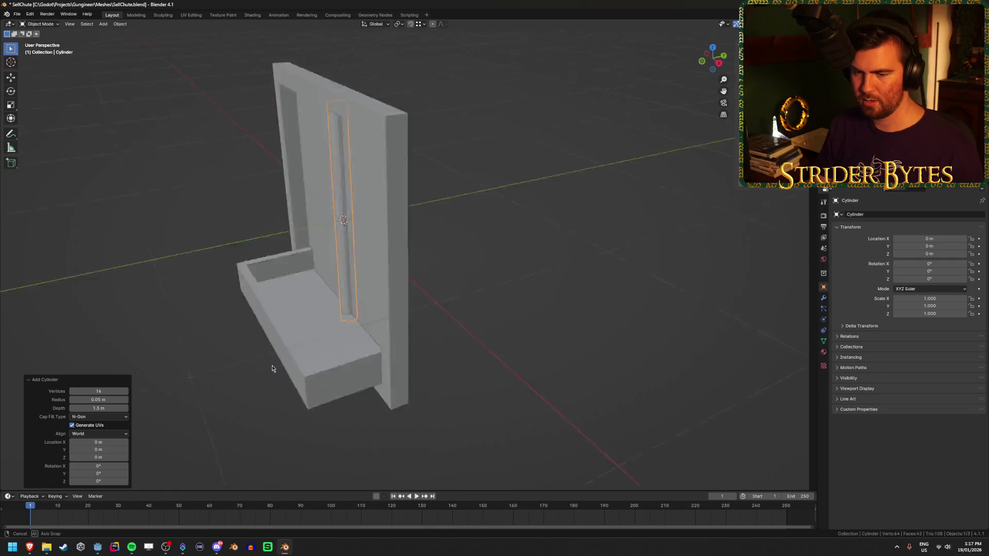
drag(95, 466, 124, 466)
click(91, 466)
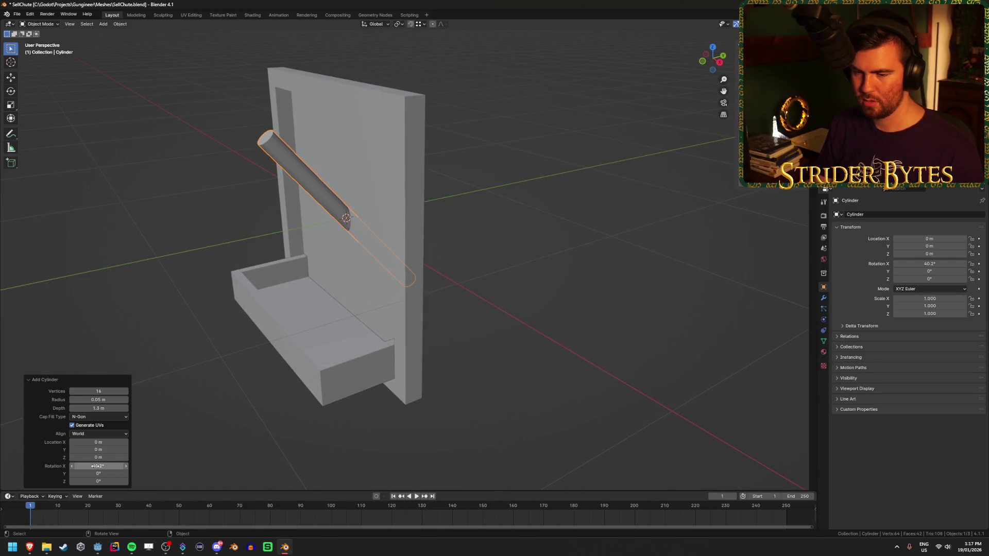
text(0)
key(Return)
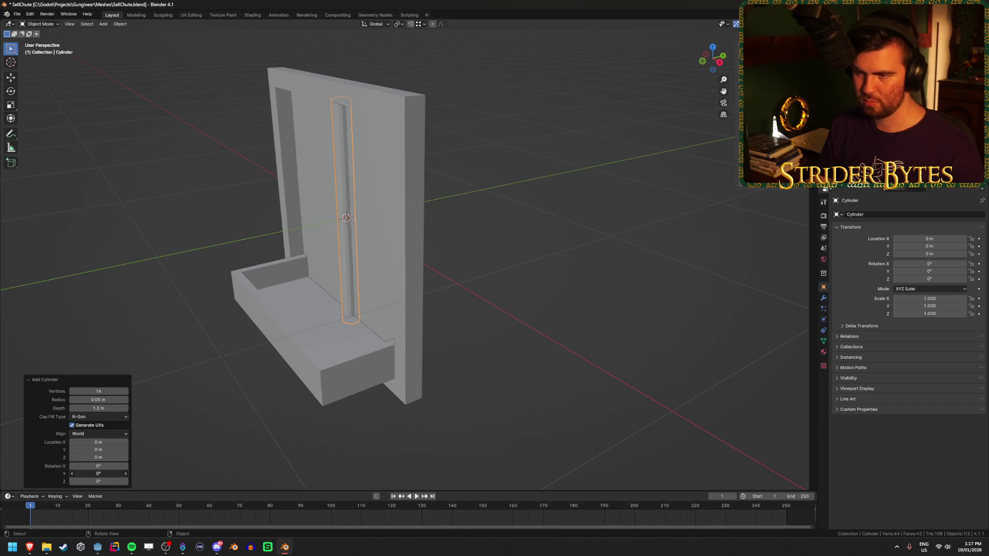
drag(96, 474, 110, 473)
text(90)
key(Return)
Set the cylinder depth to 1.2 m and lower it to Z -0.54 m in the trough.
drag(329, 335, 413, 319)
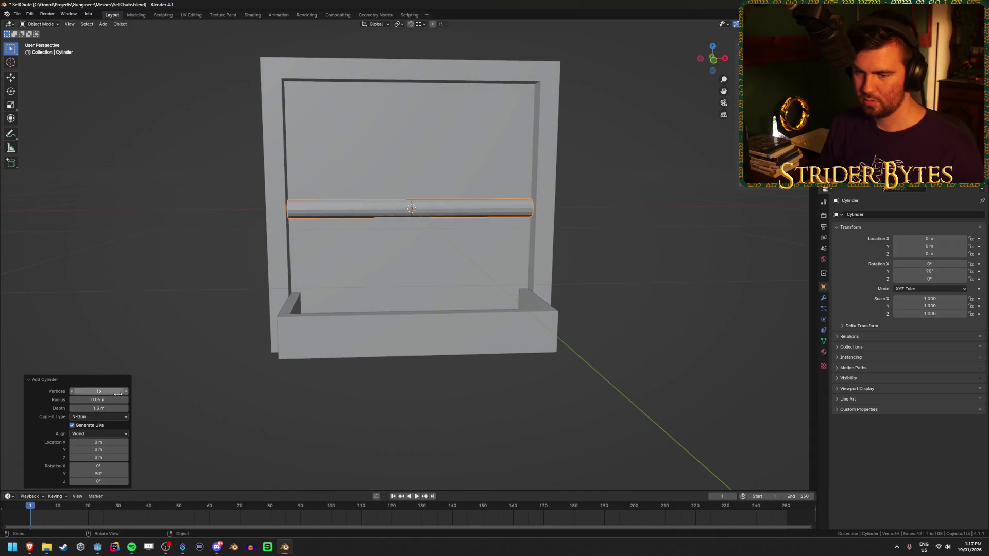
click(105, 408)
text(2)
key(Return)
drag(326, 359, 370, 279)
drag(105, 456, 80, 457)
mouse_move(469, 314)
mouse_down()
mouse_move(489, 308)
mouse_move(416, 338)
mouse_move(375, 331)
mouse_move(345, 359)
mouse_up()
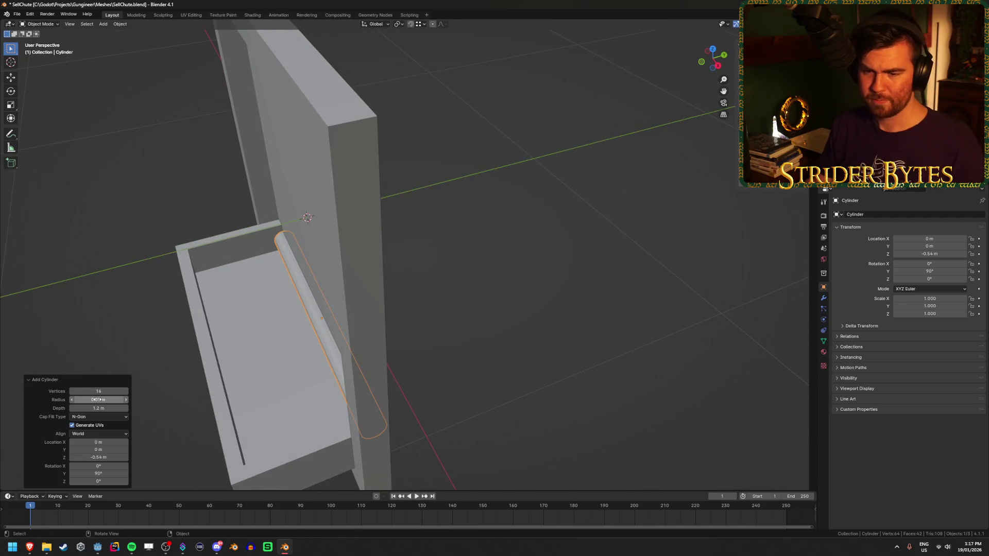
Set the cylinder's Cap Fill Type to Triangle Fan.
click(117, 419)
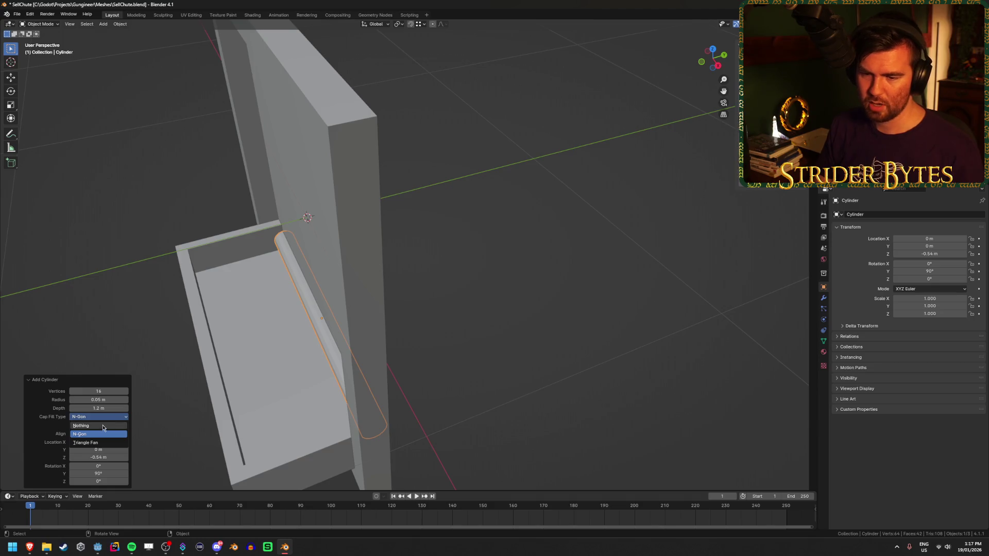
click(102, 429)
drag(261, 372, 275, 357)
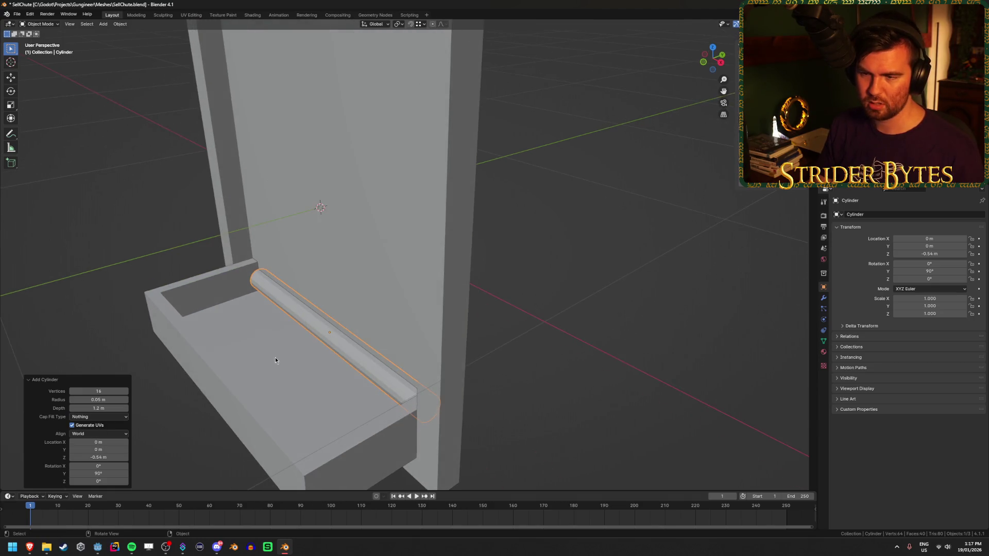
click(93, 418)
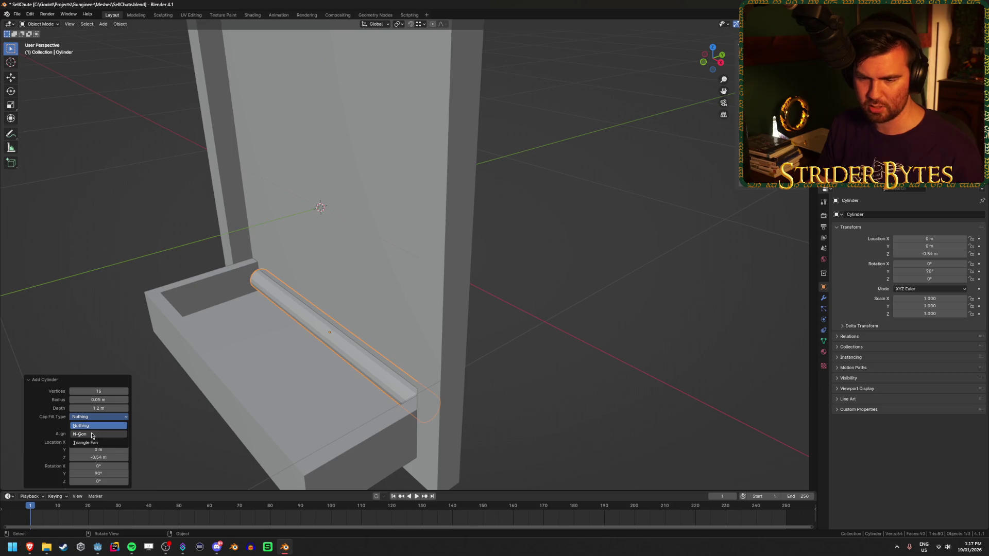
mouse_move(211, 397)
mouse_down()
mouse_move(242, 388)
mouse_move(224, 387)
mouse_up()
Thicken the roller to a 0.1 m radius and raise it to Z -0.5 m.
click(100, 397)
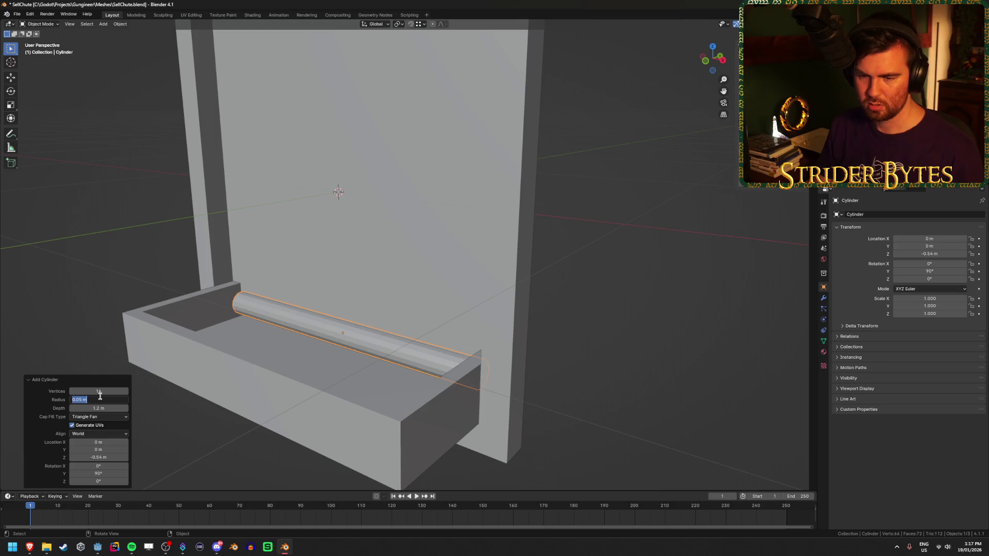
text(0.1)
key(Return)
mouse_move(420, 276)
mouse_down()
mouse_move(392, 265)
mouse_move(412, 267)
mouse_move(395, 276)
mouse_up()
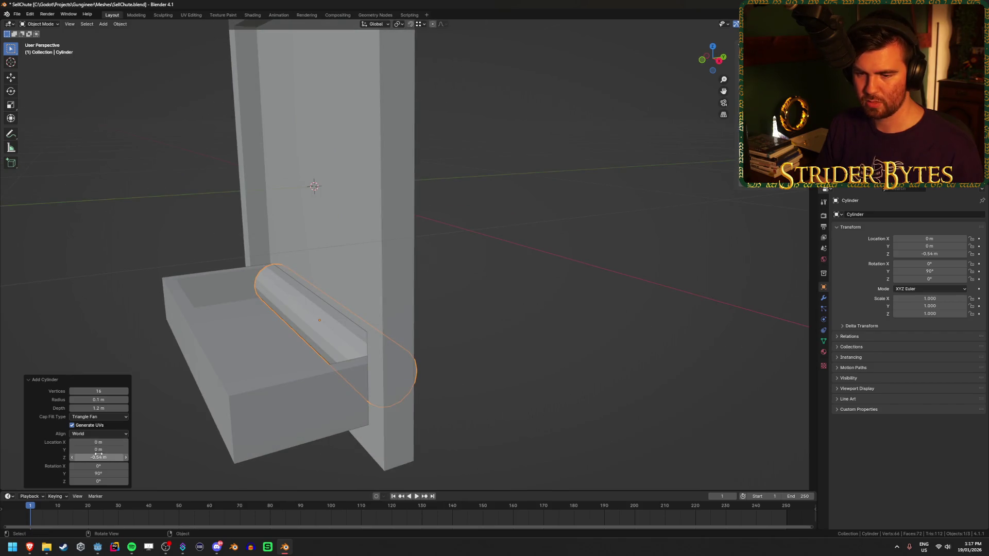
text(0.5)
key(Return)
mouse_move(461, 357)
mouse_down()
mouse_move(552, 343)
mouse_move(459, 351)
mouse_move(446, 360)
mouse_move(473, 353)
mouse_move(463, 379)
mouse_move(448, 383)
mouse_up()
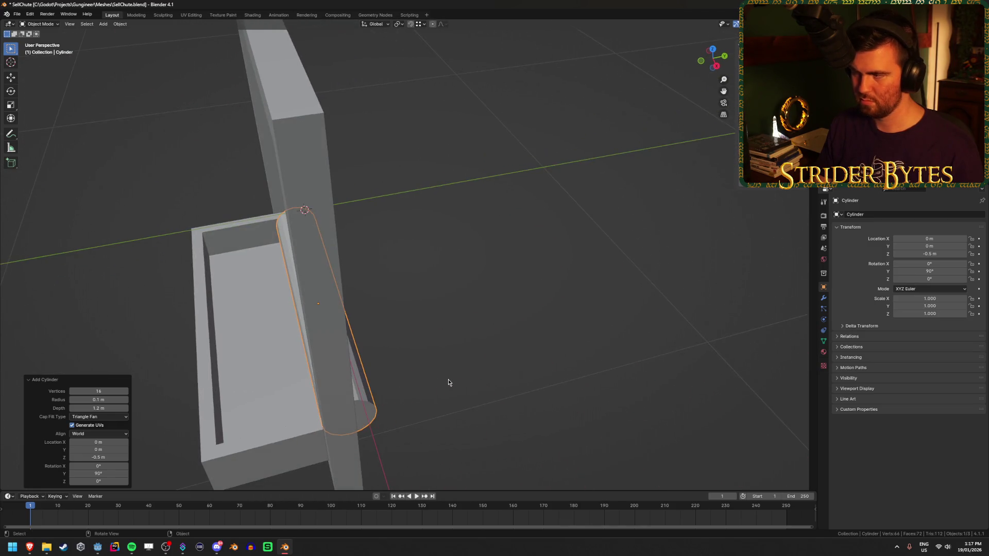
mouse_move(407, 349)
mouse_down()
mouse_move(431, 301)
mouse_move(400, 324)
mouse_move(530, 299)
mouse_move(418, 302)
mouse_up()
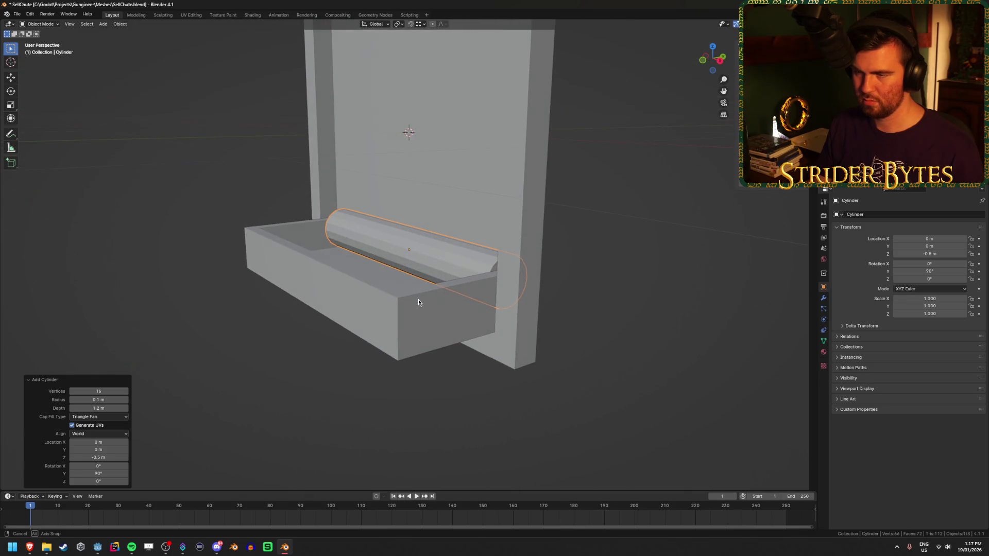
Compare 32 and 24 vertices on the roller, then settle back on 16.
text(32)
key(Return)
mouse_move(392, 288)
mouse_down()
mouse_move(420, 282)
mouse_move(369, 291)
mouse_up()
scroll(428, 286, up, 4)
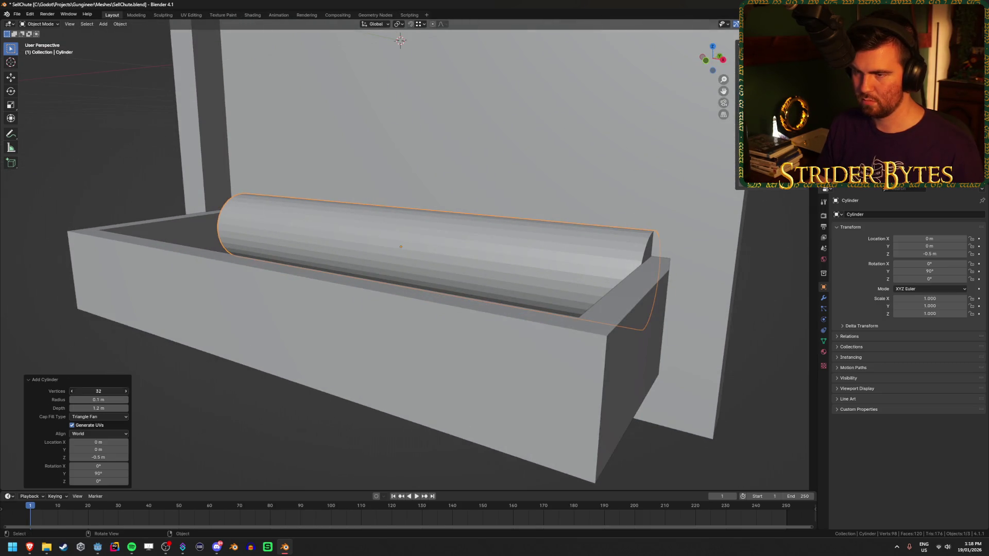
text(16)
key(Return)
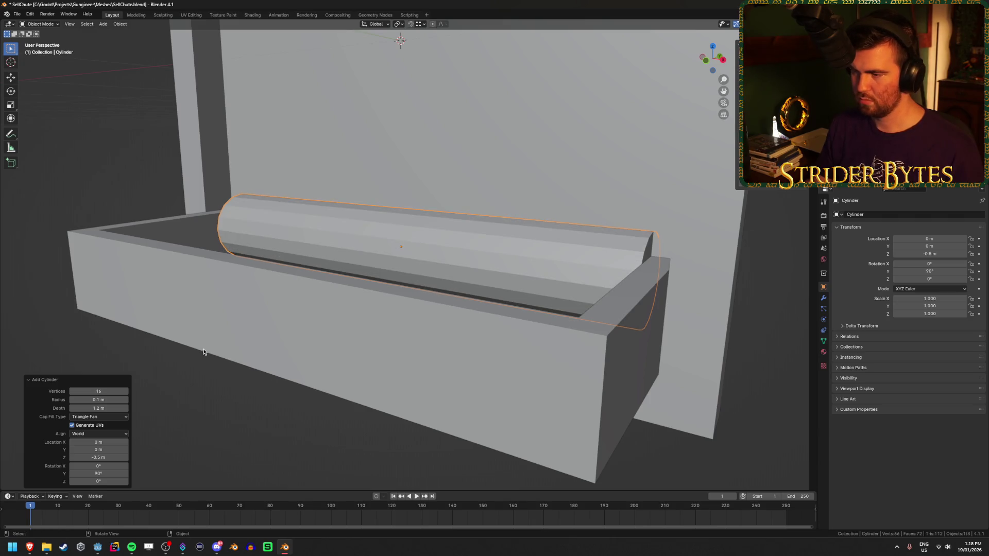
text(4)
key(Return)
mouse_move(484, 258)
mouse_down()
mouse_move(450, 250)
mouse_move(183, 342)
mouse_up()
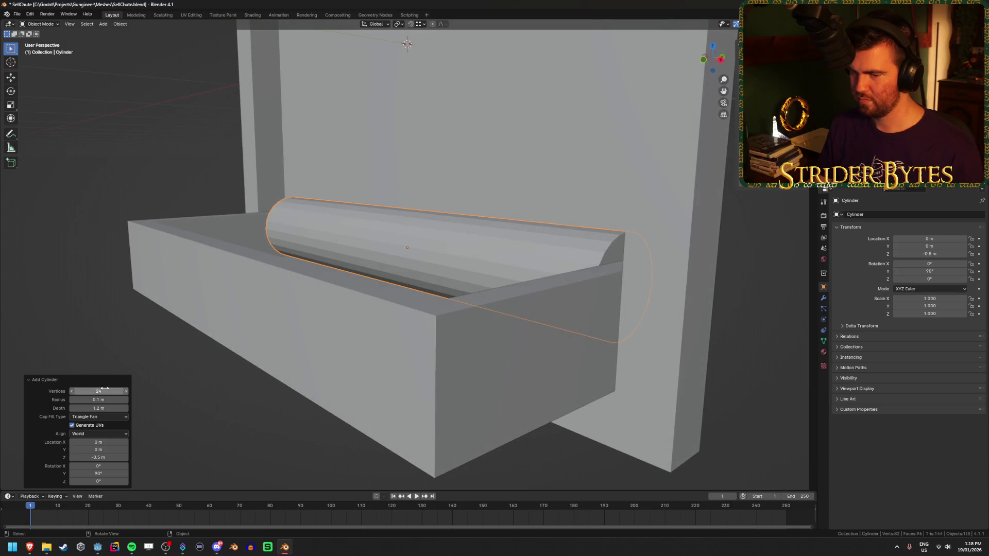
drag(484, 243, 610, 264)
drag(494, 307, 456, 287)
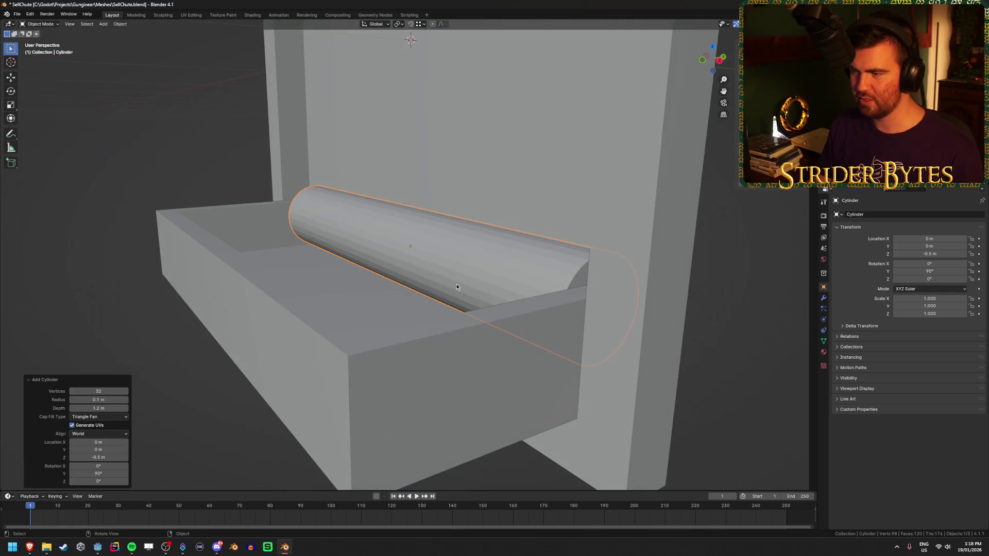
mouse_move(365, 296)
mouse_down()
mouse_move(342, 294)
mouse_move(388, 289)
mouse_move(432, 267)
mouse_move(379, 273)
mouse_move(393, 289)
mouse_up()
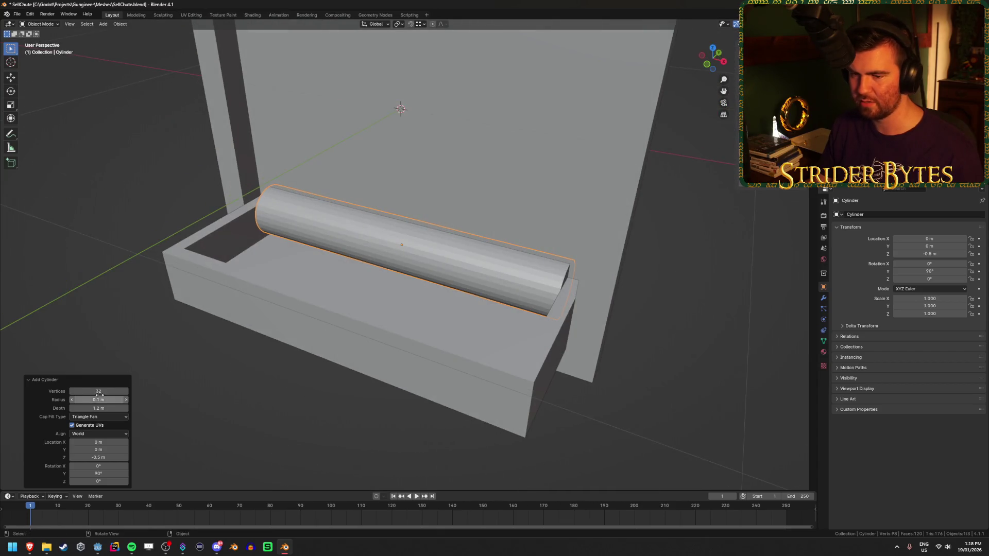
text(16)
key(Return)
mouse_move(518, 245)
mouse_down()
mouse_move(533, 217)
mouse_move(564, 251)
mouse_move(571, 235)
mouse_move(549, 234)
mouse_move(683, 236)
mouse_up()
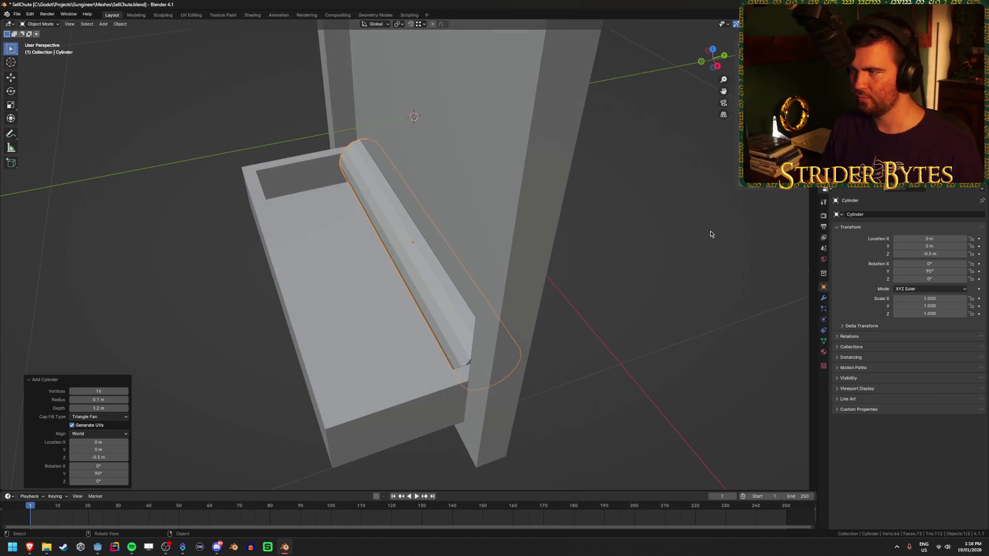
Add an Array modifier with Count 3 and Relative Offset Y -1.
click(823, 298)
click(893, 215)
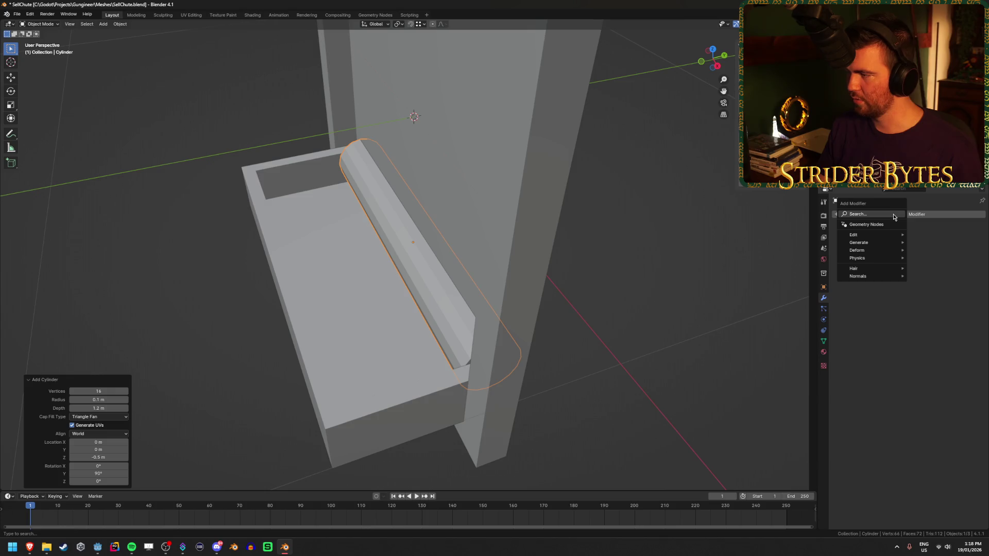
text(array)
key(Return)
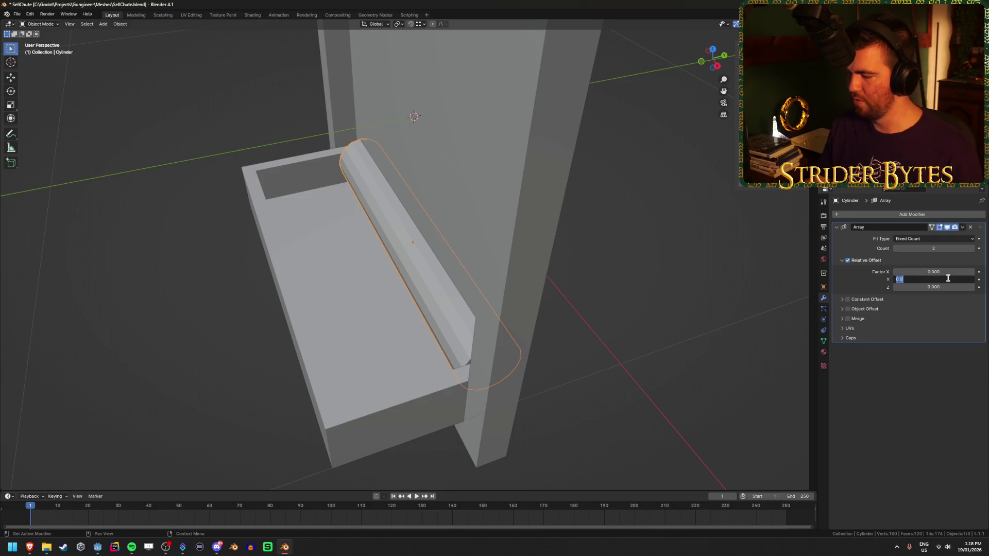
text(1)
key(Return)
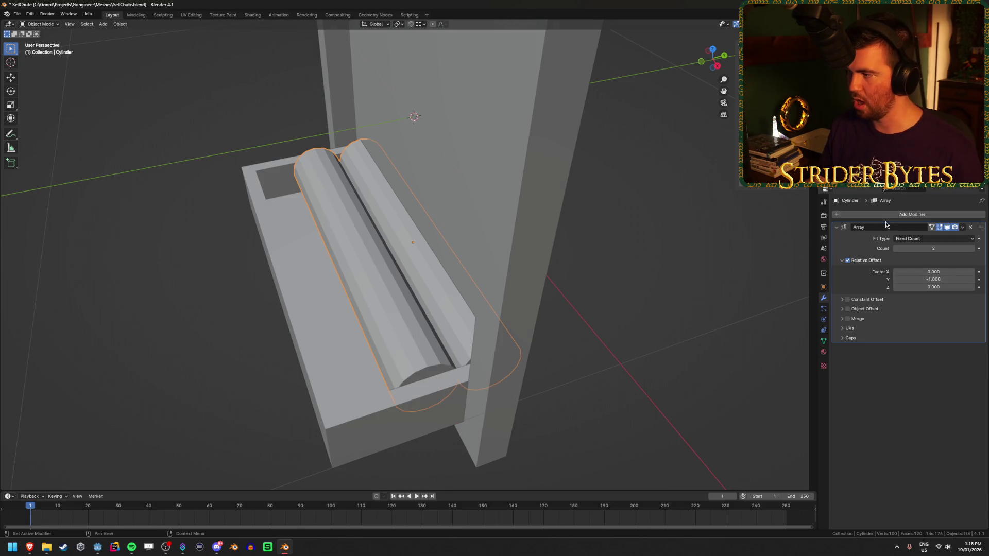
click(971, 248)
mouse_move(527, 247)
mouse_down()
mouse_move(537, 233)
mouse_move(512, 231)
mouse_move(653, 225)
mouse_move(553, 224)
mouse_up()
Delete the rollers' lower vertices in Edit Mode, leaving half-round ridges.
key(KP_1)
key(shift+z)
key(Tab)
key(KP_3)
key(shift+z)
key(shift+z)
key(1)
mouse_move(370, 298)
mouse_down()
mouse_move(510, 258)
mouse_move(669, 355)
mouse_move(684, 341)
mouse_move(651, 344)
mouse_move(680, 387)
mouse_move(665, 385)
mouse_move(618, 327)
mouse_move(668, 348)
mouse_move(605, 328)
mouse_move(388, 329)
mouse_up()
key(x)
click(508, 241)
key(Tab)
key(shift+z)
Deselect the rollers and select the chute's box mesh Cube.001.
click(669, 356)
scroll(407, 326, up, 6)
click(392, 360)
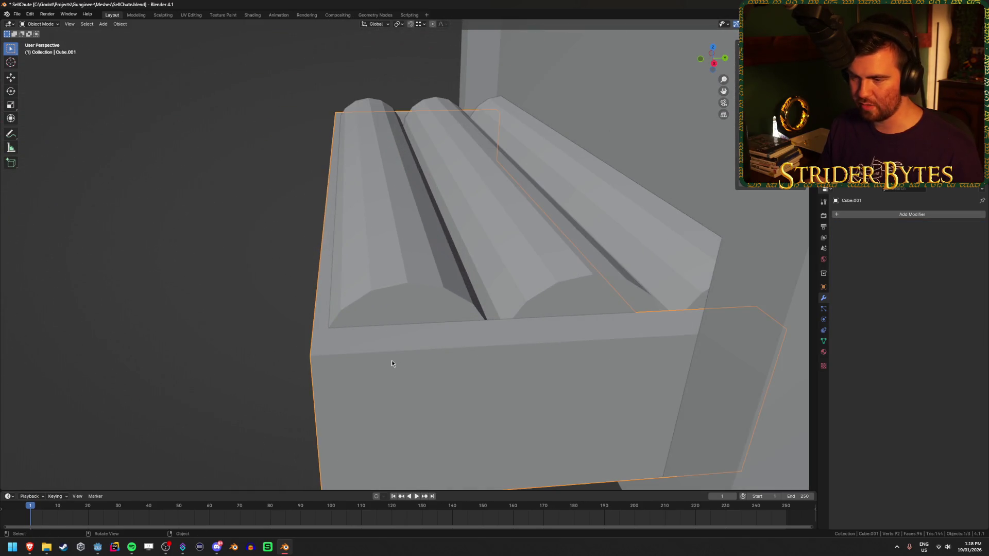
Move the left-end vertices of Cube.001 along Y in the X-ray side view.
key(Tab)
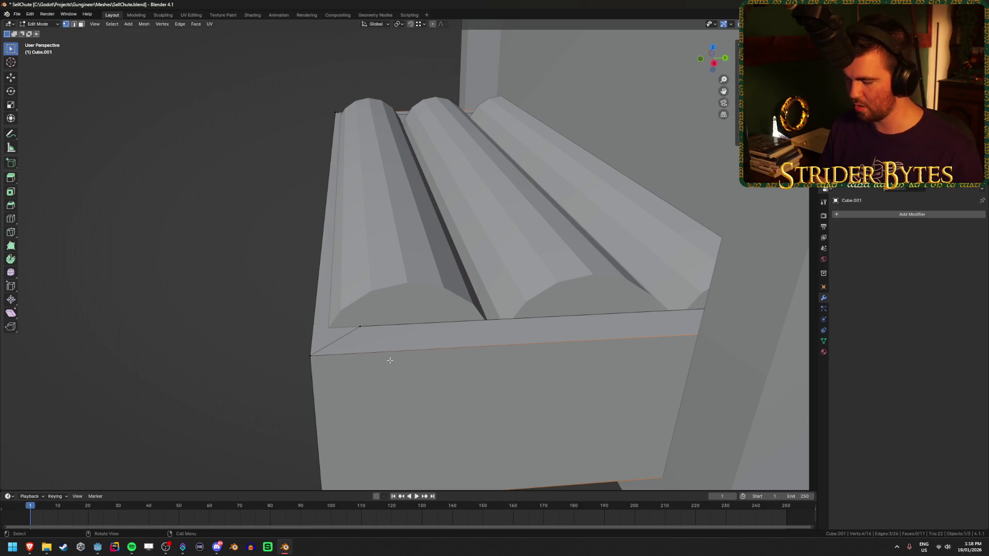
key(KP_3)
key(alt+z)
drag(262, 305, 439, 122)
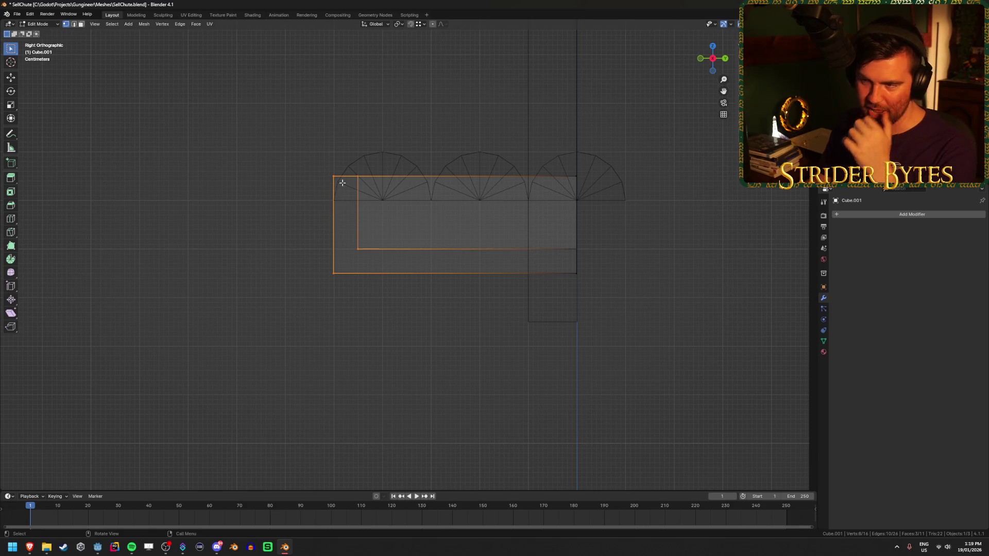
key(g)
key(y)
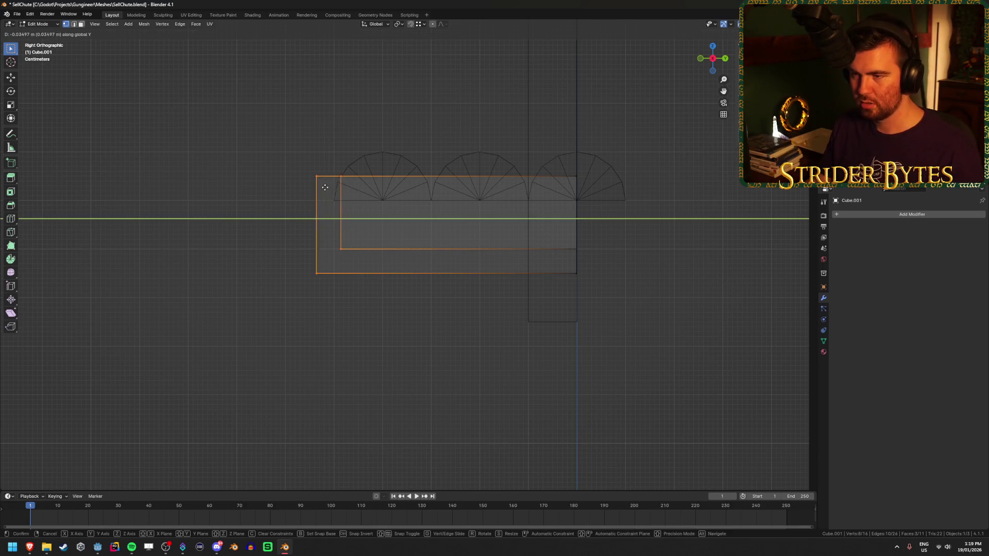
click(333, 202)
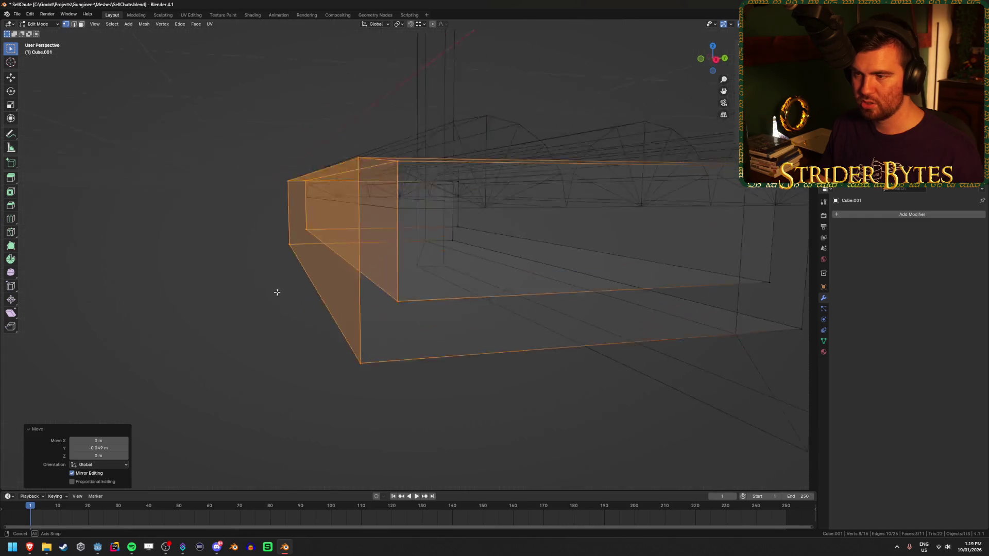
key(alt+z)
click(215, 290)
key(Tab)
Look over the edited chute and save SellChute.blend.
click(219, 279)
scroll(220, 279, down, 3)
mouse_move(219, 279)
mouse_down()
mouse_move(239, 322)
mouse_move(411, 275)
mouse_up()
click(344, 306)
mouse_move(344, 306)
mouse_down()
mouse_move(362, 295)
mouse_move(192, 320)
mouse_move(442, 283)
mouse_move(358, 348)
mouse_move(572, 254)
mouse_move(606, 256)
mouse_up()
click(192, 319)
scroll(192, 319, down, 5)
scroll(417, 311, up, 3)
key(ctrl+s)
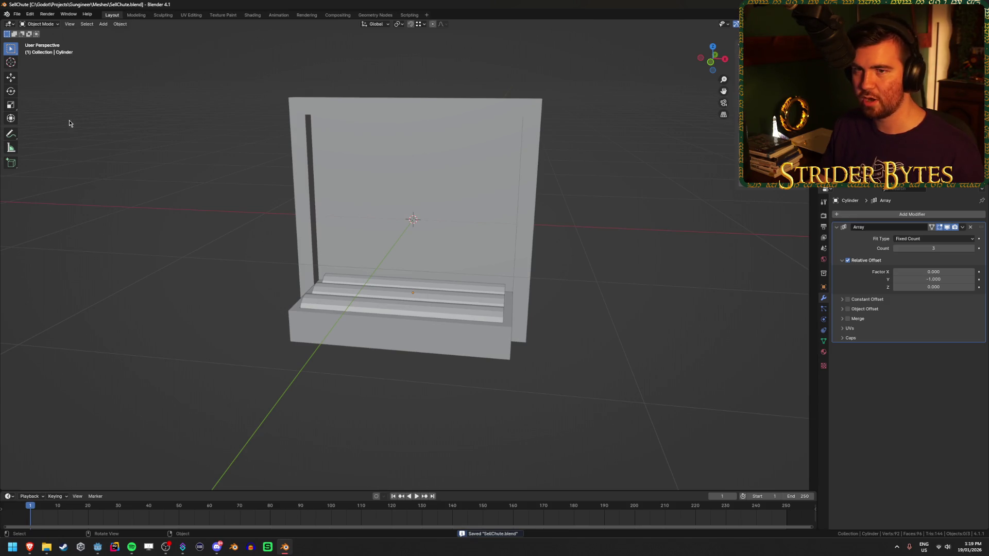
In Godot, add SellChute.blend into the Workshop scene tree.
click(95, 548)
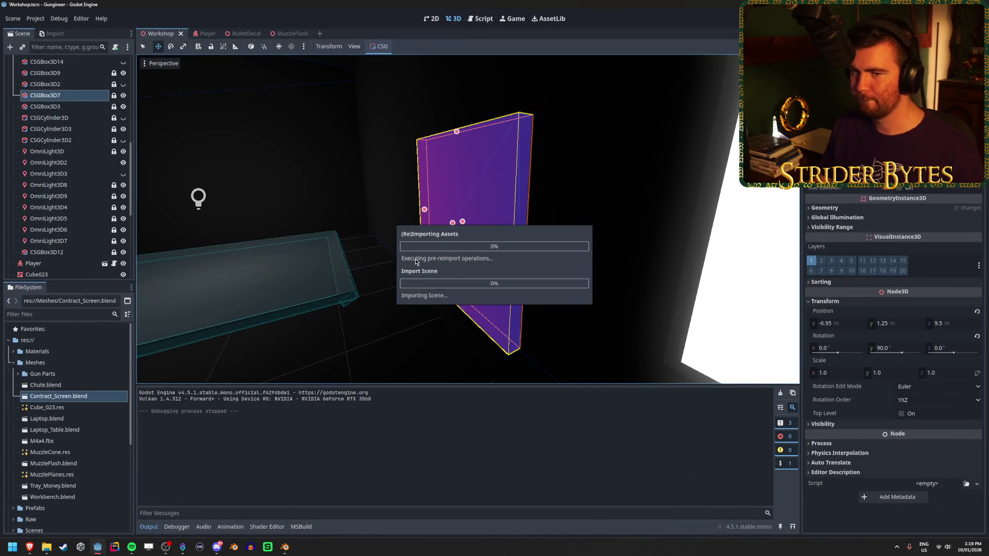
scroll(89, 251, down, 5)
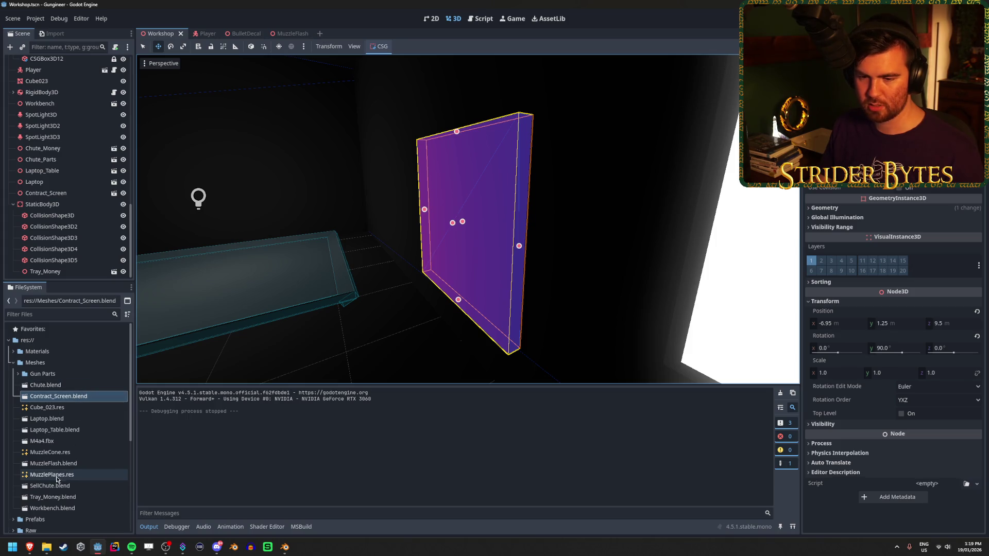
click(48, 487)
drag(67, 200, 68, 202)
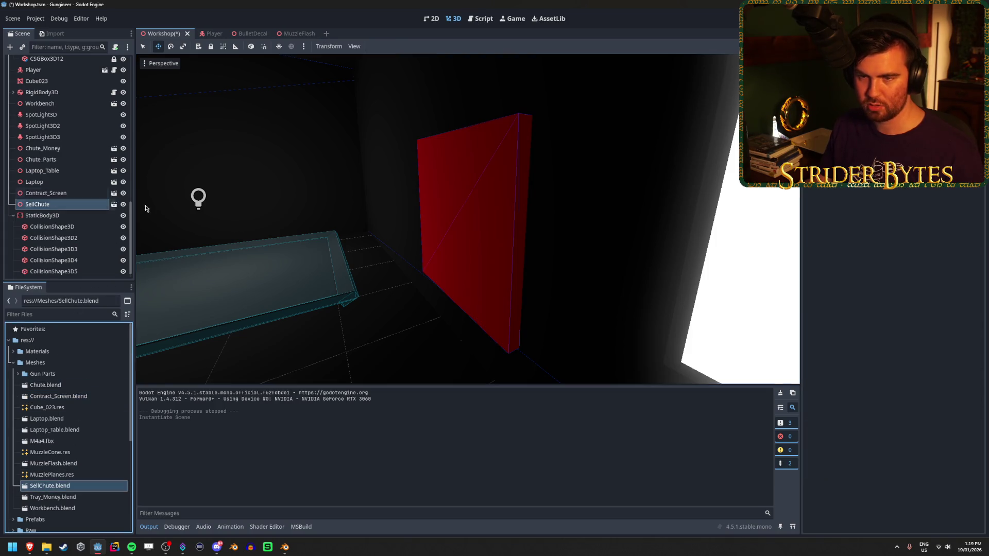
Move and rotate the sell chute into the red greybox's spot.
drag(355, 245, 356, 245)
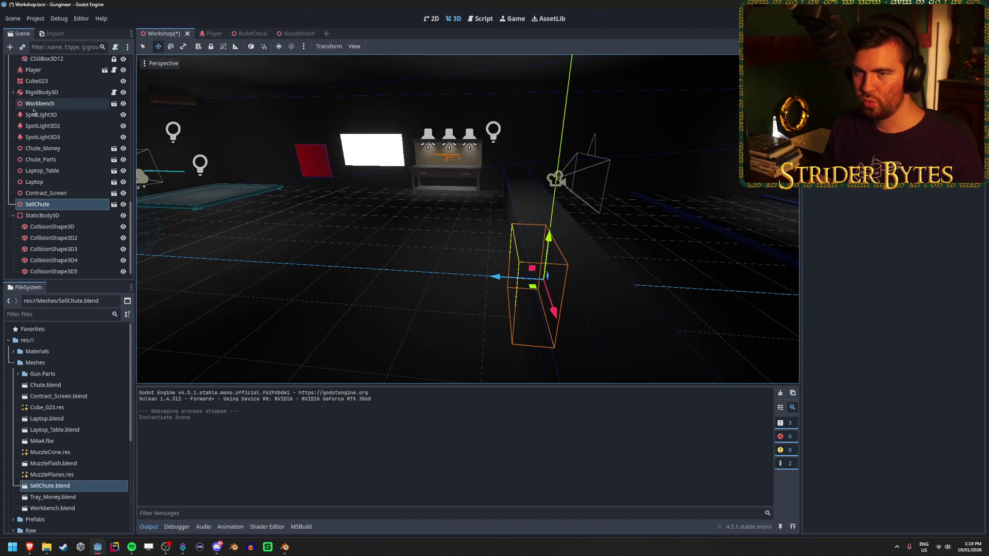
drag(500, 282, 169, 226)
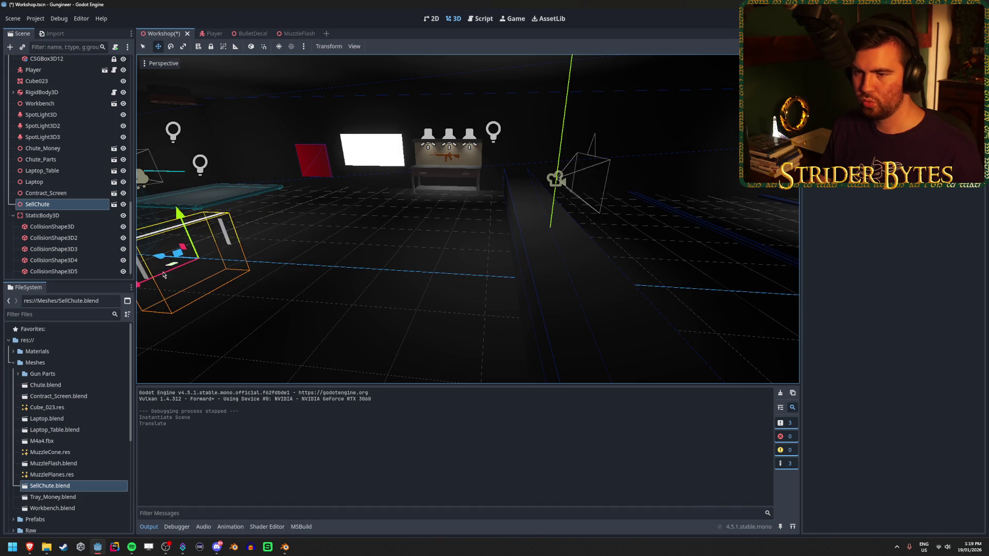
drag(139, 287, 281, 278)
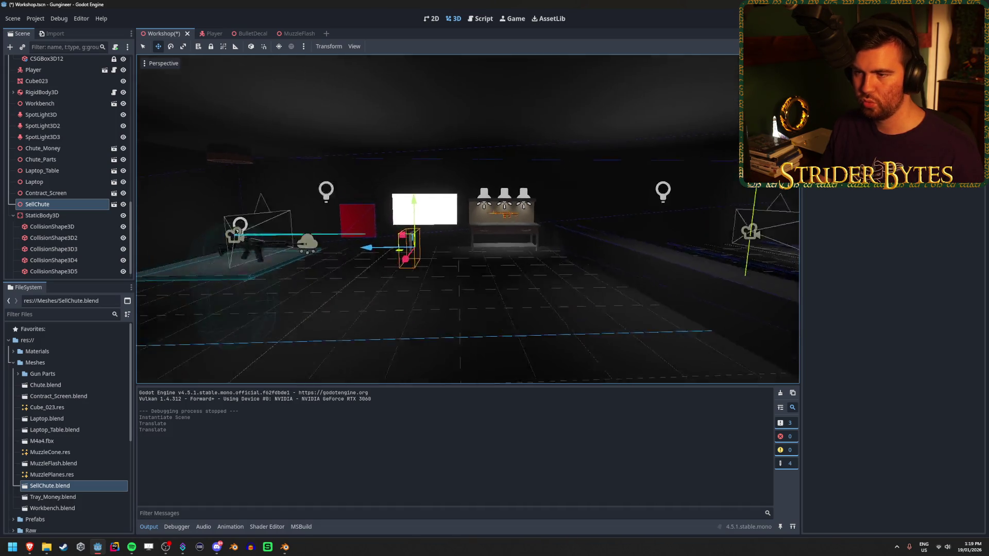
drag(375, 240, 330, 240)
key(e)
mouse_move(412, 239)
mouse_down()
mouse_move(422, 247)
mouse_move(389, 266)
mouse_up()
mouse_move(335, 241)
mouse_down()
mouse_move(294, 229)
mouse_move(277, 208)
mouse_move(302, 127)
mouse_up()
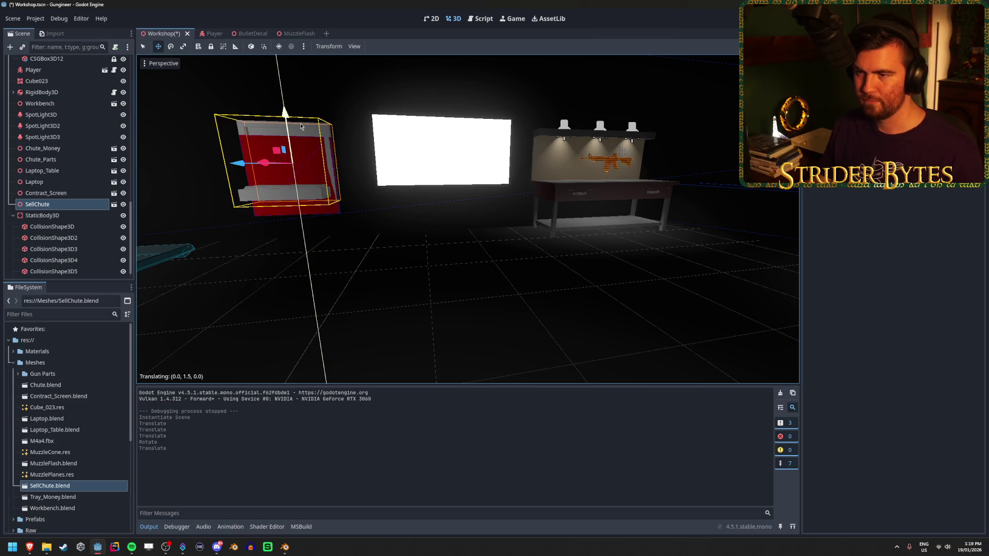
key(f)
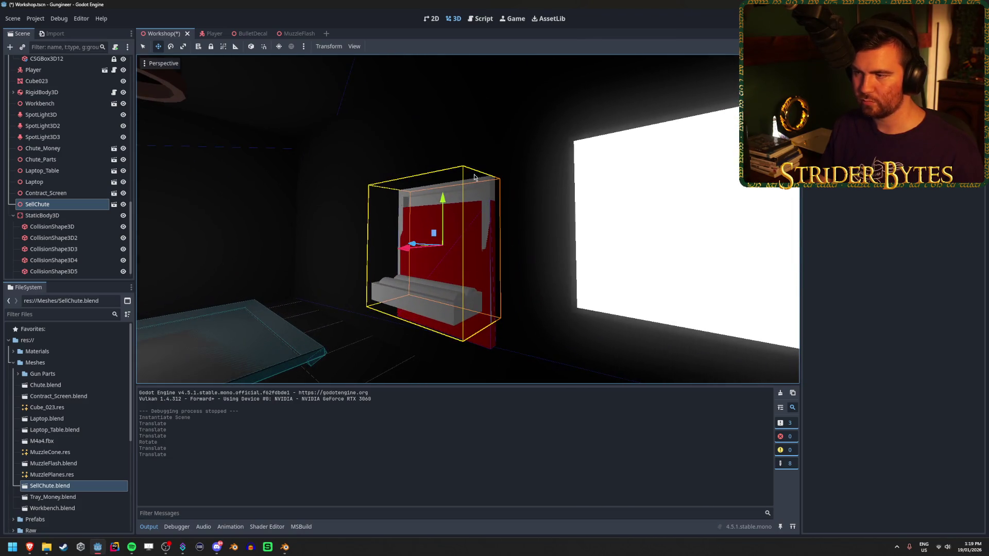
drag(436, 220, 437, 223)
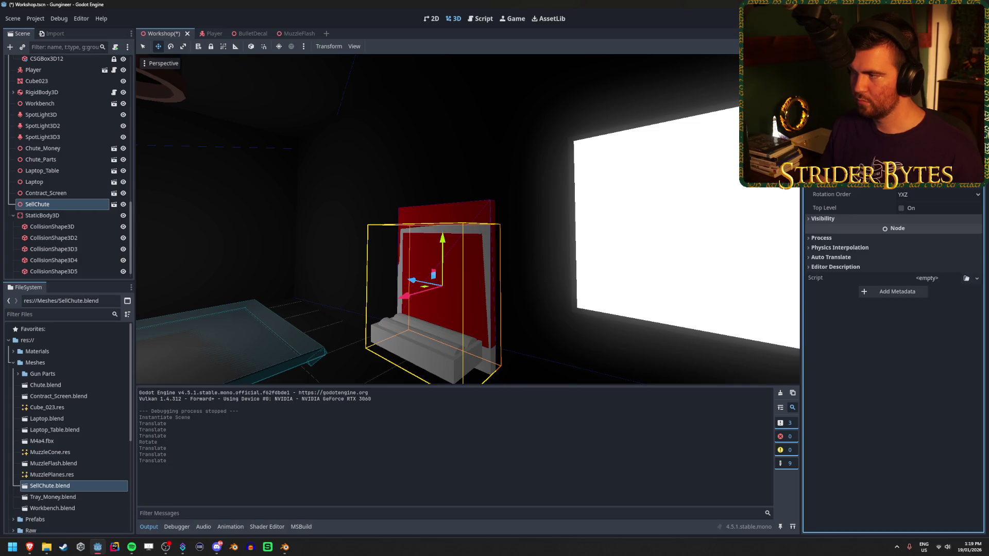
drag(443, 239, 462, 208)
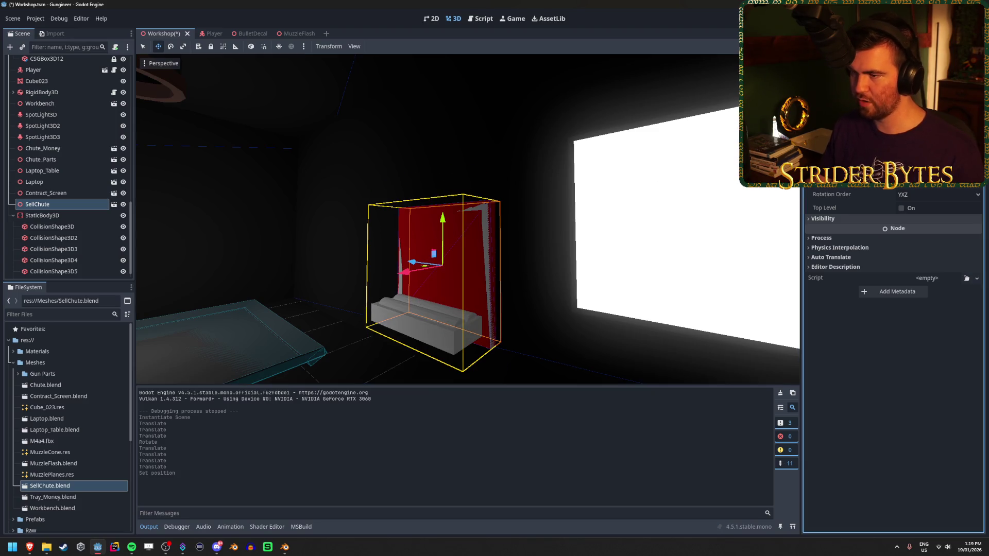
mouse_move(494, 231)
mouse_down()
mouse_move(597, 232)
mouse_move(504, 232)
mouse_move(536, 232)
mouse_move(531, 243)
mouse_move(540, 247)
mouse_up()
Hide the CSGBox3D7 placeholder, save the Workshop scene and run the game.
scroll(77, 154, up, 5)
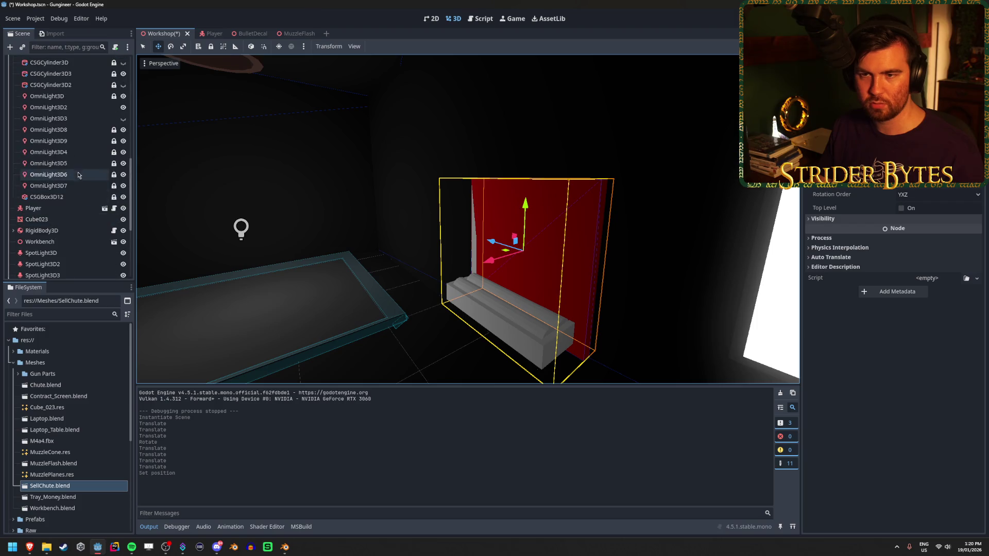
click(68, 163)
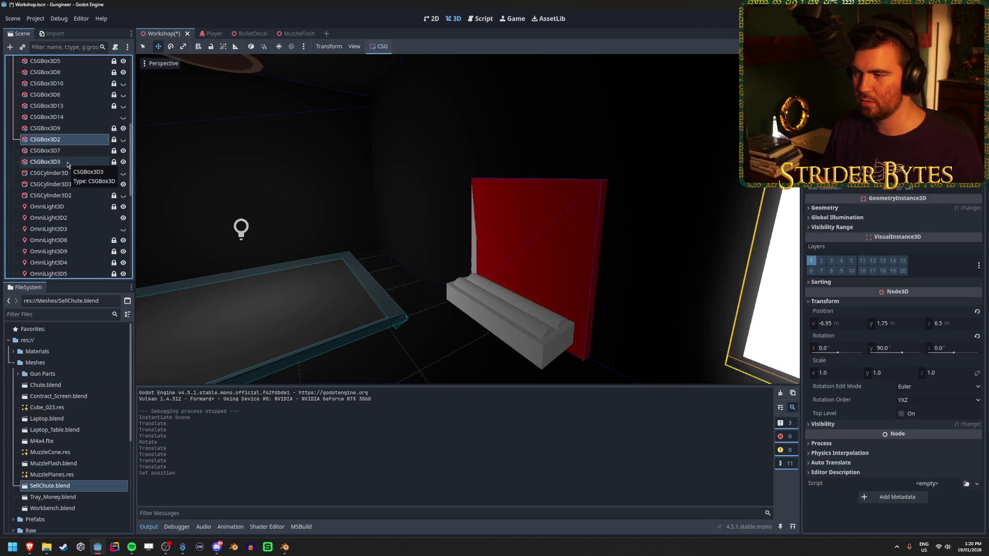
click(51, 150)
click(123, 150)
key(ctrl+s)
drag(342, 243, 427, 203)
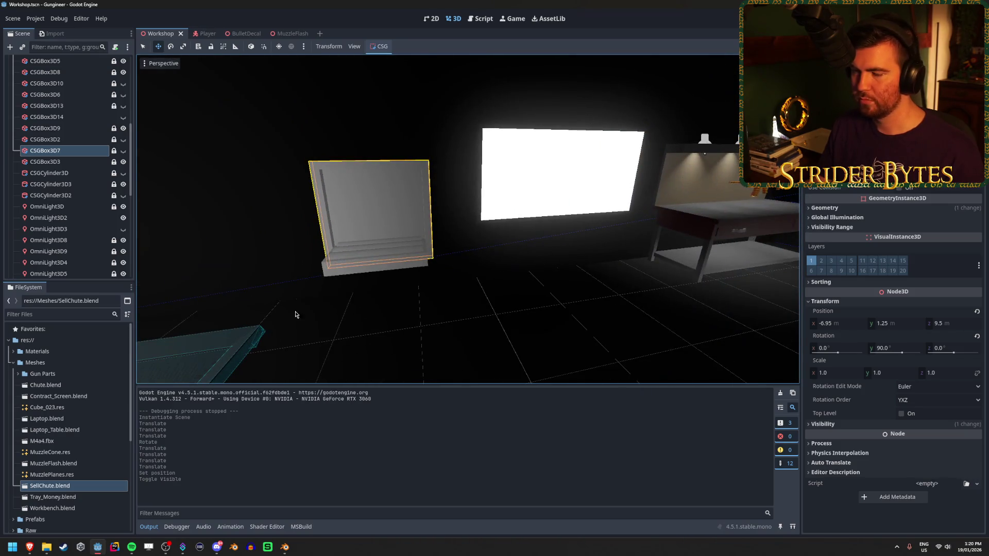
key(F5)
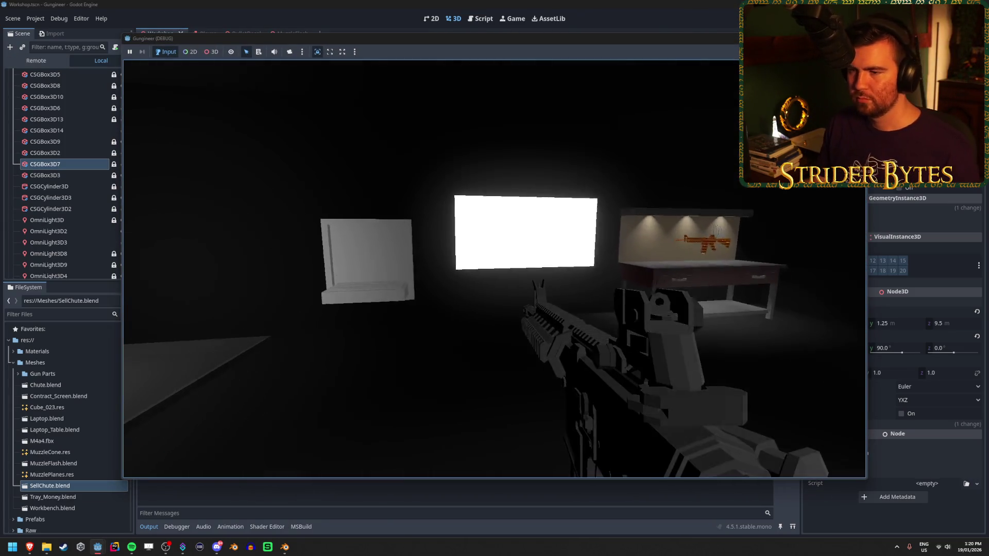
key(w)
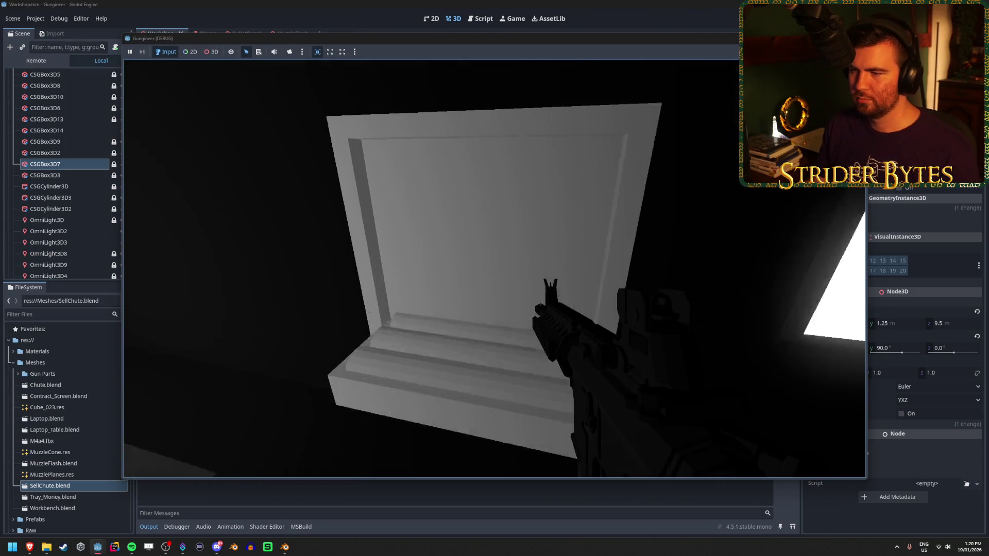
key(s)
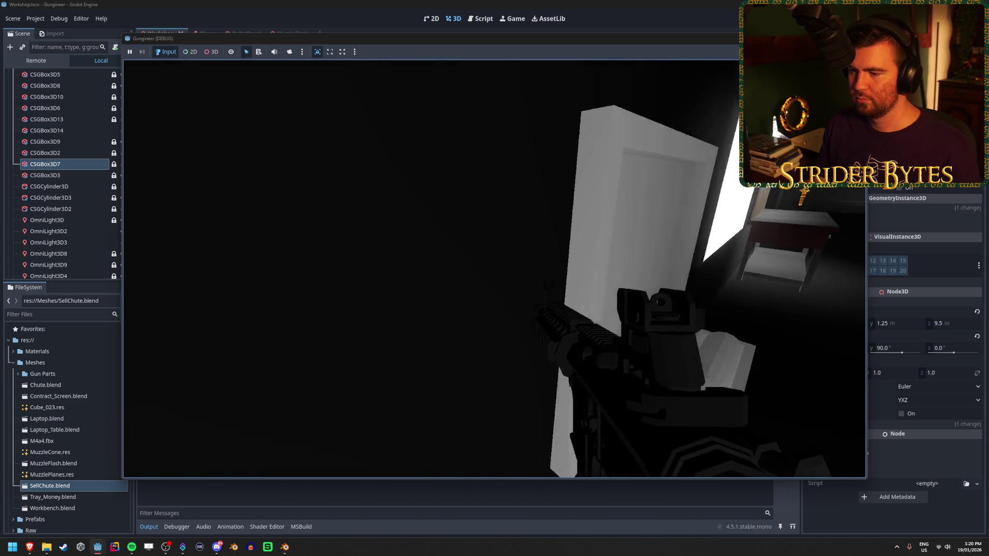
key(s)
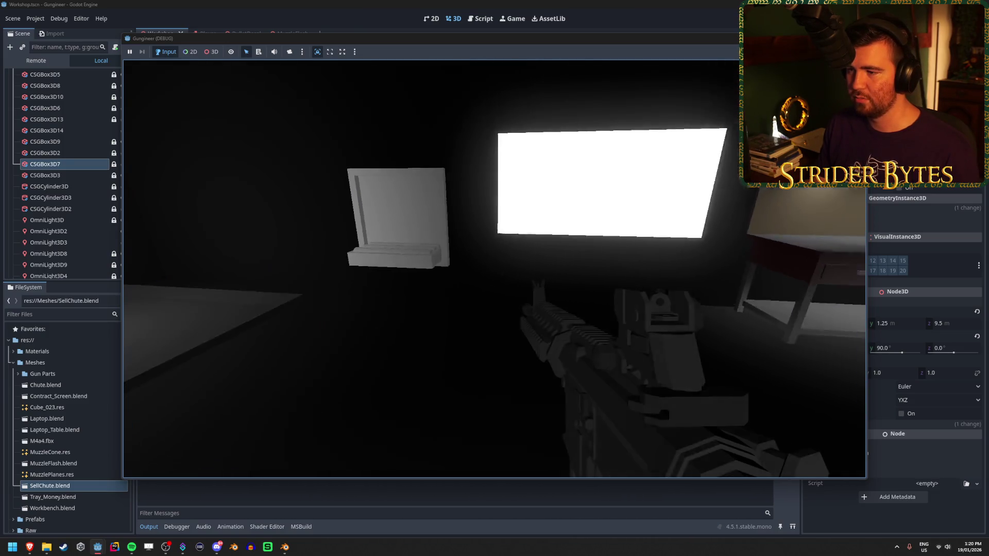
key(w)
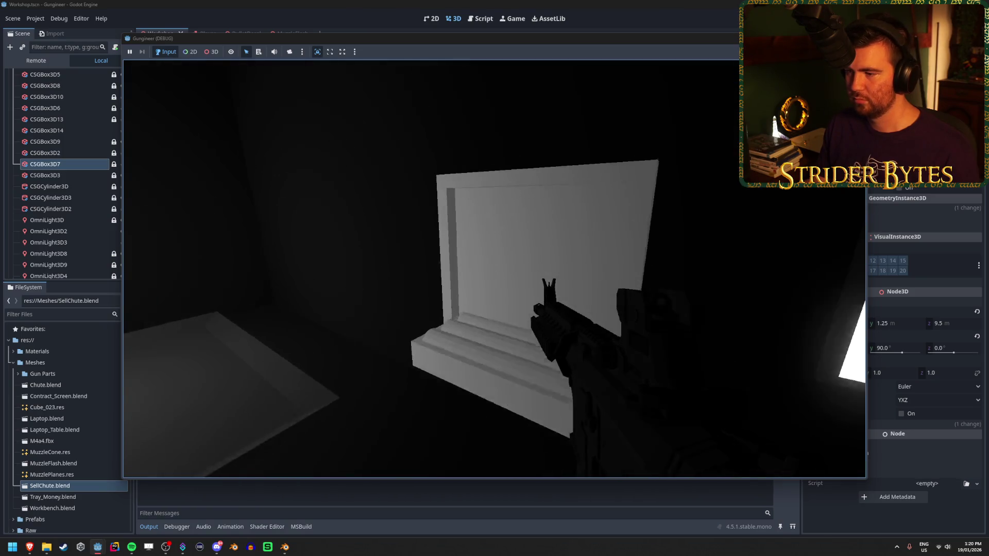
key(s)
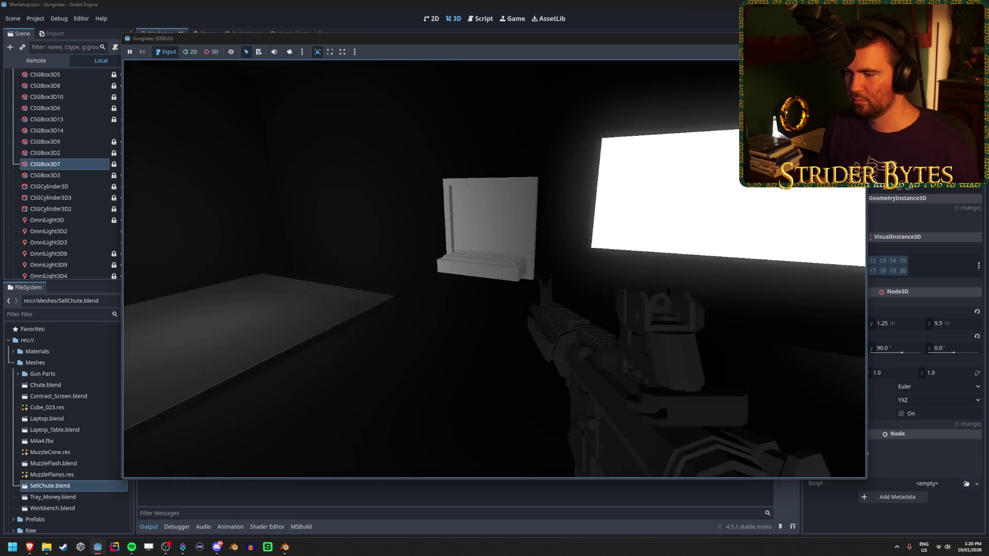
key(w)
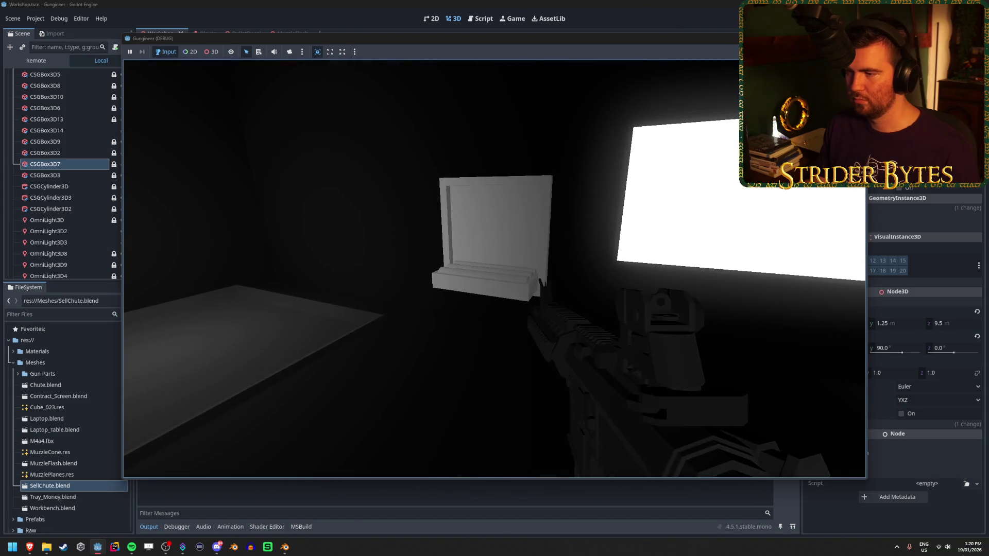
key(w)
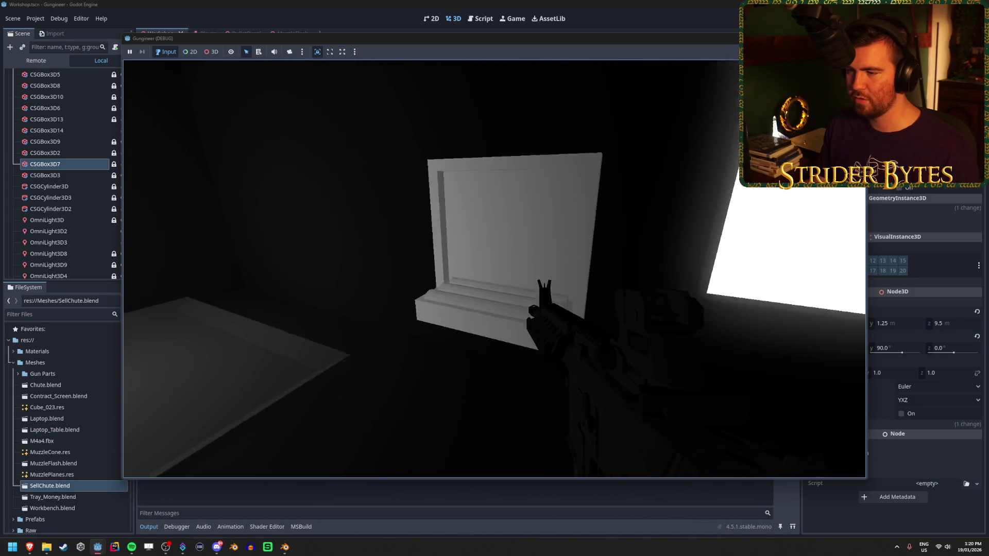
key(s)
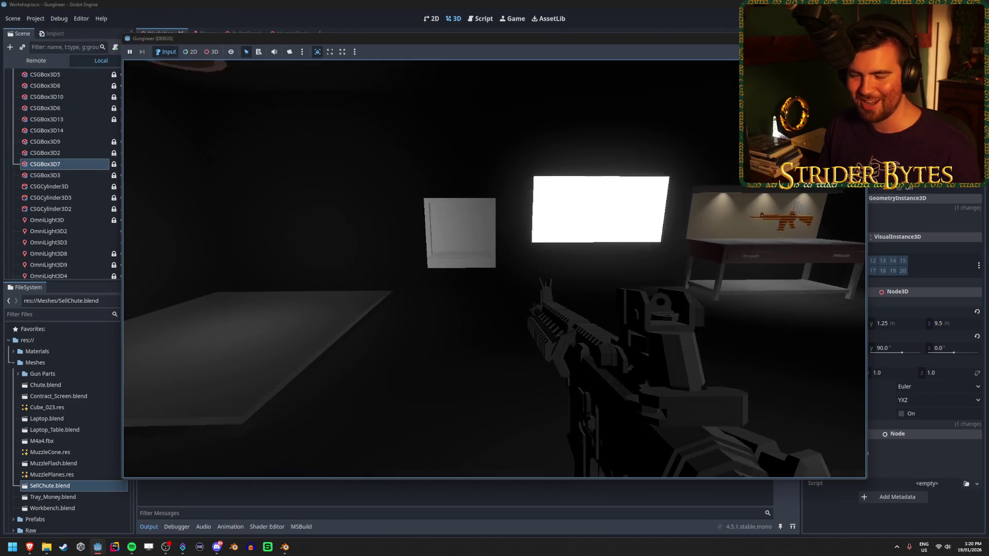
key(w)
key(d)
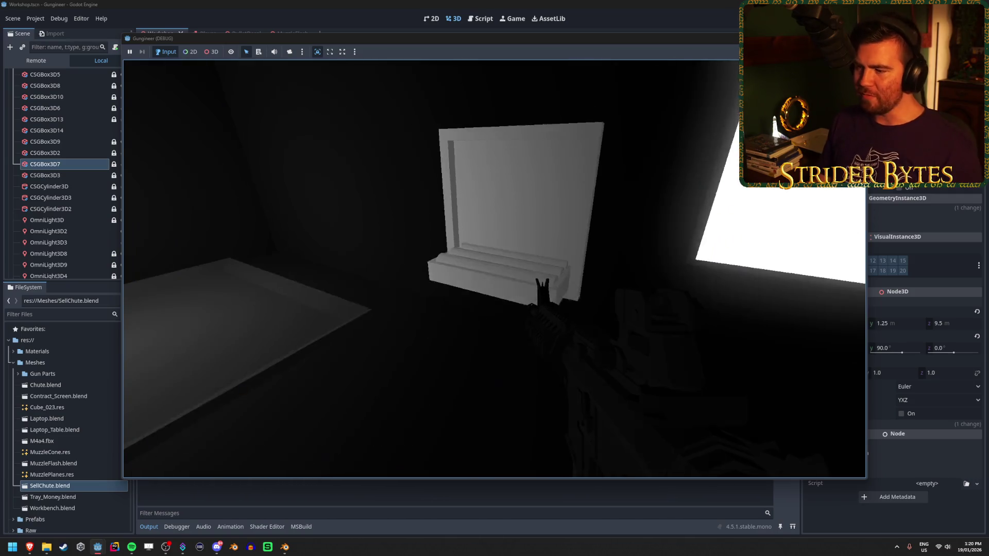
key(Escape)
key(s)
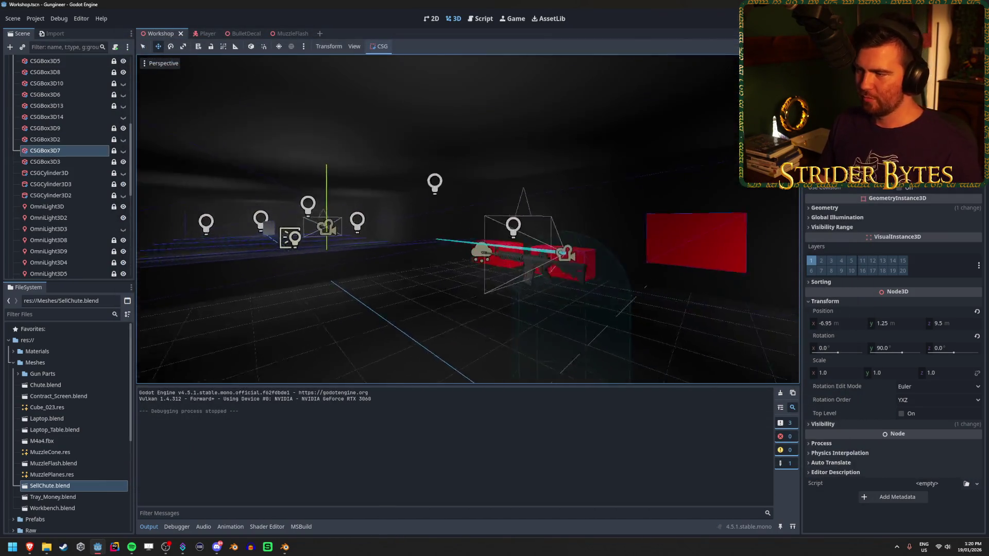
key(f)
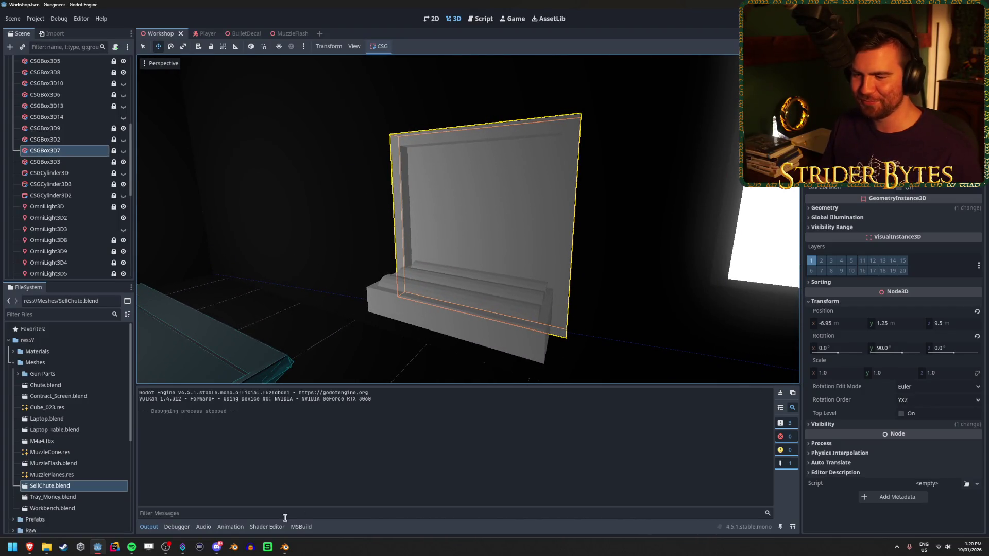
click(289, 554)
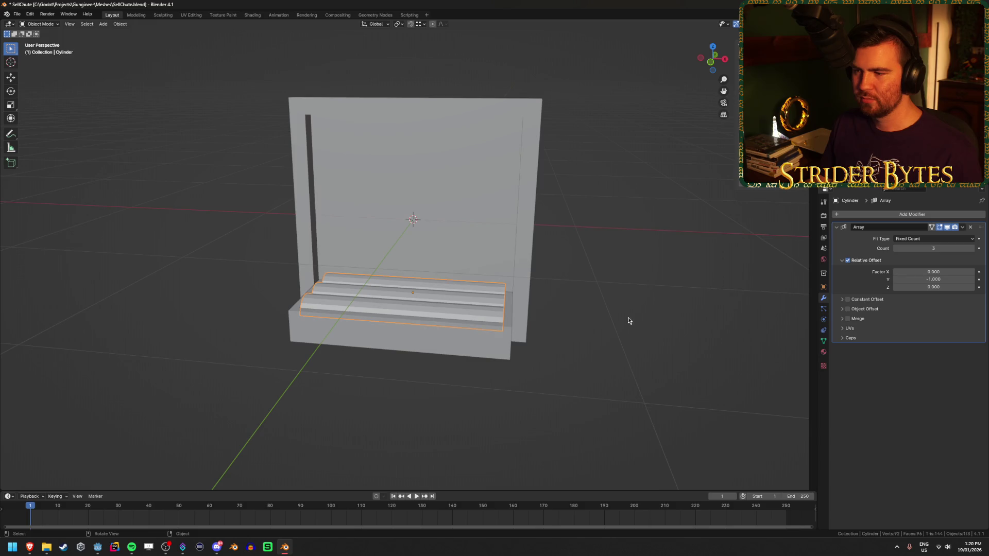
Apply the Array modifier and delete the right-hand arch's vertices.
click(962, 227)
click(925, 235)
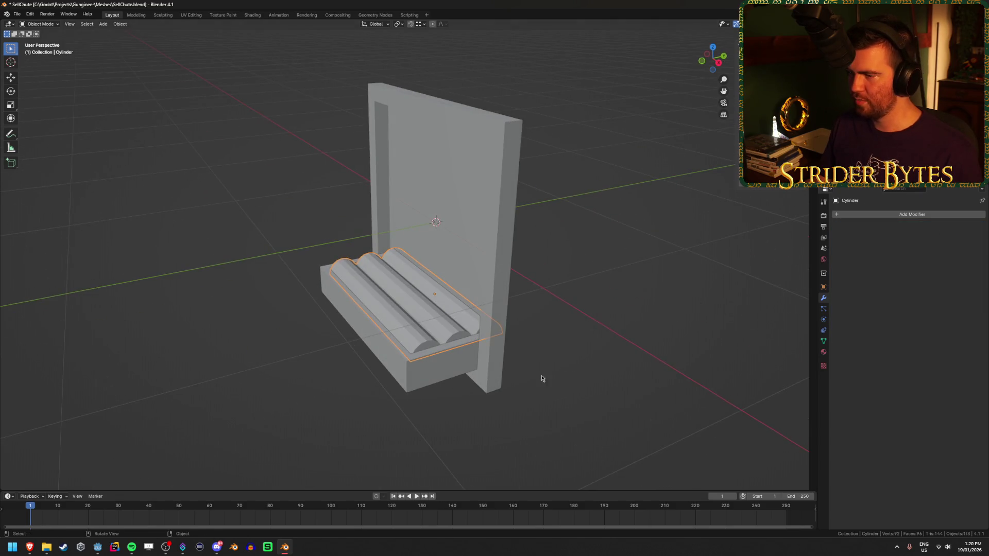
key(KP_3)
key(shift+z)
key(KP_Decimal)
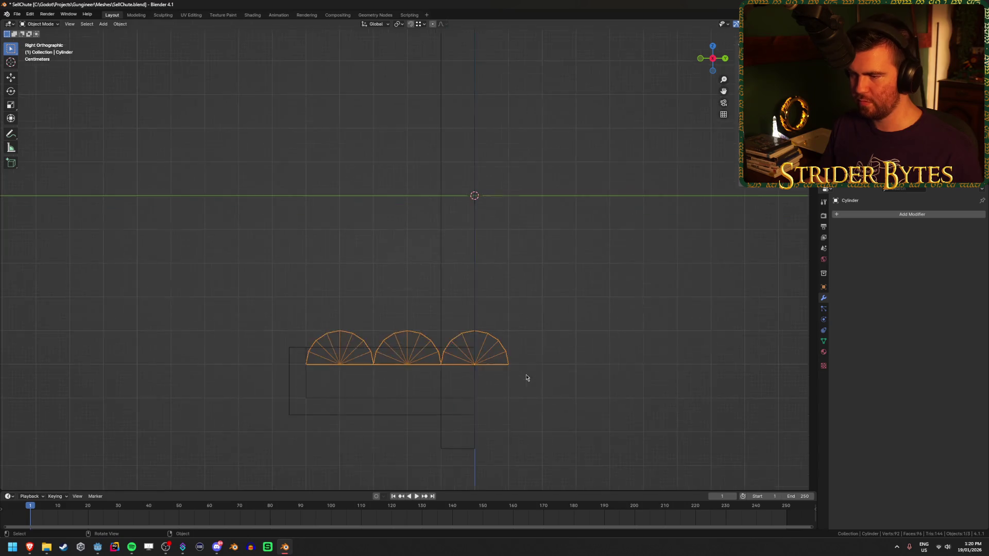
key(Tab)
drag(572, 411, 501, 331)
key(x)
click(490, 332)
key(shift+z)
key(Tab)
Check the panel and rollers from the side and save SellChute.blend.
scroll(664, 419, down, 5)
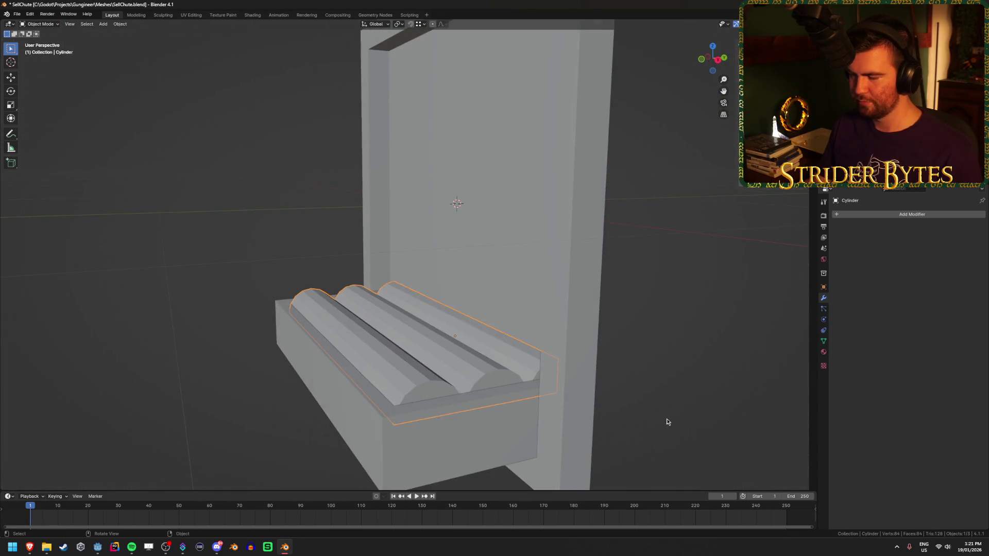
click(582, 369)
drag(628, 381, 627, 381)
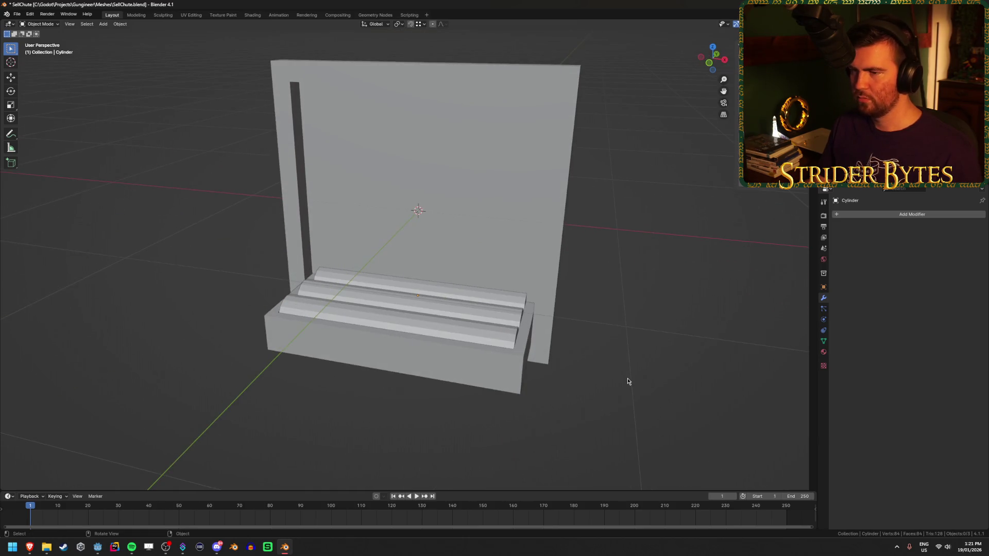
click(448, 200)
click(683, 276)
drag(676, 275, 618, 268)
key(ctrl+s)
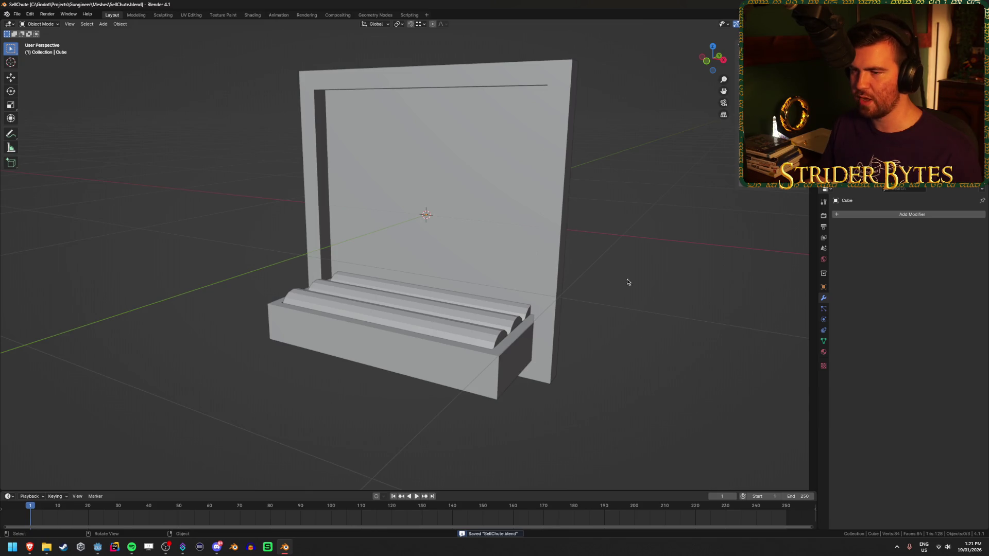
Select the base and rollers, then the back panel, and parent them to the back panel.
click(549, 353)
click(521, 375)
shift+click(468, 322)
shift+click(488, 273)
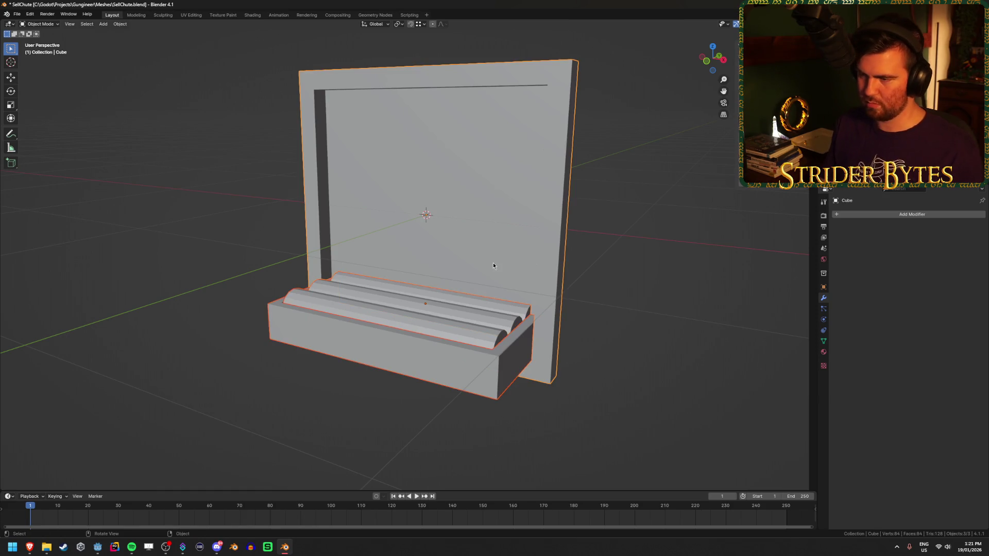
right_click(493, 266)
key(ctrl+p)
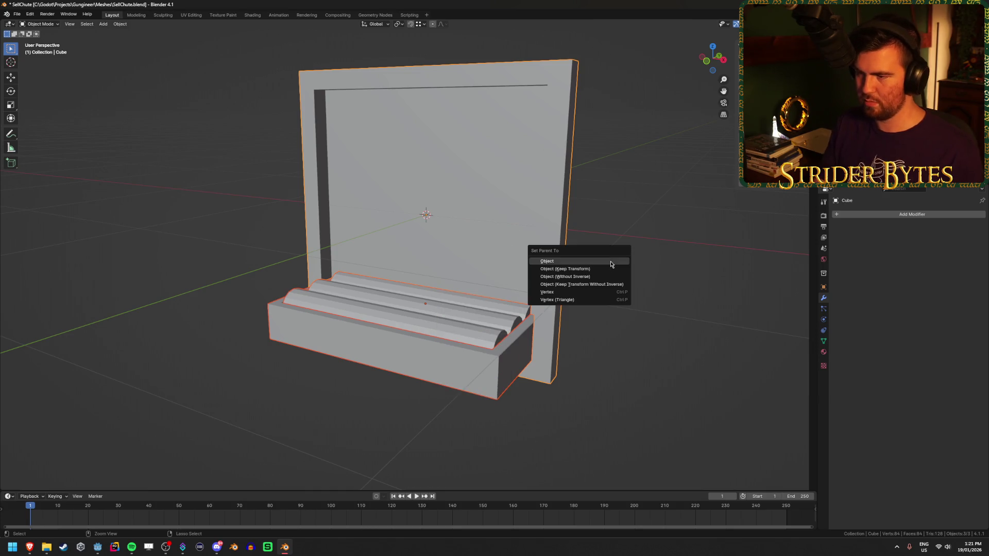
click(612, 265)
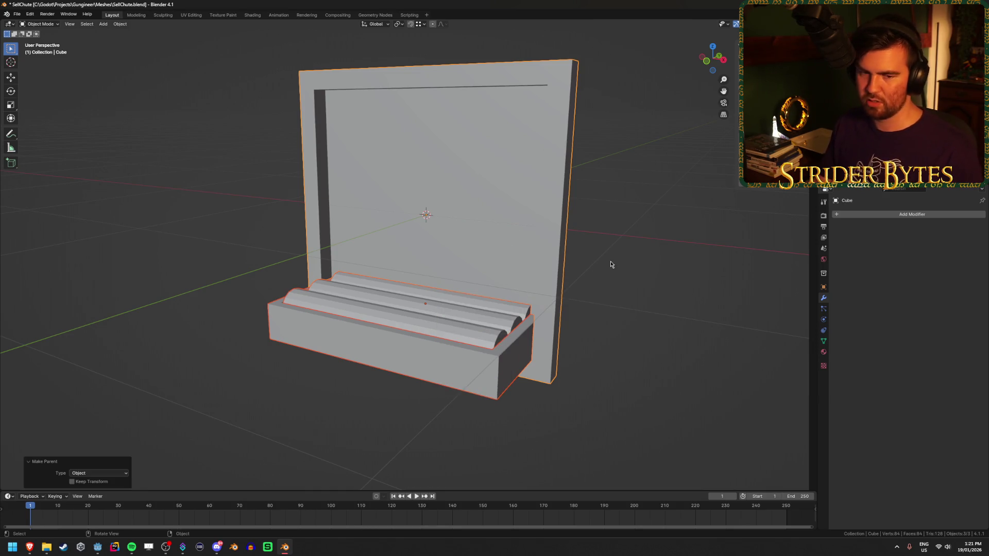
Reselect the base, rollers and back panel, clear their parenting, and join them into one object.
click(629, 255)
click(481, 241)
click(426, 350)
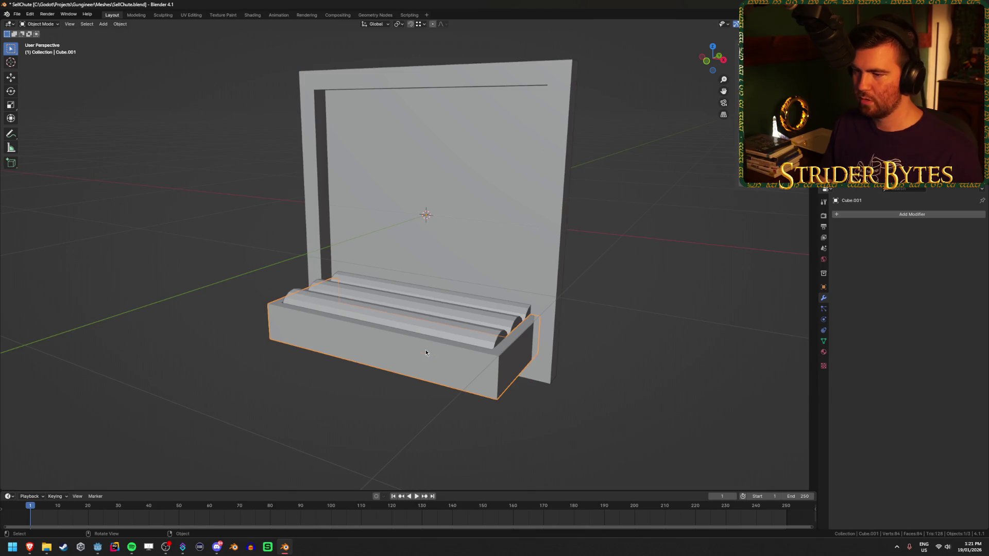
shift+click(464, 311)
shift+click(484, 215)
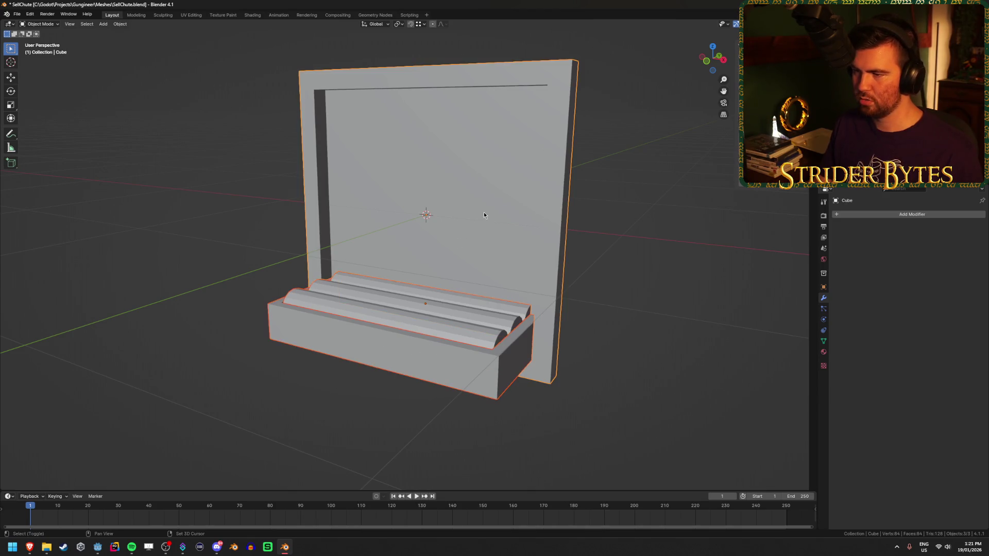
key(alt+p)
click(484, 212)
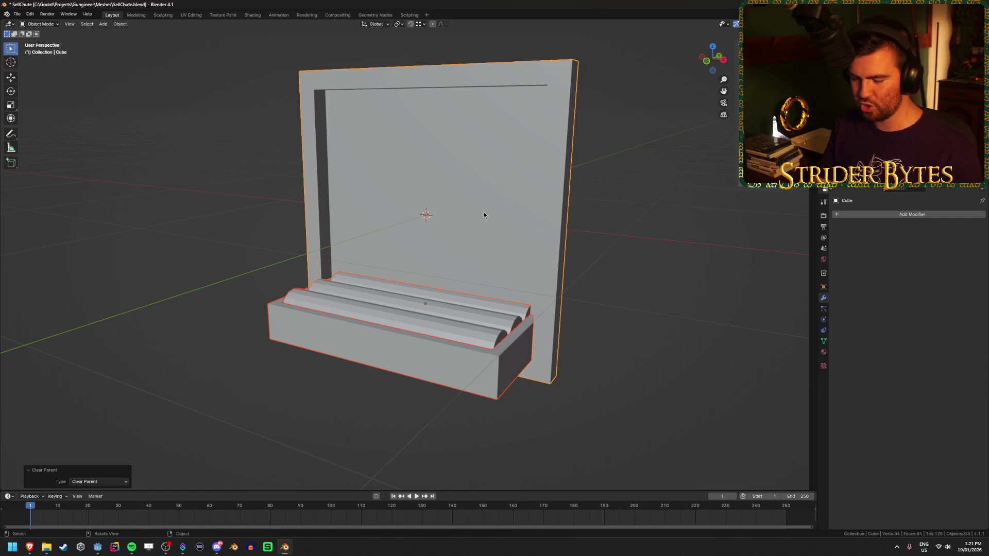
key(ctrl+j)
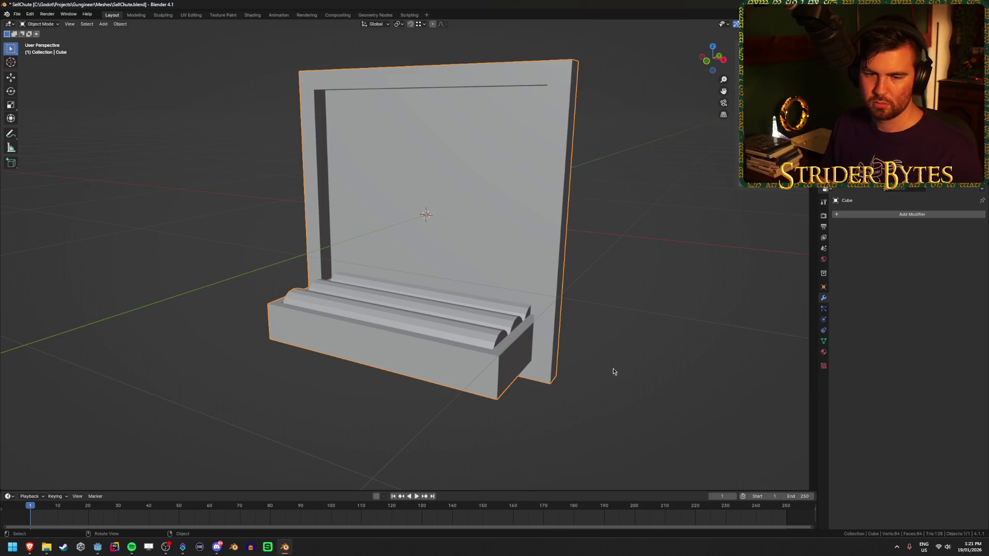
Inspect the joined chute mesh from several angles, save SellChute.blend, and list recent Blender files.
drag(619, 356, 589, 363)
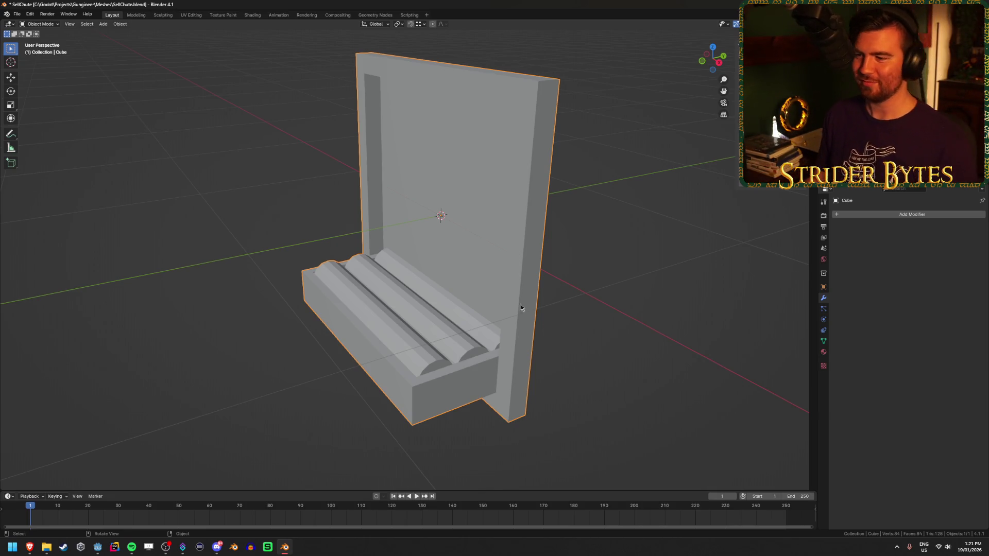
key(Tab)
drag(435, 270, 532, 252)
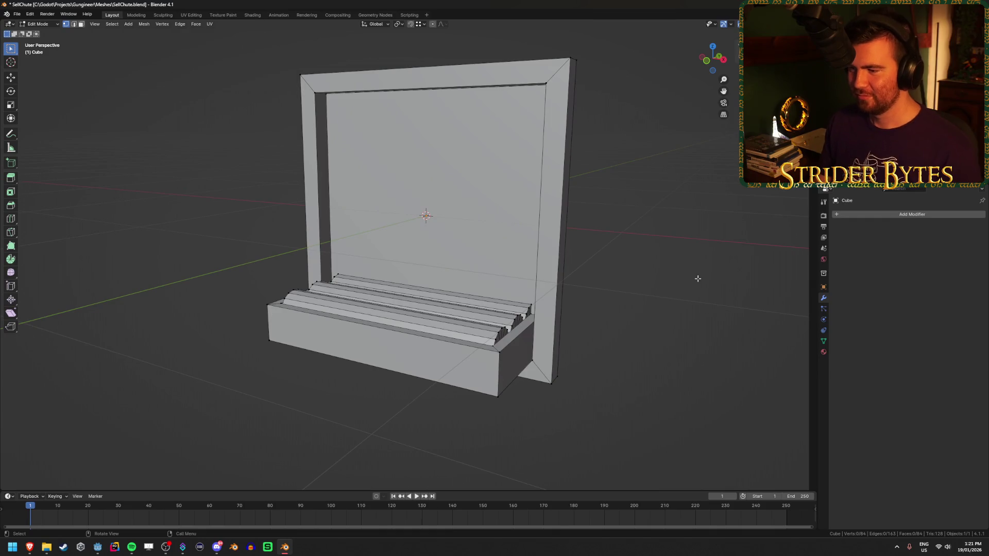
key(Tab)
mouse_move(655, 318)
mouse_down()
mouse_move(659, 332)
mouse_move(761, 313)
mouse_move(739, 334)
mouse_move(534, 309)
mouse_move(440, 348)
mouse_move(463, 333)
mouse_up()
mouse_move(693, 267)
mouse_down()
mouse_move(557, 250)
mouse_move(626, 265)
mouse_up()
key(ctrl+s)
right_click(284, 547)
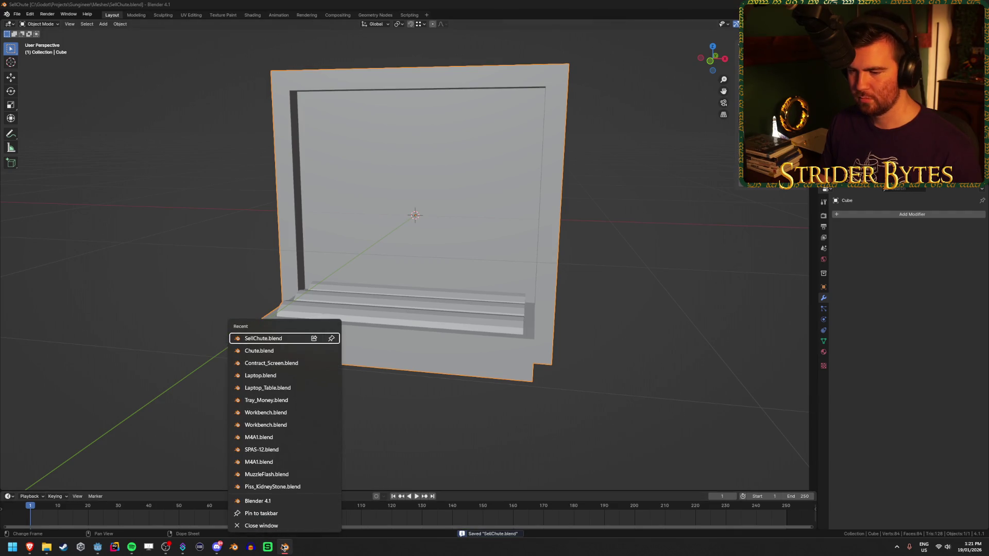
click(259, 351)
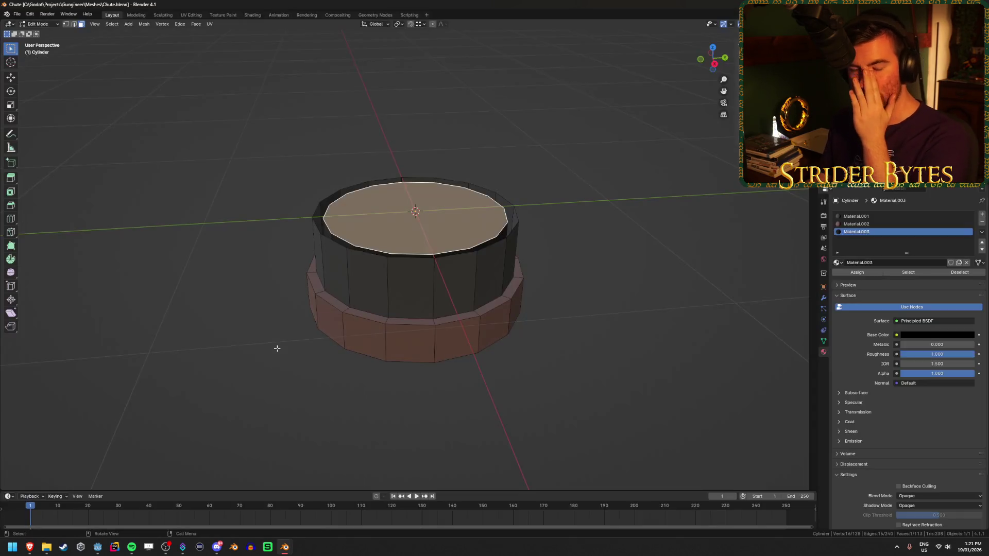
click(429, 339)
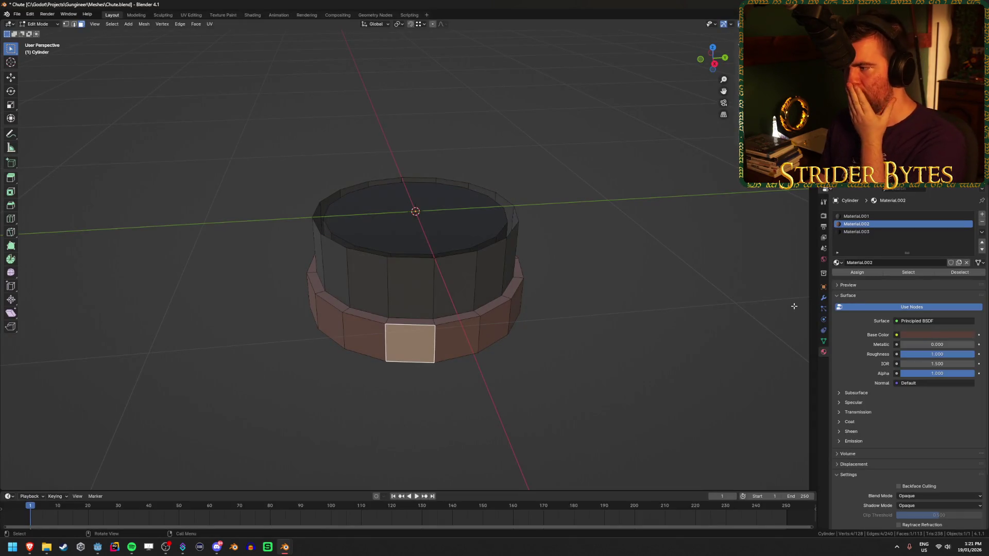
click(919, 337)
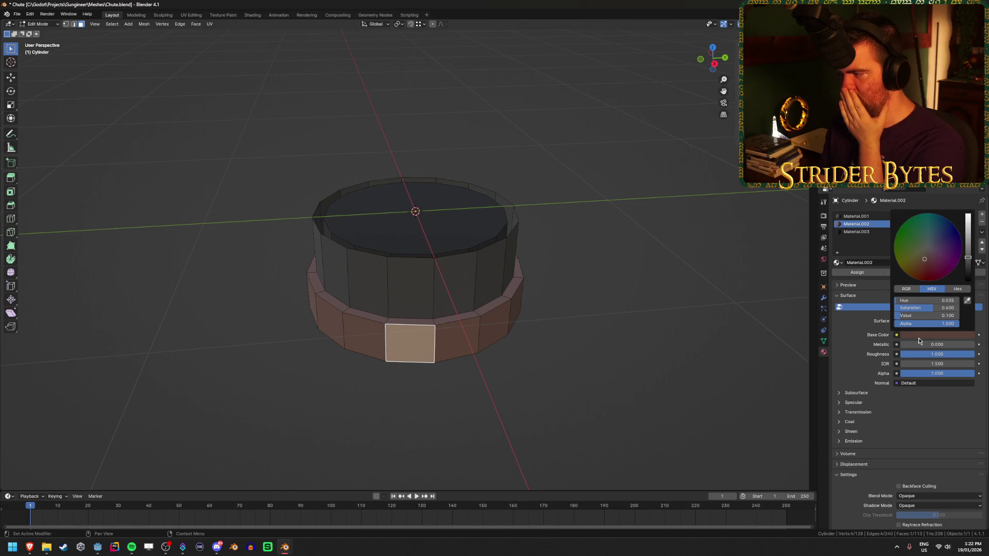
right_click(921, 337)
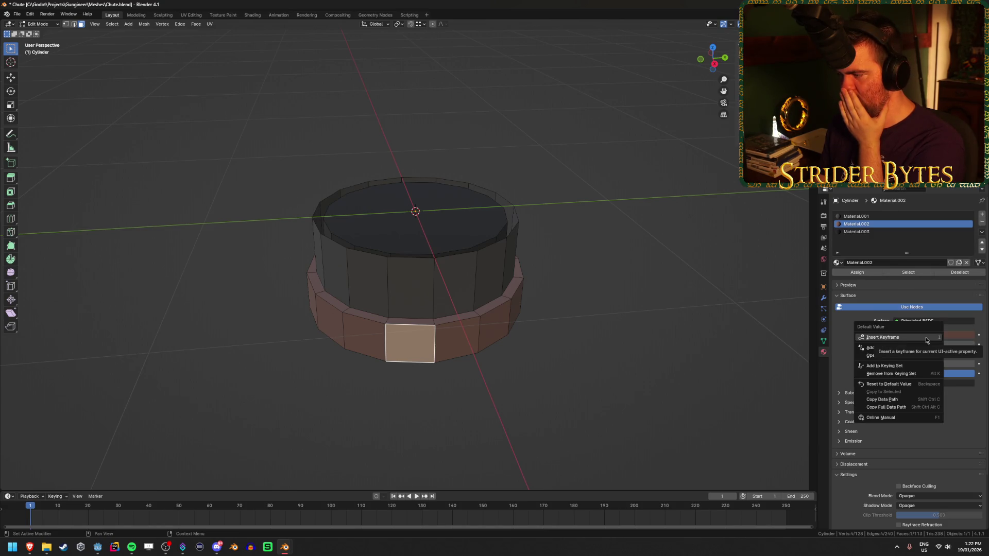
click(912, 443)
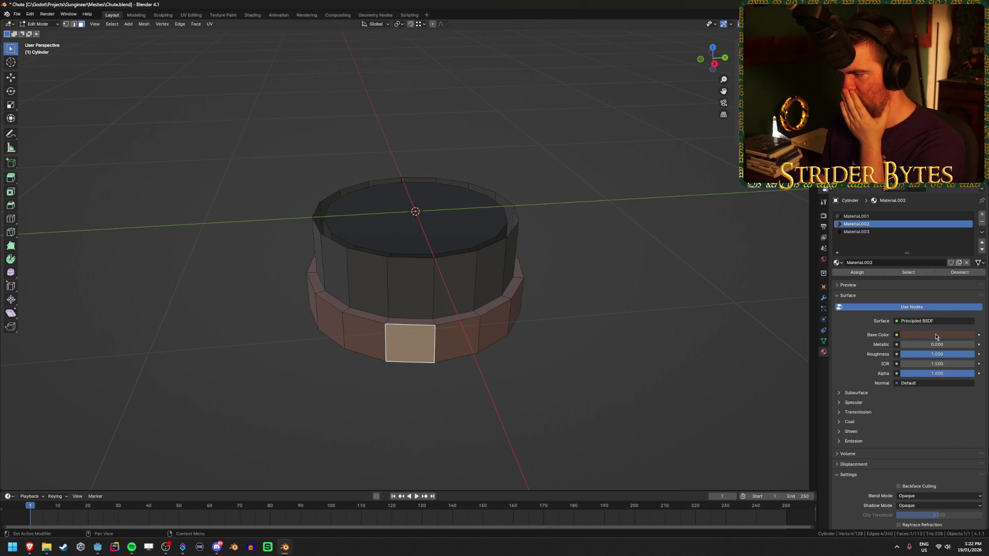
click(937, 337)
click(957, 288)
click(926, 300)
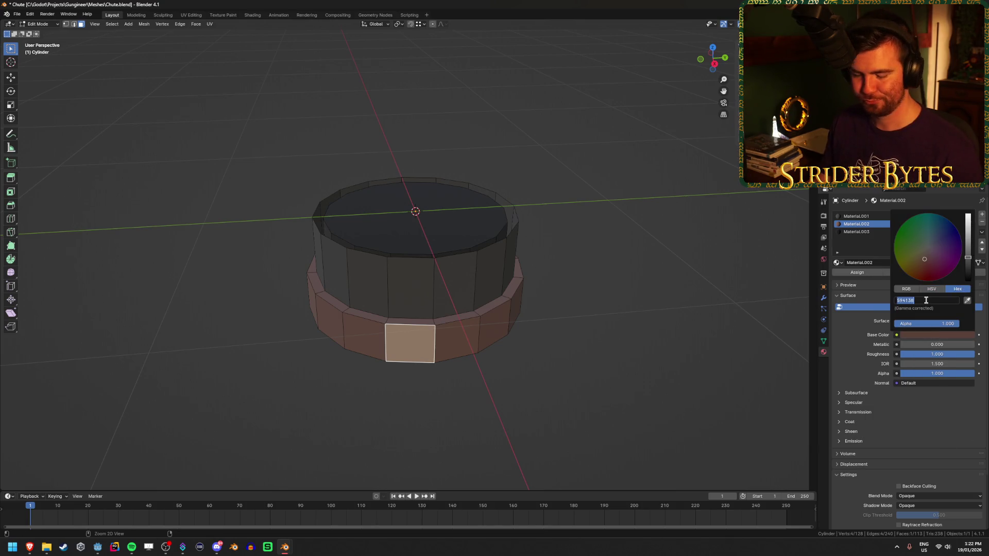
key(Return)
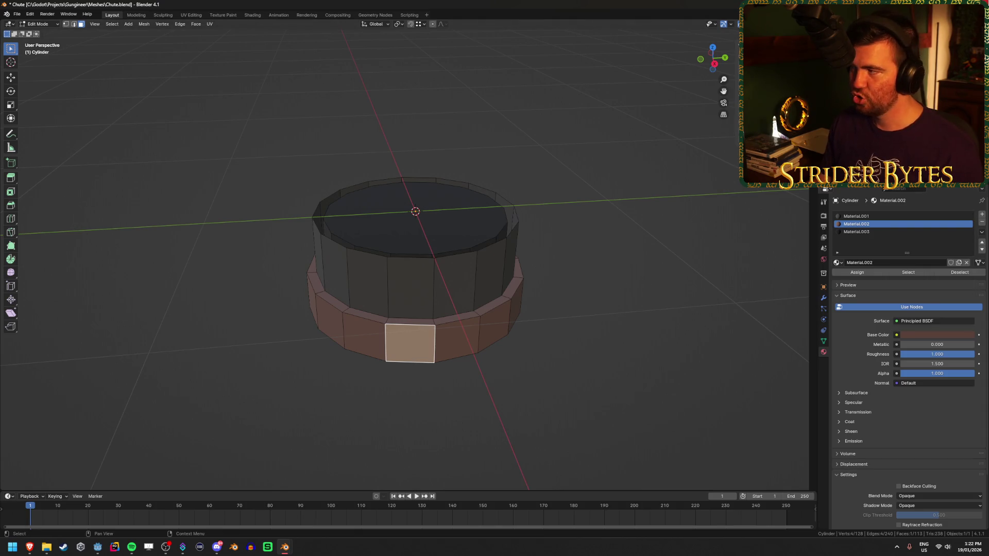
key(ctrl+q)
key(Escape)
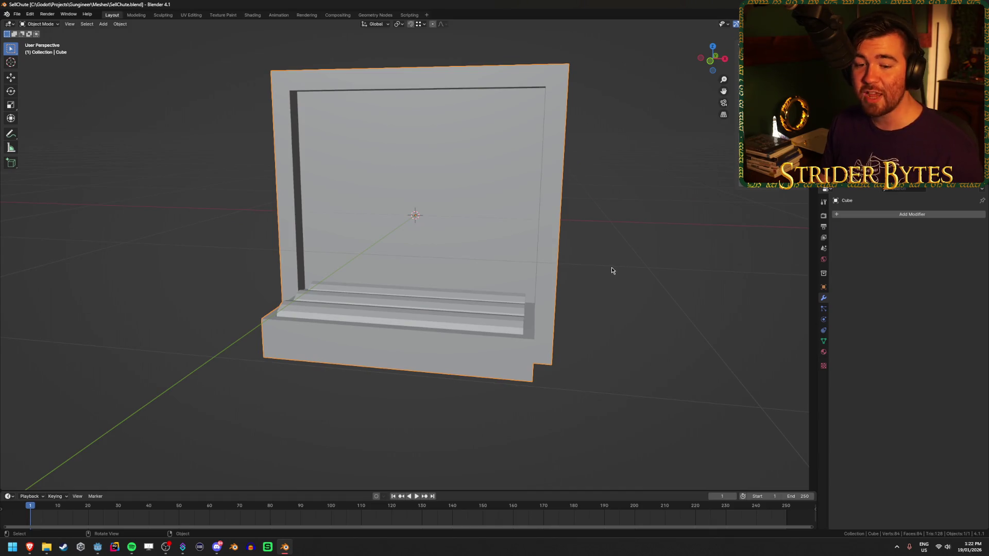
Give the chute a new material with black base colour and roughness 1.000, previewed in Material Preview.
click(560, 262)
click(281, 171)
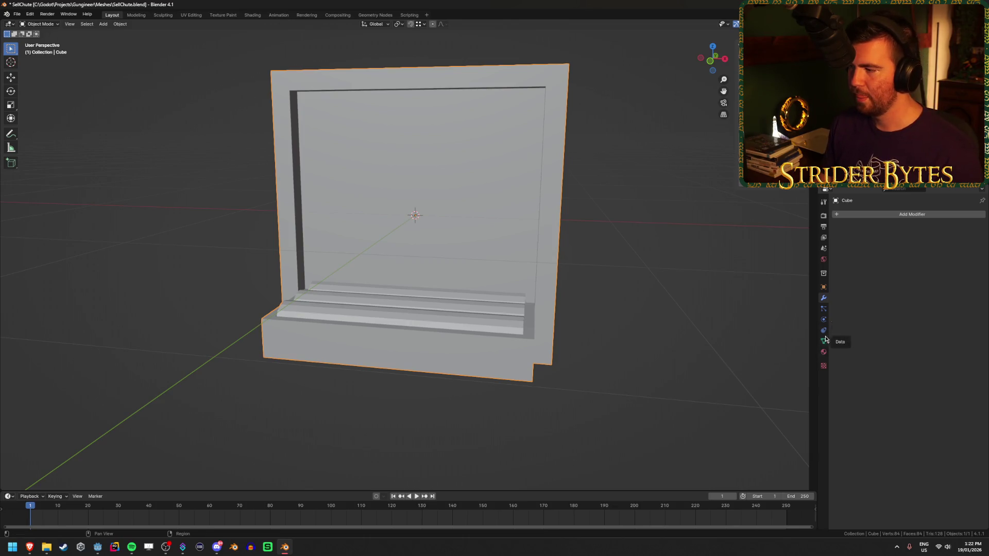
click(823, 352)
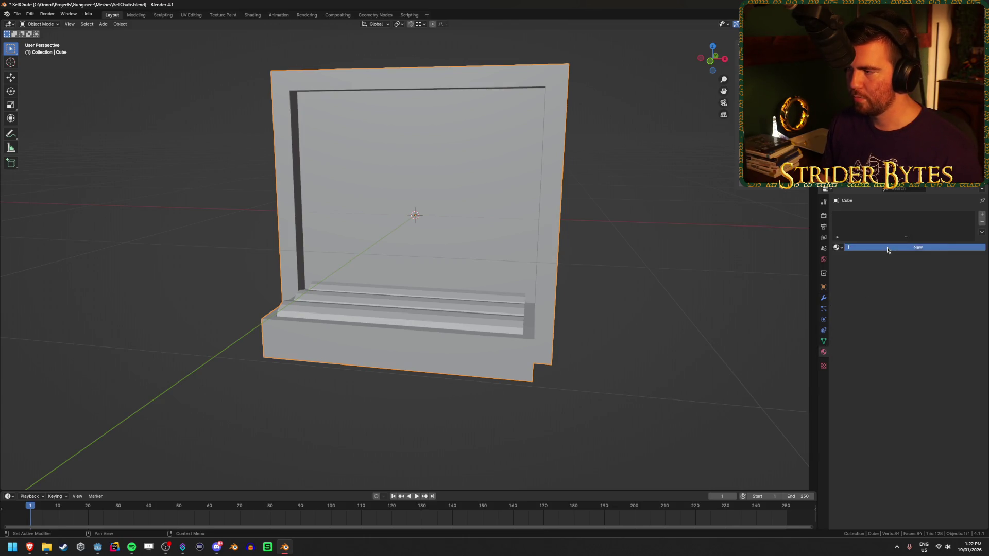
click(887, 246)
key(z)
click(655, 315)
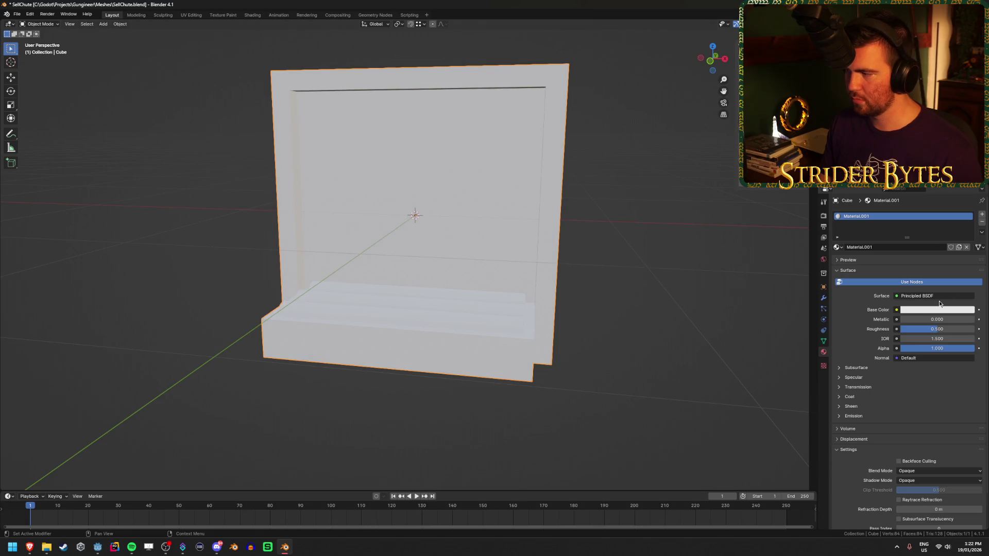
click(933, 311)
click(948, 290)
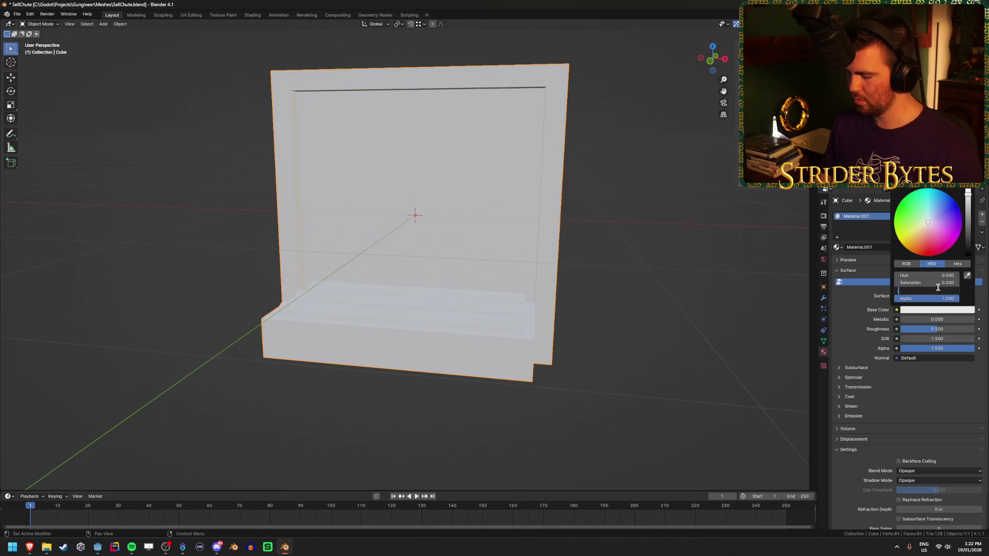
text(0.050)
key(Return)
drag(937, 329, 976, 329)
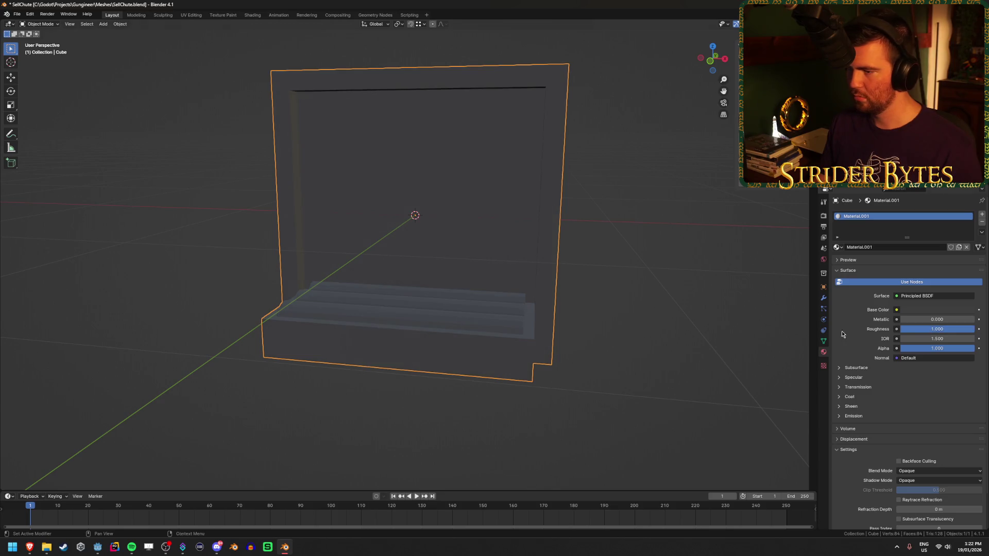
drag(608, 264, 600, 273)
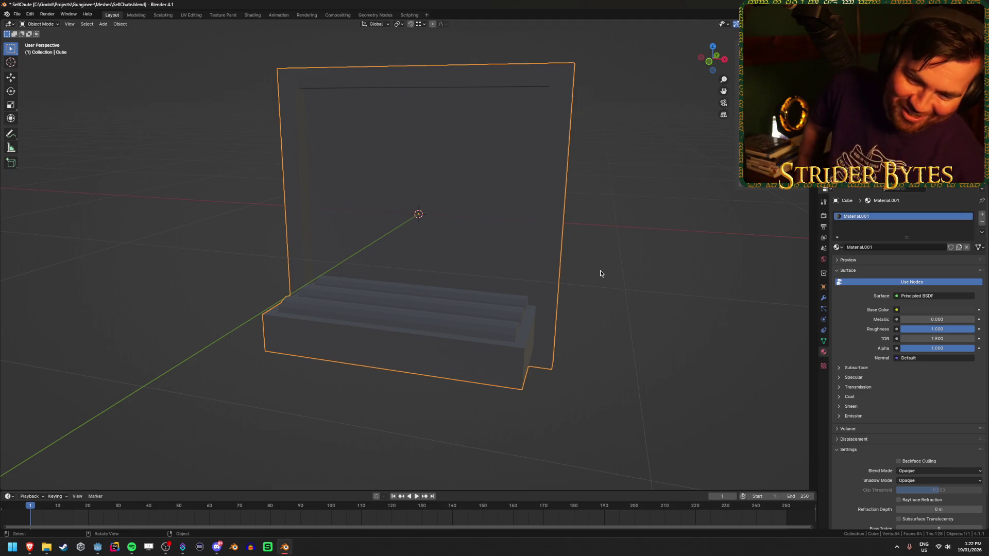
In Edit Mode, add a black material slot and assign it to the inner back panel face.
key(Tab)
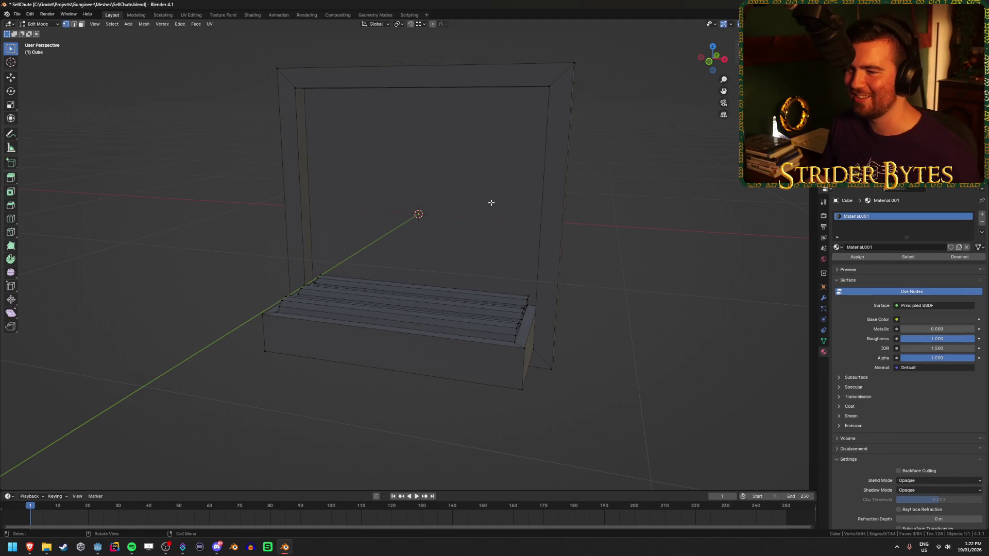
click(473, 204)
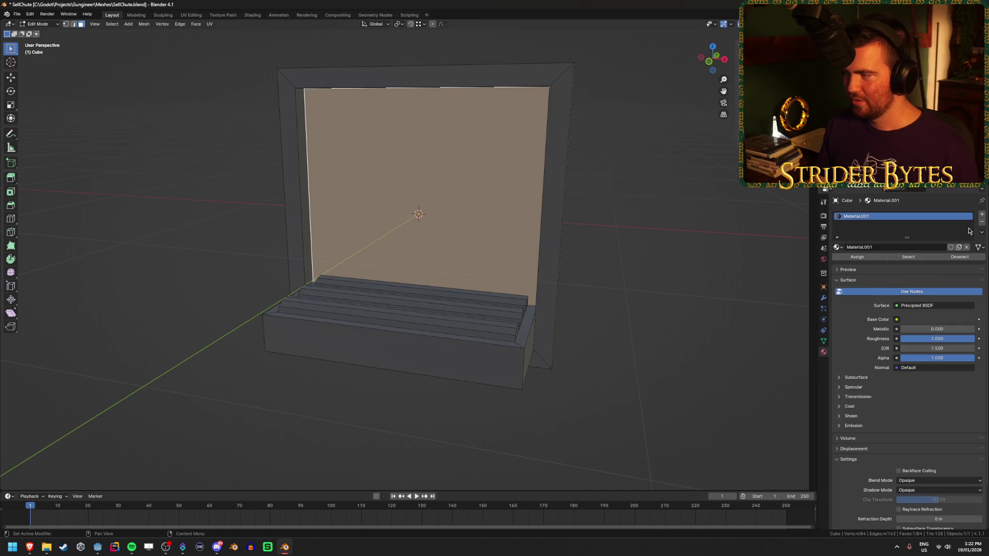
click(981, 215)
click(881, 264)
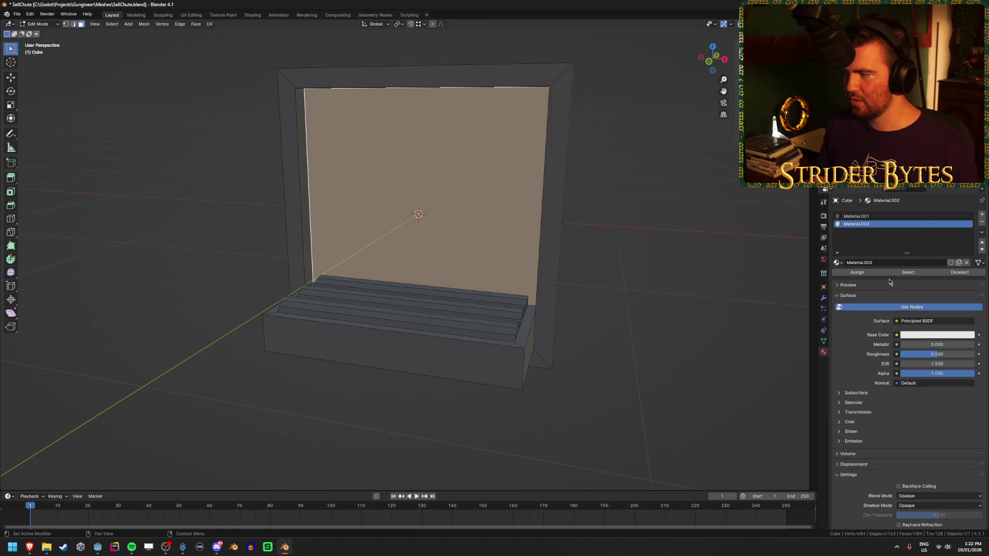
click(920, 335)
drag(968, 216, 968, 281)
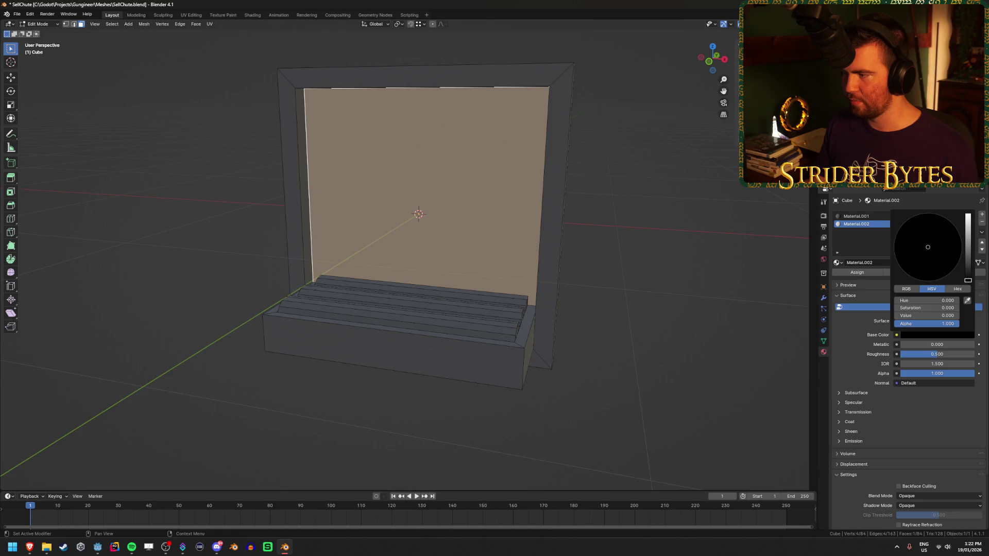
click(610, 148)
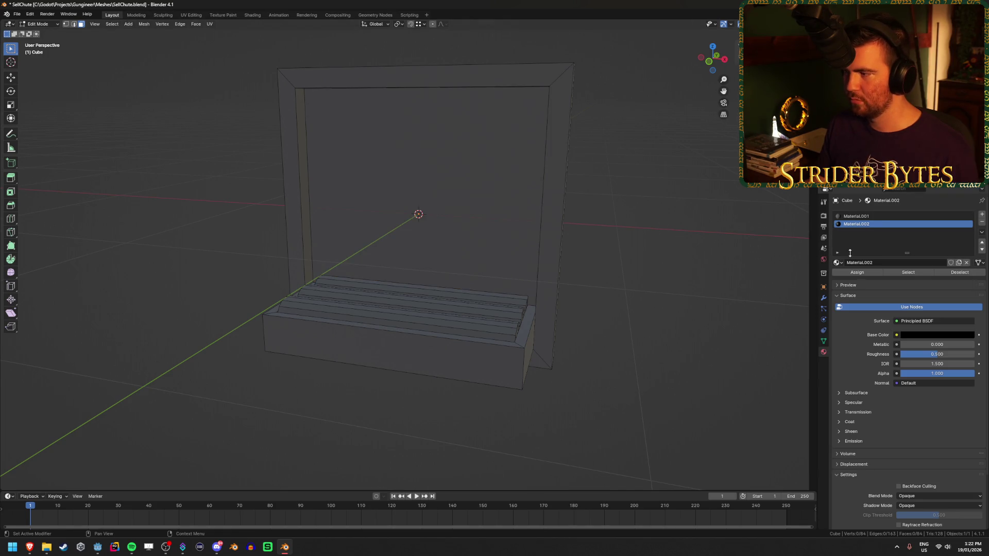
click(409, 212)
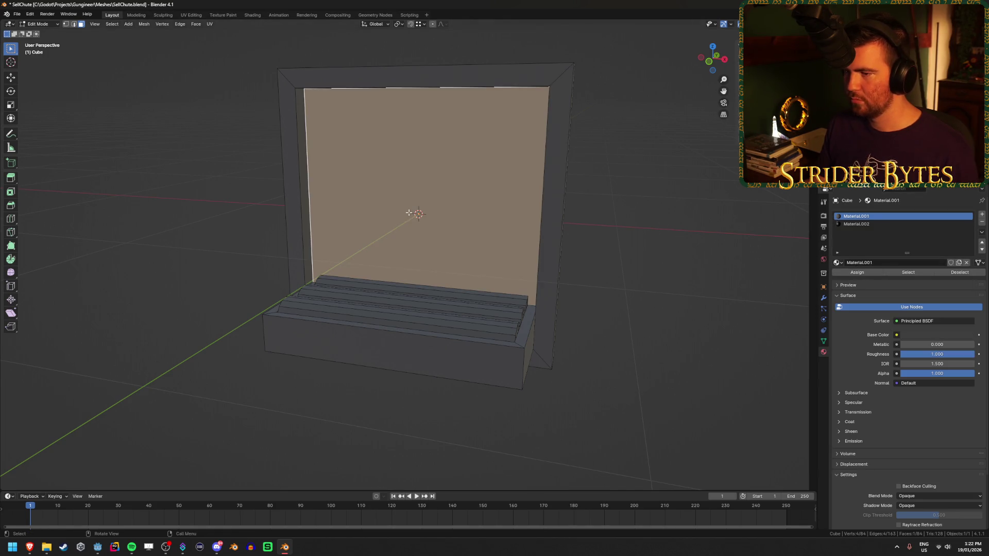
click(856, 224)
click(857, 272)
click(617, 206)
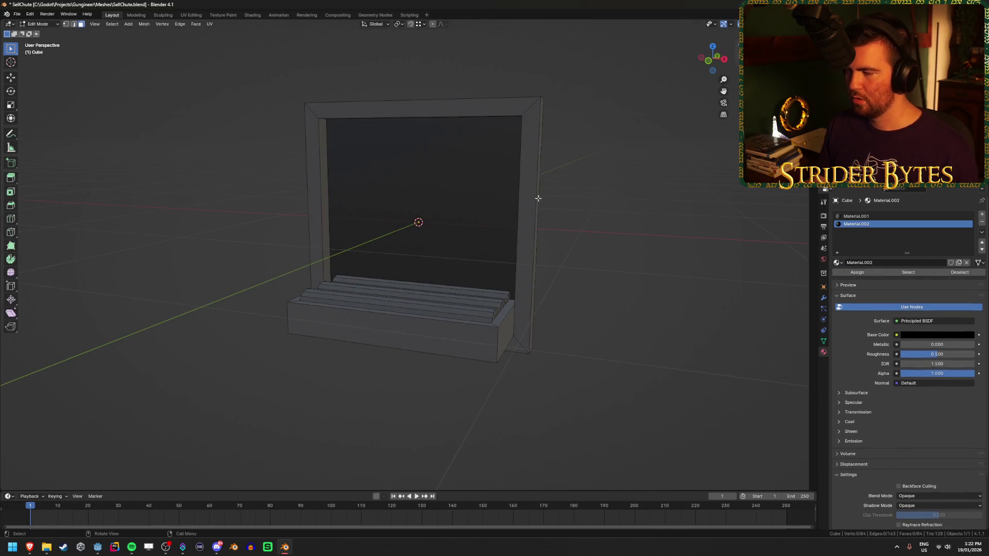
Add a third material slot with a new material using a pasted reddish-brown hex colour.
click(982, 215)
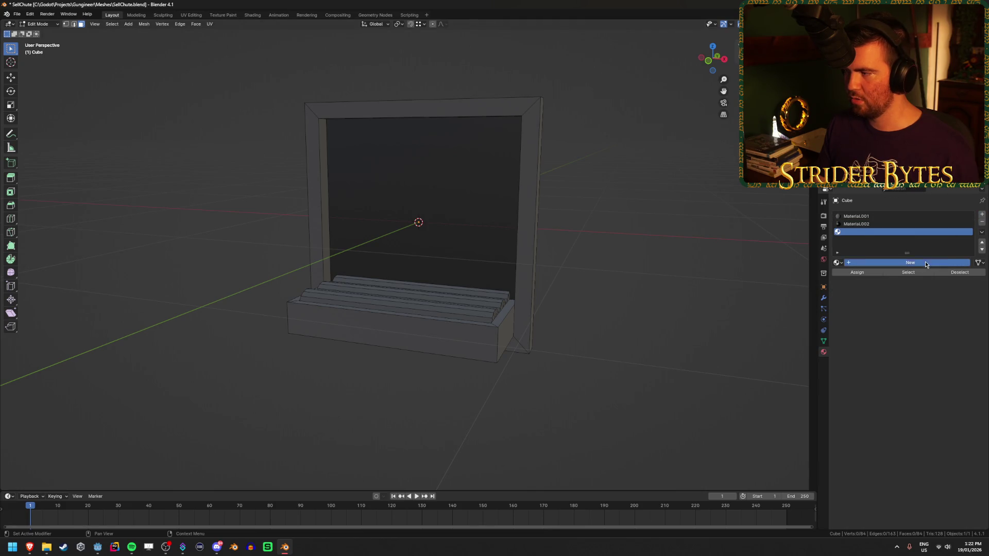
click(925, 263)
click(934, 335)
click(953, 289)
click(922, 300)
key(ctrl+v)
key(Return)
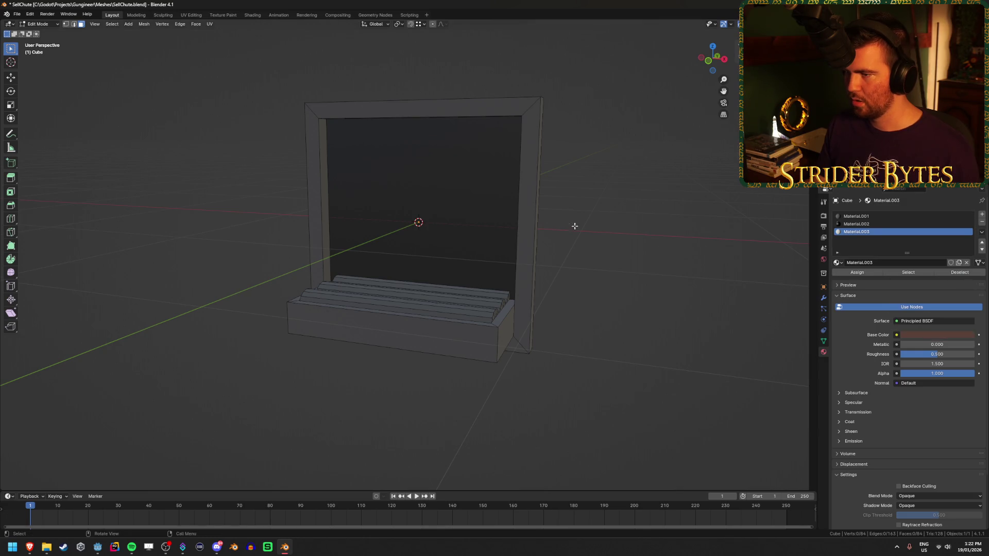
Assign the reddish-brown material to the whole frame piece and return to Object Mode.
drag(575, 226, 556, 229)
key(l)
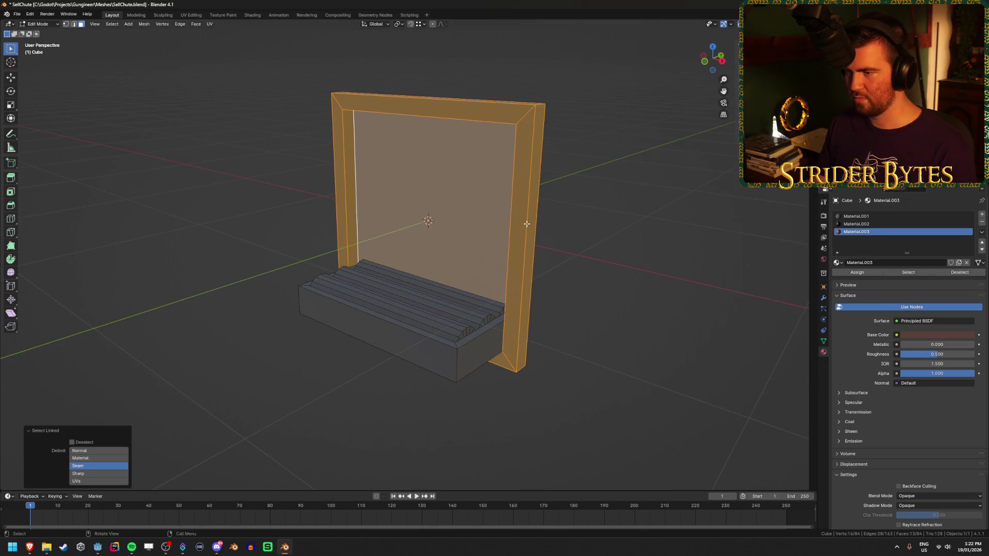
drag(574, 227, 599, 231)
click(856, 232)
click(867, 273)
click(637, 254)
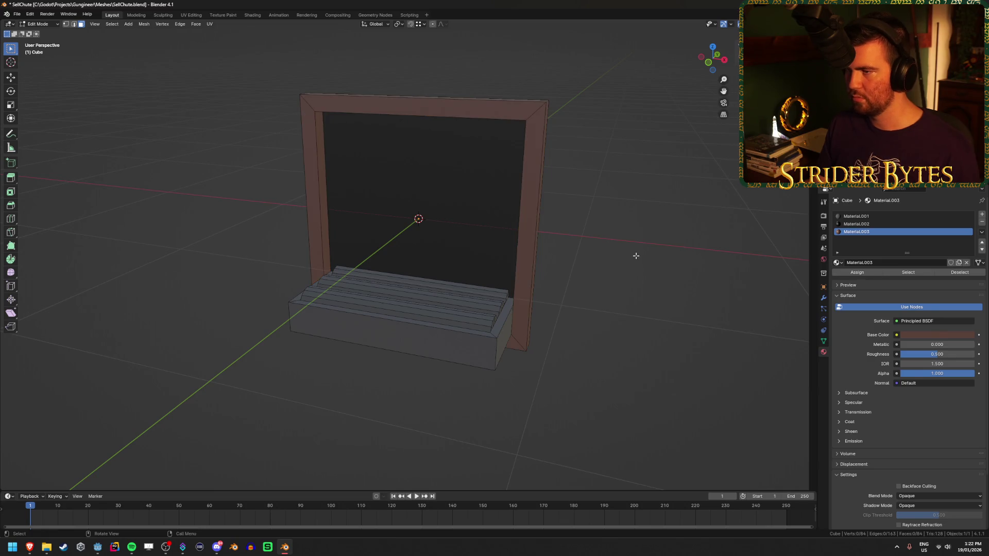
key(Tab)
Review the black and reddish-brown materials, save SellChute.blend, and add a fourth material slot.
click(495, 212)
click(880, 224)
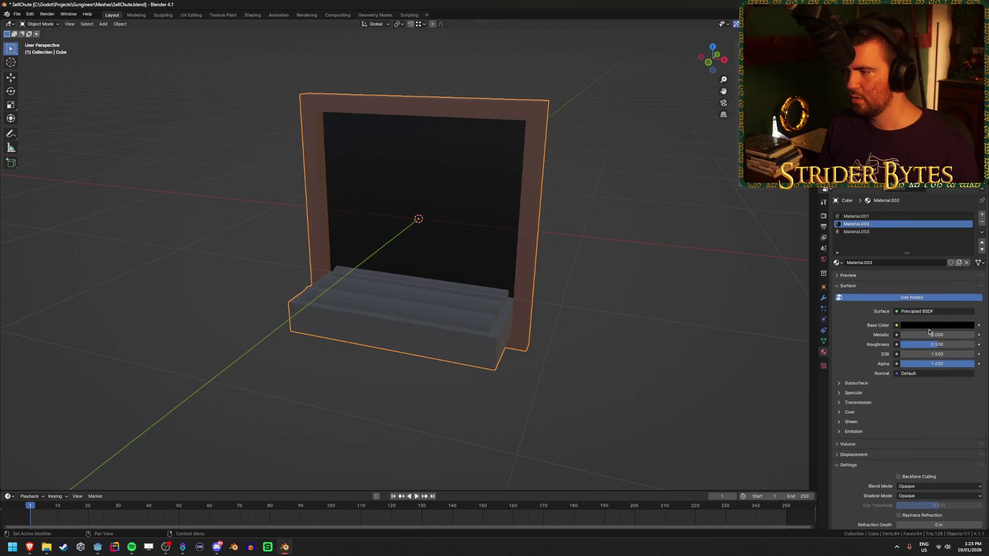
click(579, 285)
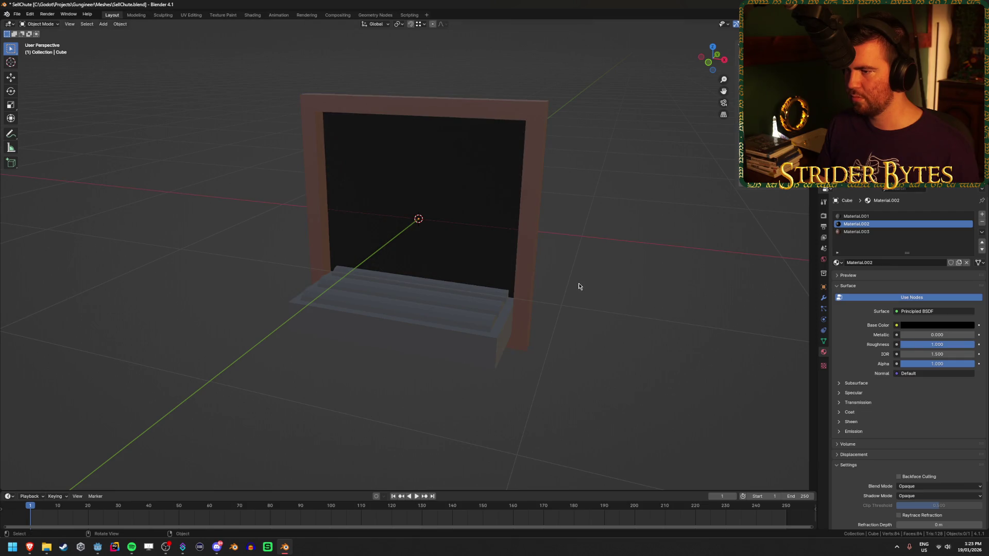
click(879, 233)
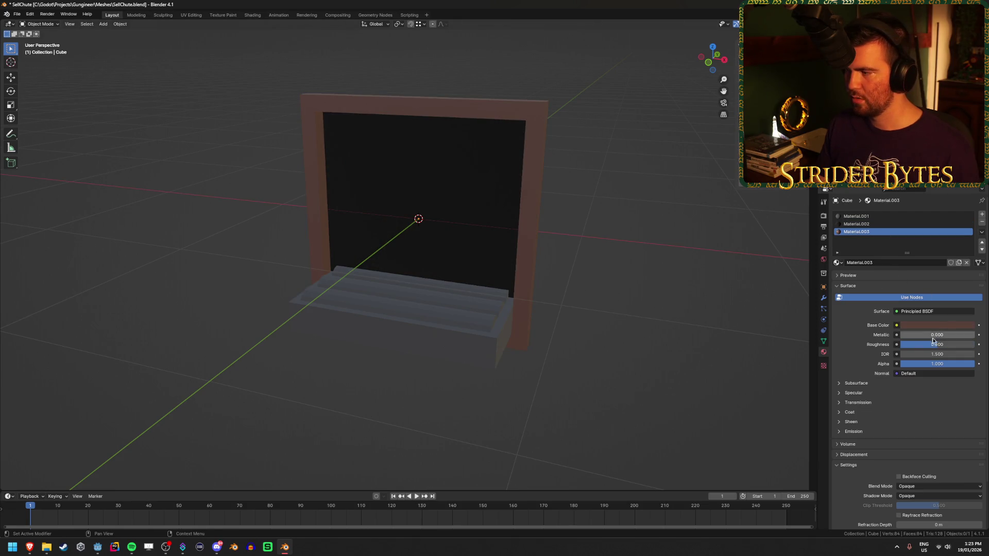
key(ctrl+s)
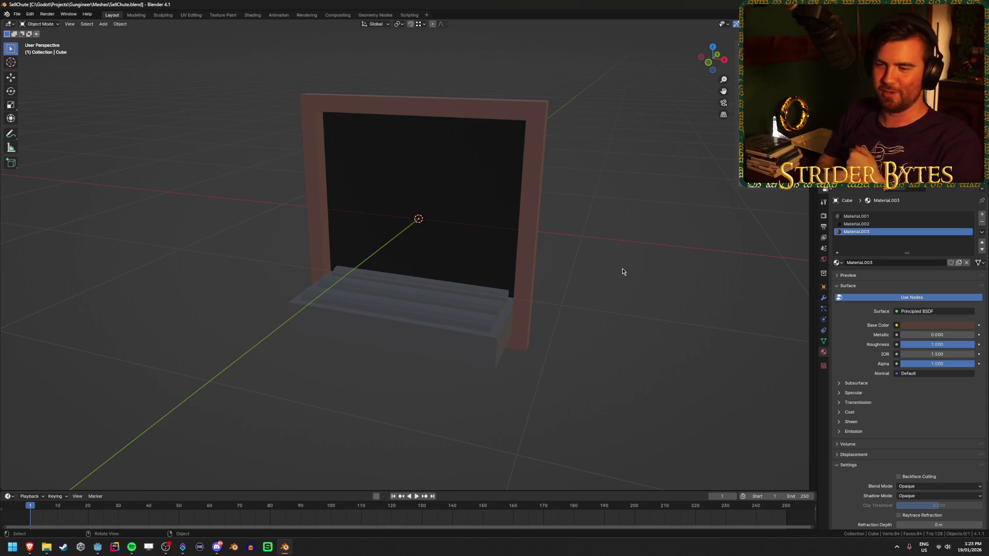
click(462, 345)
click(590, 287)
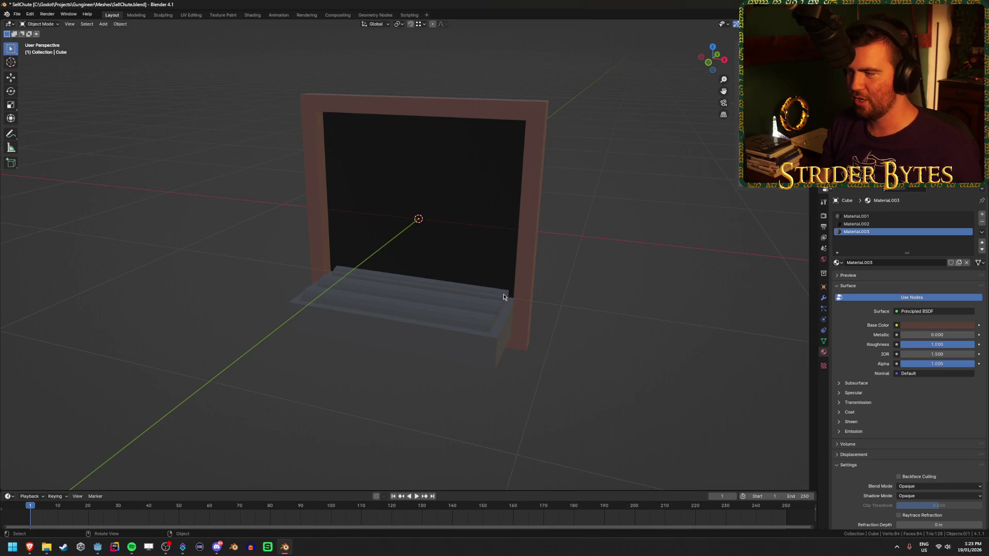
click(981, 217)
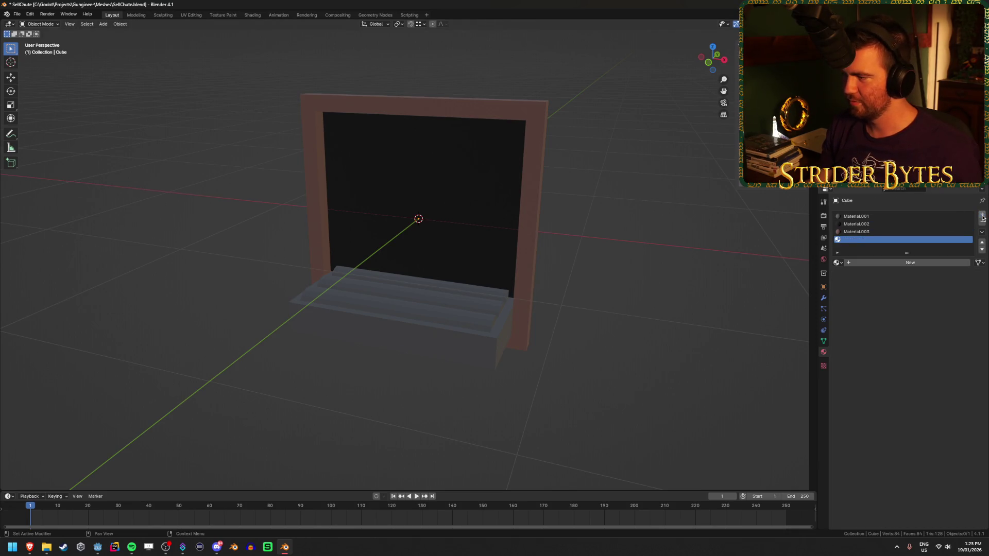
Create a new material in the fourth slot and assign it to the roller faces.
click(918, 262)
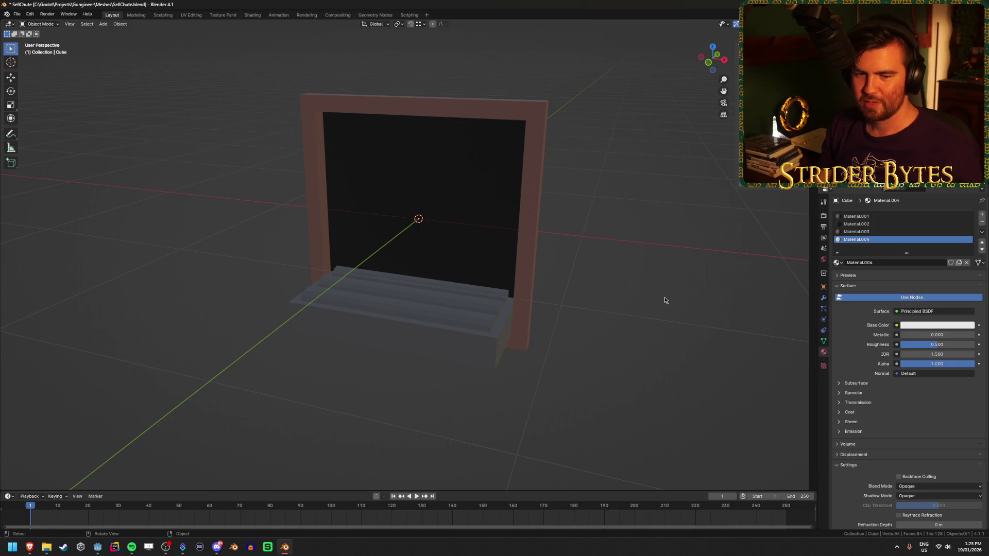
drag(664, 300, 653, 298)
scroll(547, 317, up, 5)
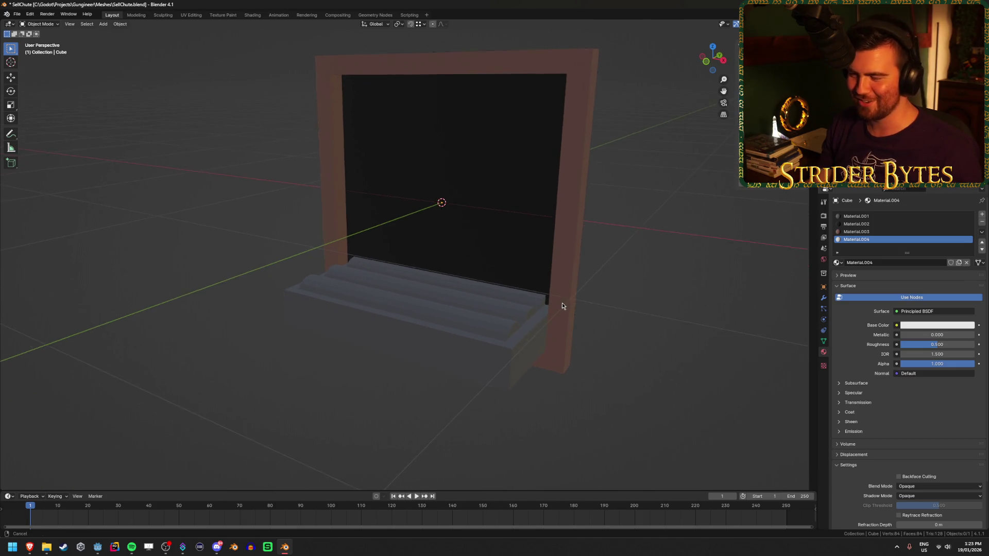
key(Tab)
key(l)
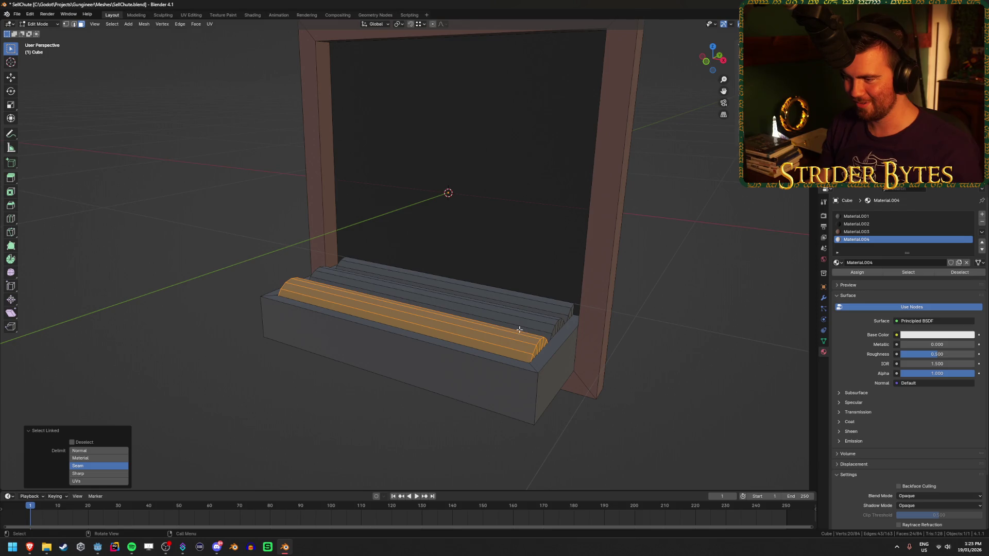
key(l)
key(l)
click(864, 270)
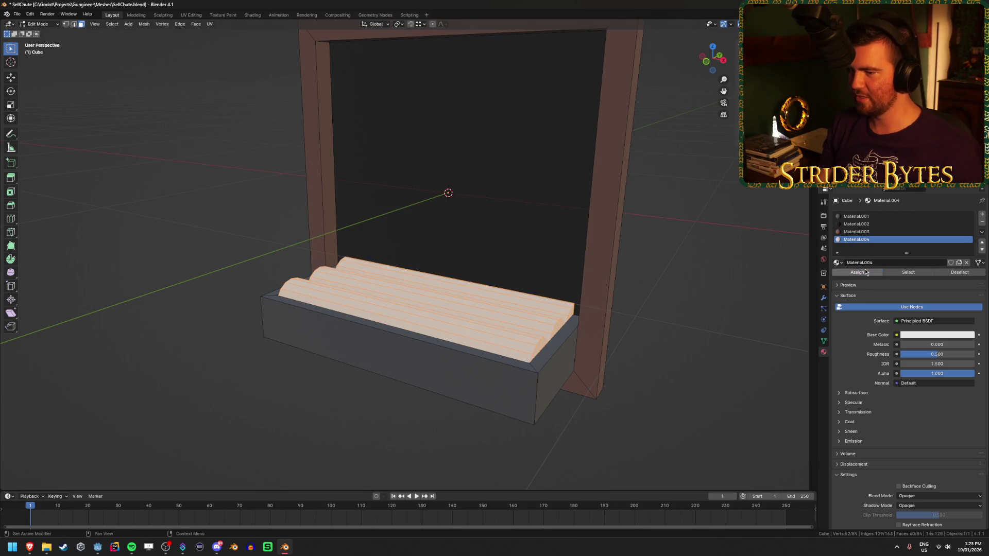
Set the roller material to 0.8 grey brightness with zero roughness and leave Edit Mode.
click(929, 335)
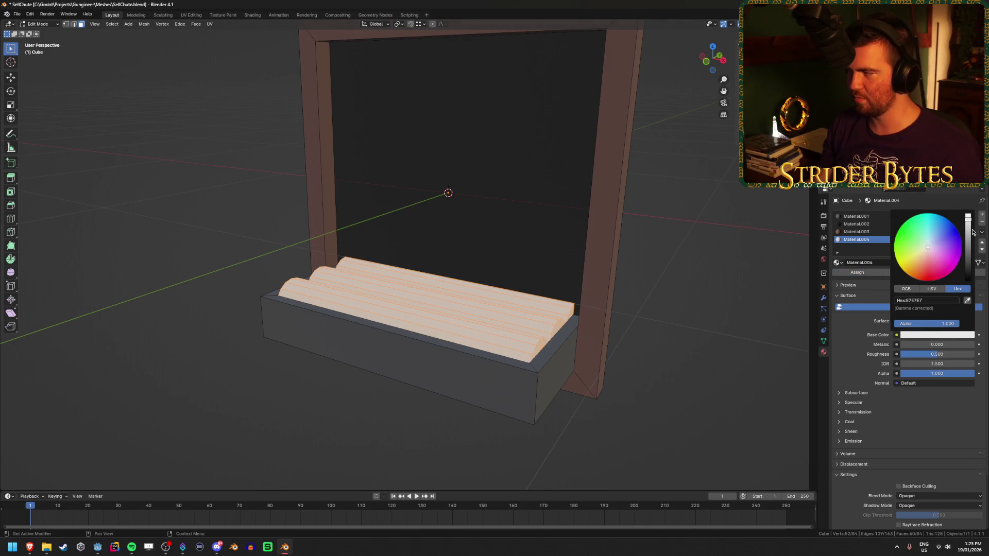
click(933, 336)
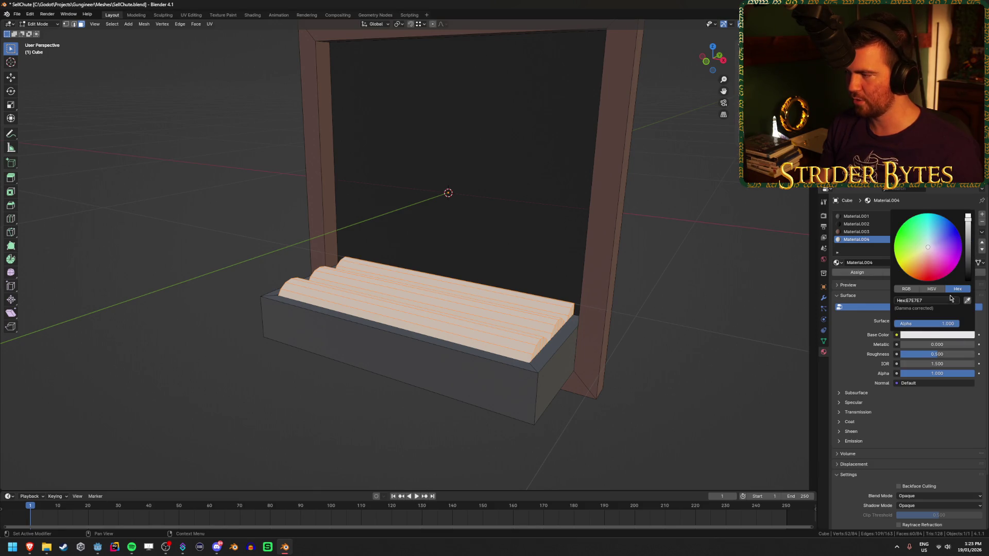
click(945, 316)
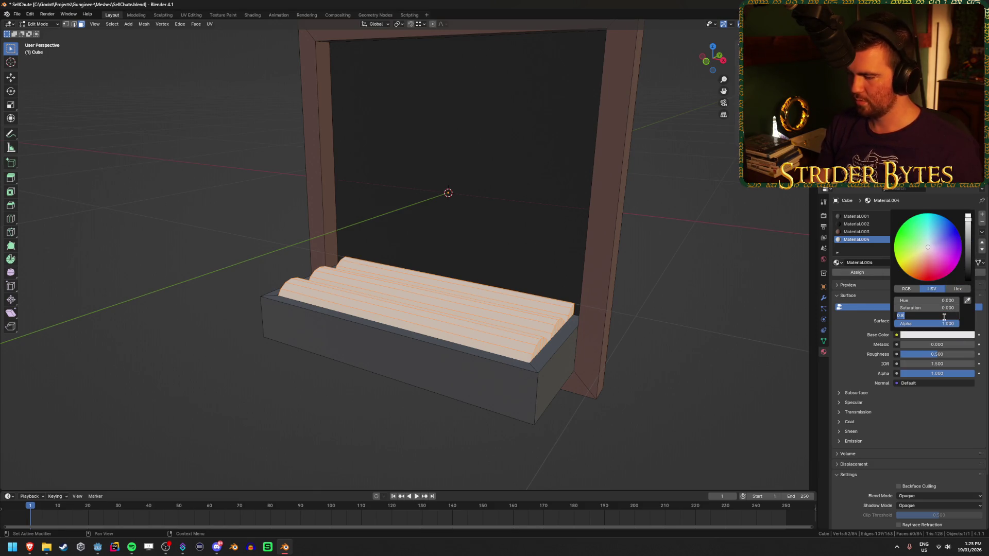
key(Return)
drag(938, 354, 901, 355)
click(657, 306)
key(Tab)
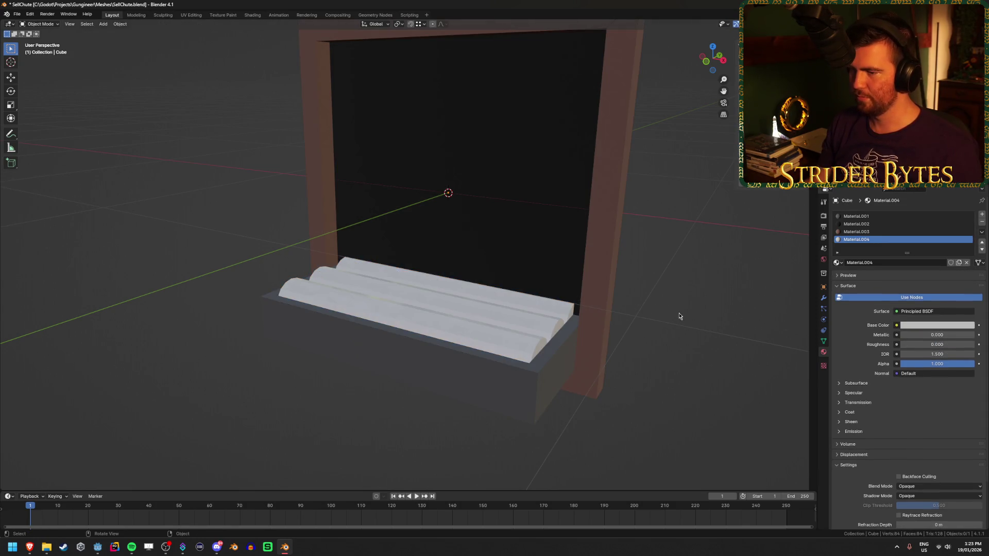
Darken the rollers' base colour to nearly black and set roughness to 0.25.
mouse_move(678, 305)
mouse_down()
mouse_move(605, 285)
mouse_move(644, 298)
mouse_up()
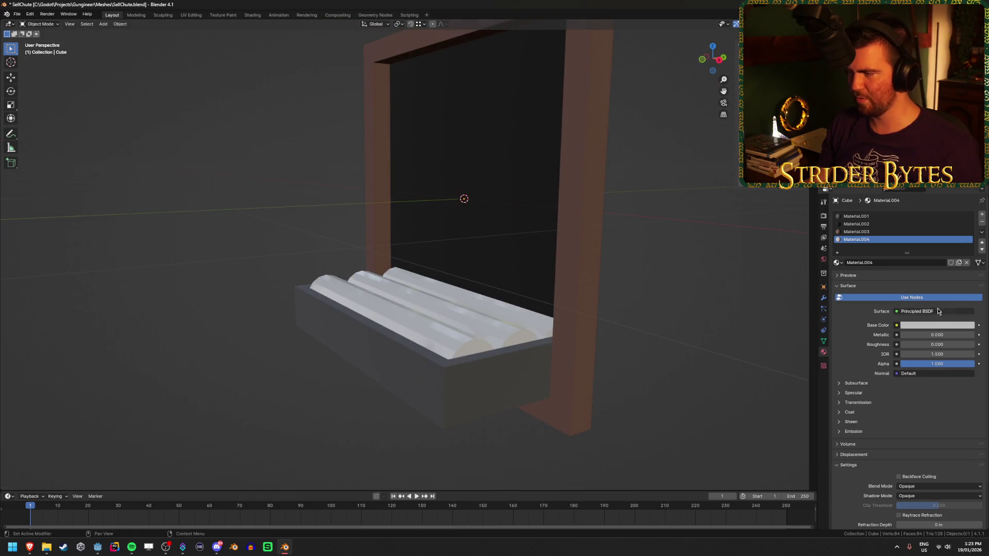
click(938, 325)
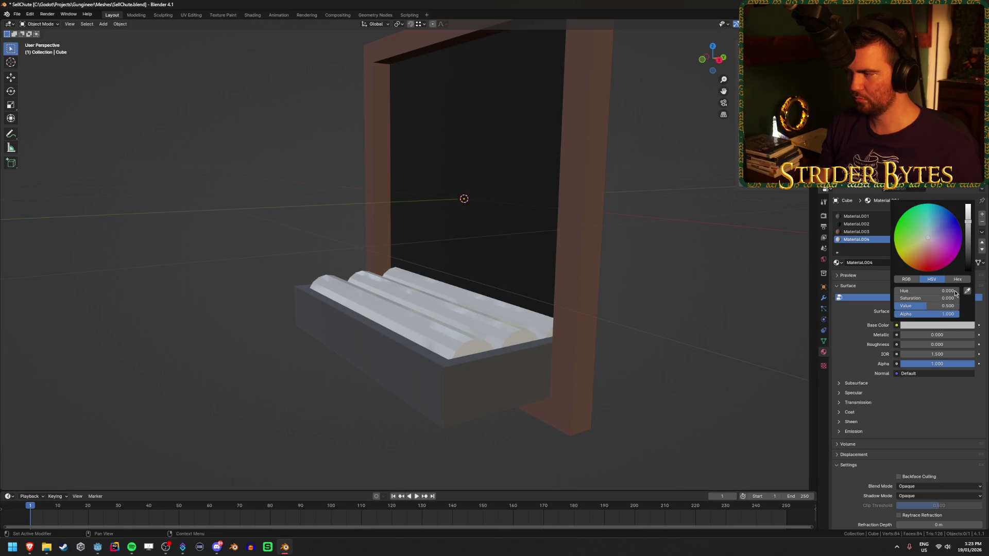
mouse_move(932, 306)
mouse_down()
mouse_move(908, 306)
mouse_move(930, 306)
mouse_up()
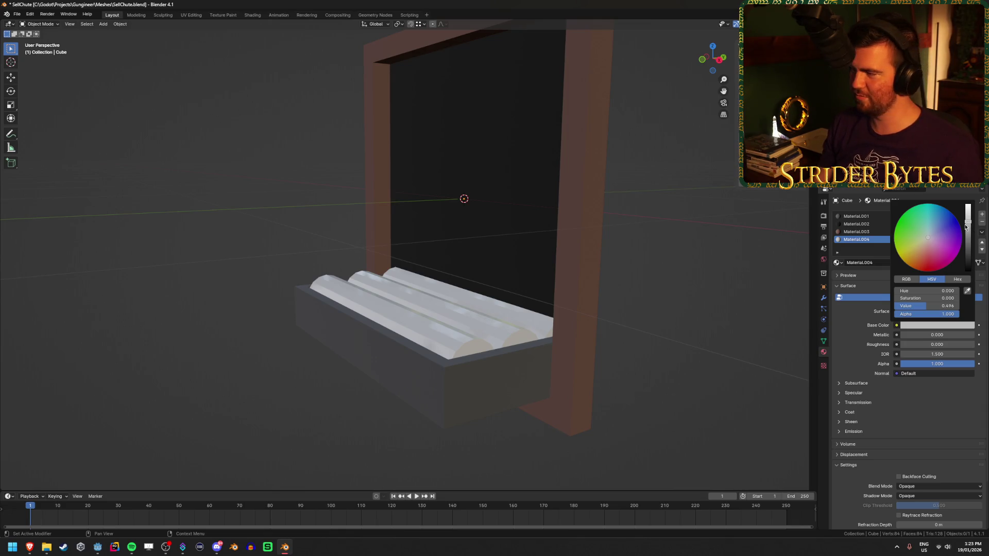
drag(968, 225, 968, 251)
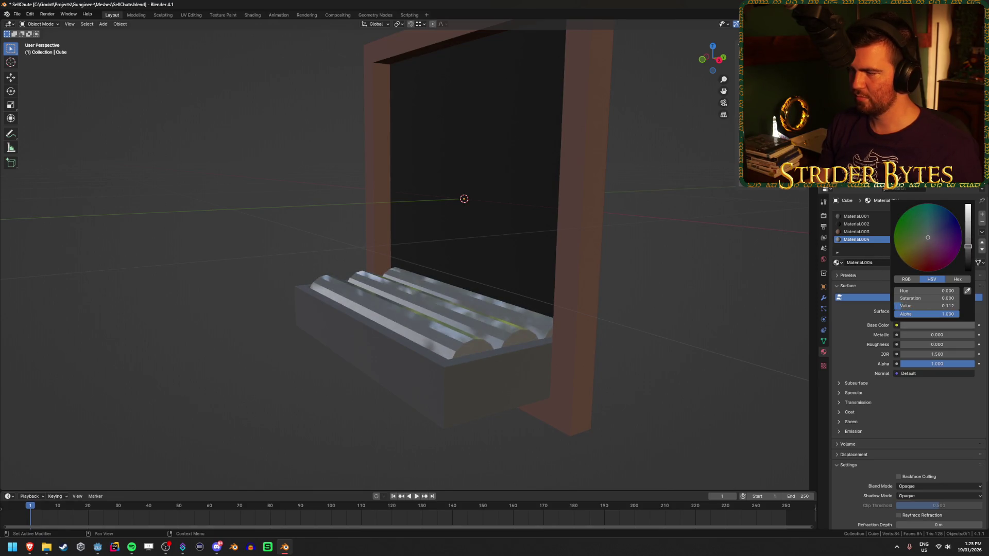
mouse_move(927, 344)
mouse_down()
mouse_move(947, 344)
mouse_move(937, 344)
mouse_up()
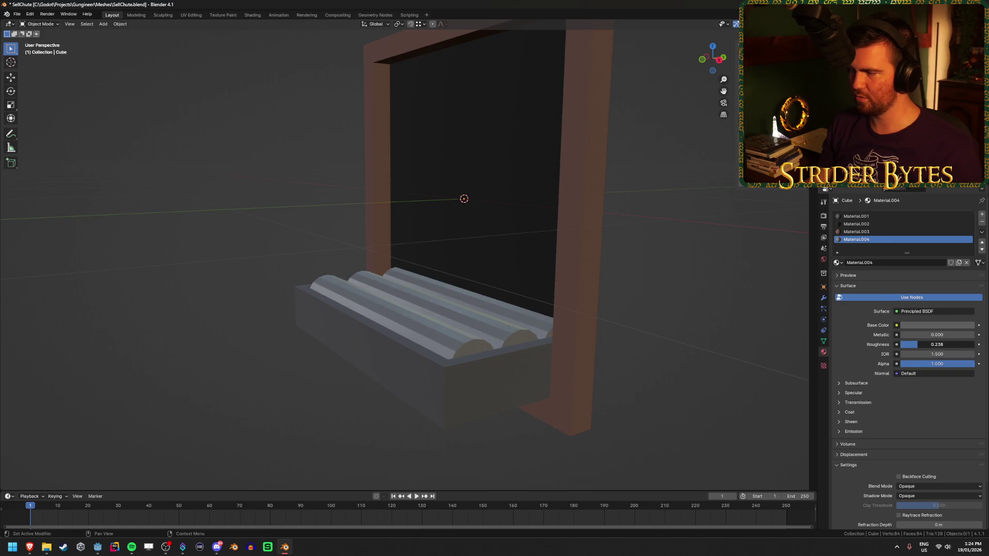
click(938, 344)
text(0.250)
key(Return)
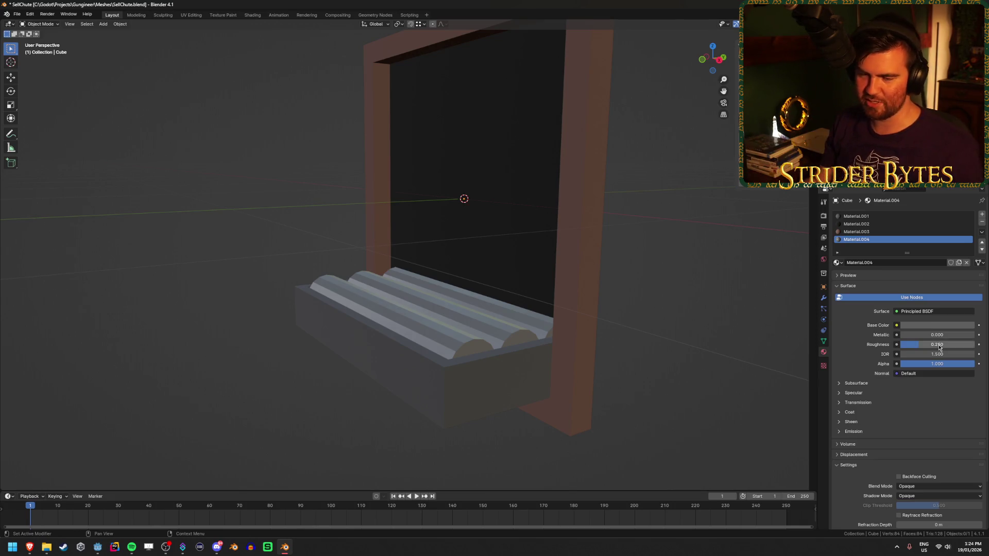
Check the rollers from around the chute, revisit their base colour, and save SellChute.blend.
mouse_move(706, 300)
mouse_down()
mouse_move(678, 323)
mouse_move(669, 292)
mouse_up()
mouse_move(734, 311)
mouse_down()
mouse_move(751, 347)
mouse_move(709, 305)
mouse_move(680, 301)
mouse_move(695, 301)
mouse_up()
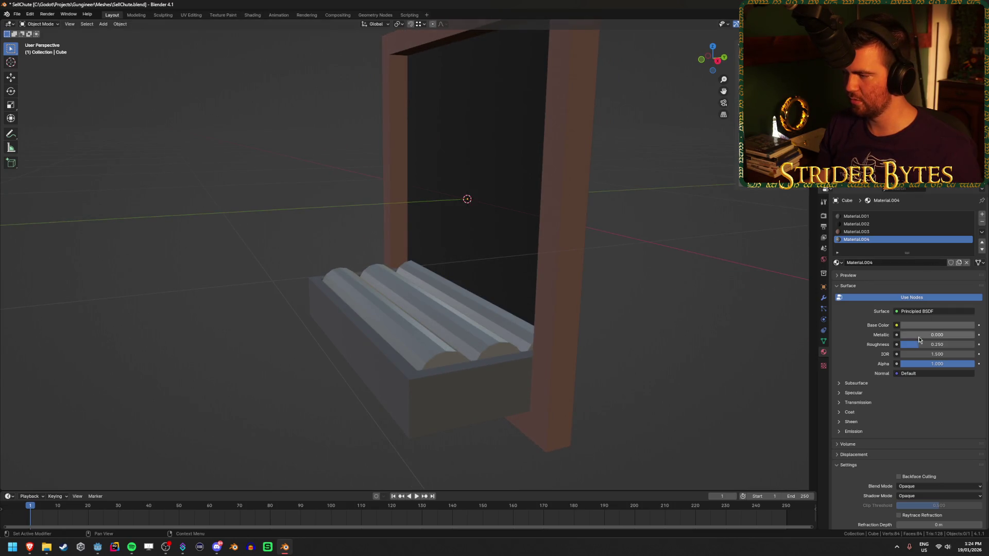
click(935, 325)
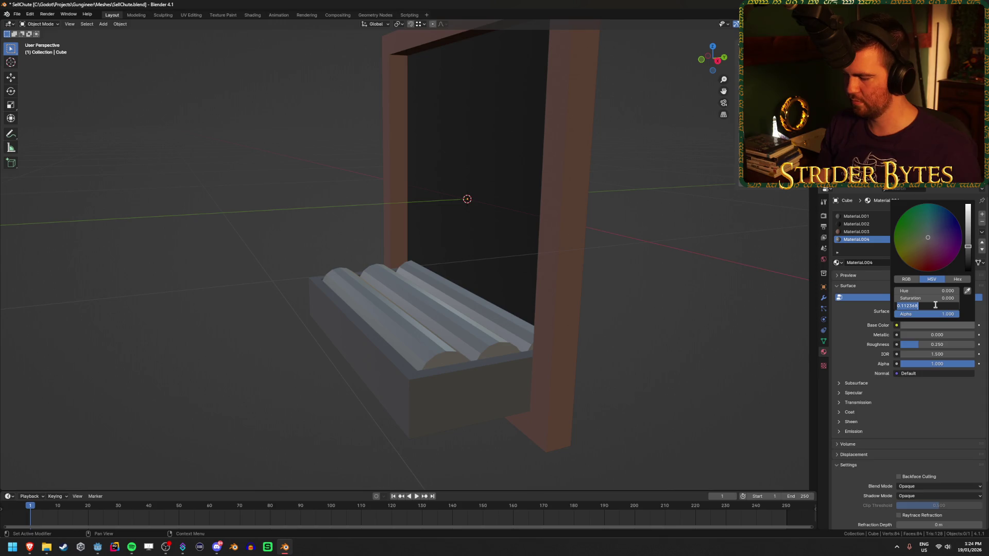
drag(681, 301, 692, 298)
key(ctrl+s)
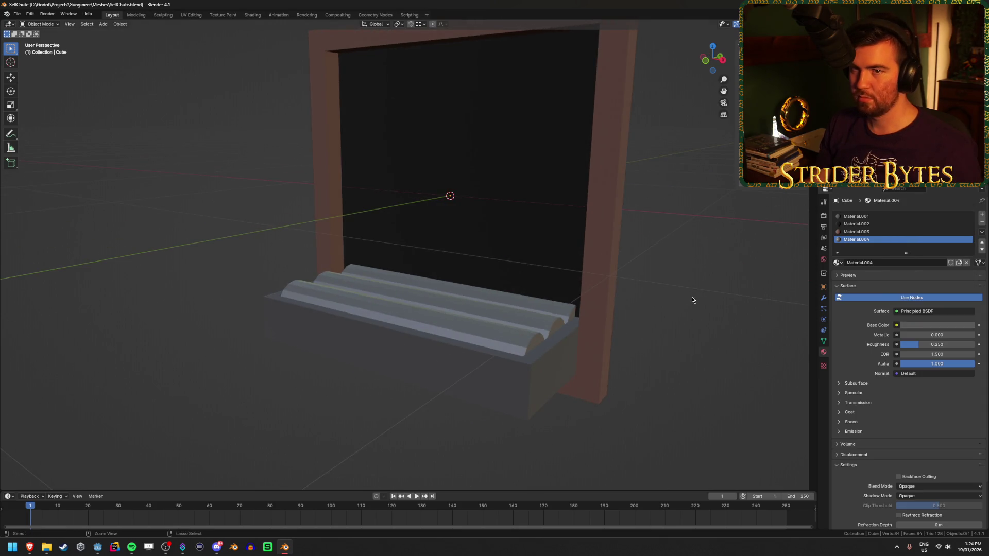
Return to Godot so SellChute reimports and fly in to inspect the updated frame.
key(alt+Tab)
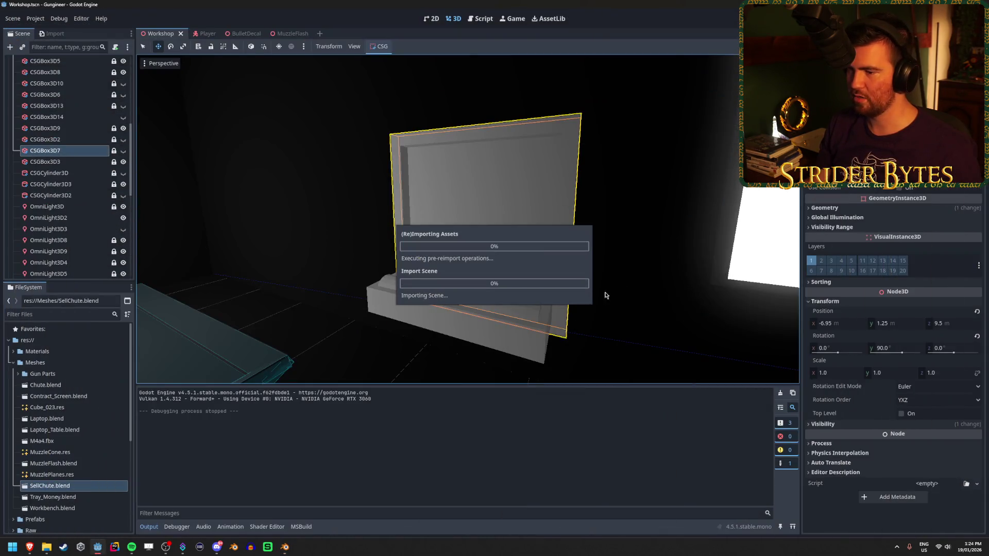
mouse_move(680, 245)
mouse_down()
mouse_move(587, 243)
mouse_move(613, 264)
mouse_move(566, 255)
mouse_up()
click(616, 265)
scroll(52, 196, up, 5)
scroll(52, 195, up, 5)
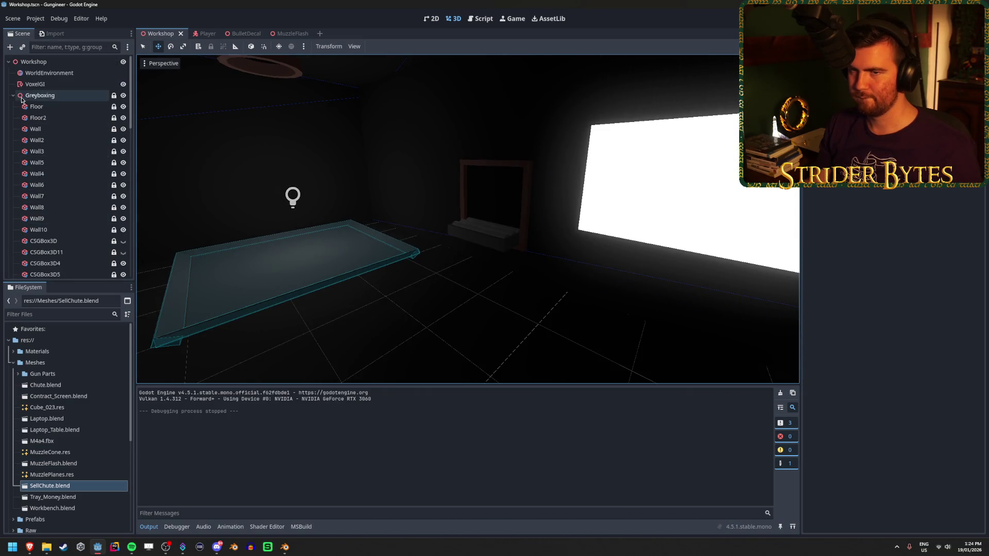
Collapse the Greyboxing group, frame the table, tray and frame, save the Workshop scene, then go to the browser.
click(13, 95)
drag(203, 149, 196, 146)
drag(513, 215, 599, 229)
key(ctrl+s)
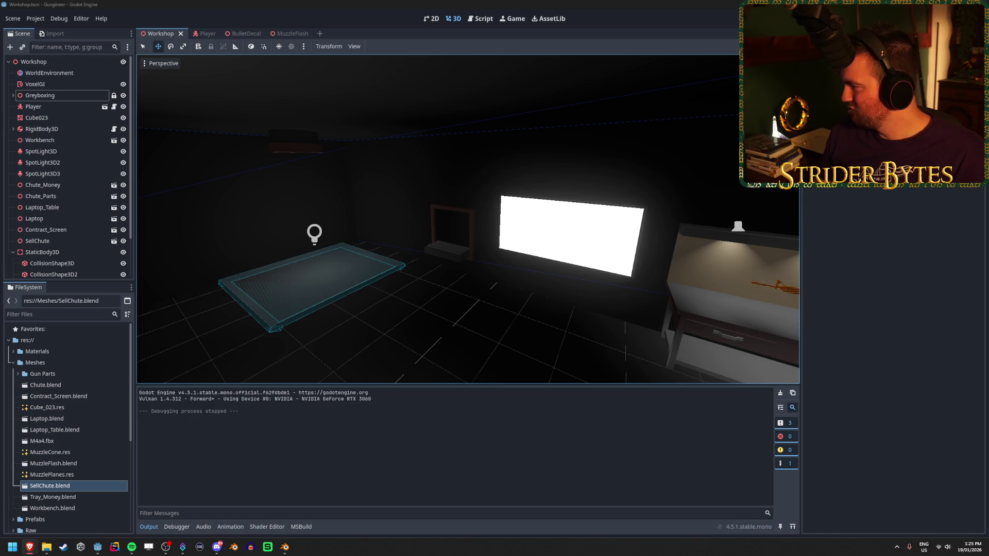
key(alt+Tab)
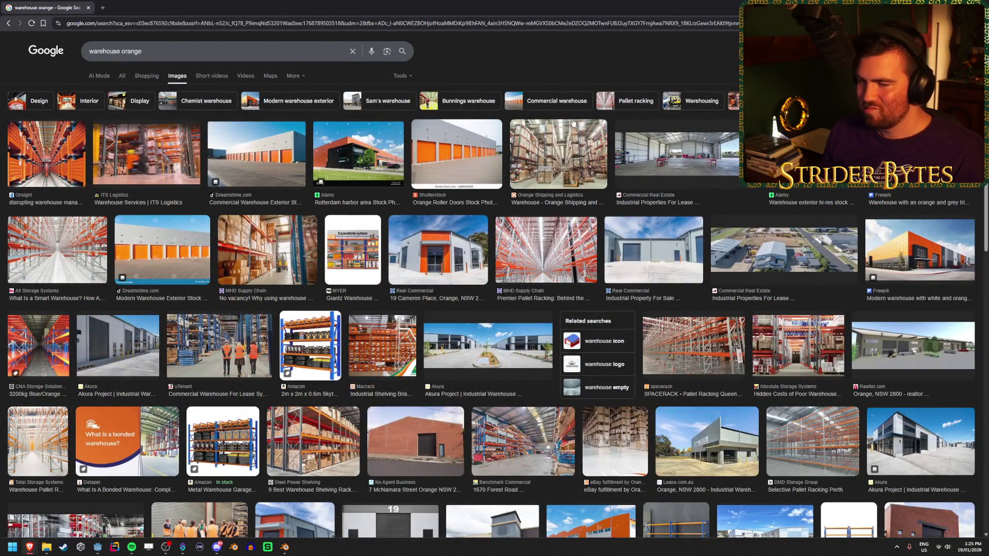
Preview the ITS Logistics and Onsight orange warehouse images.
click(181, 155)
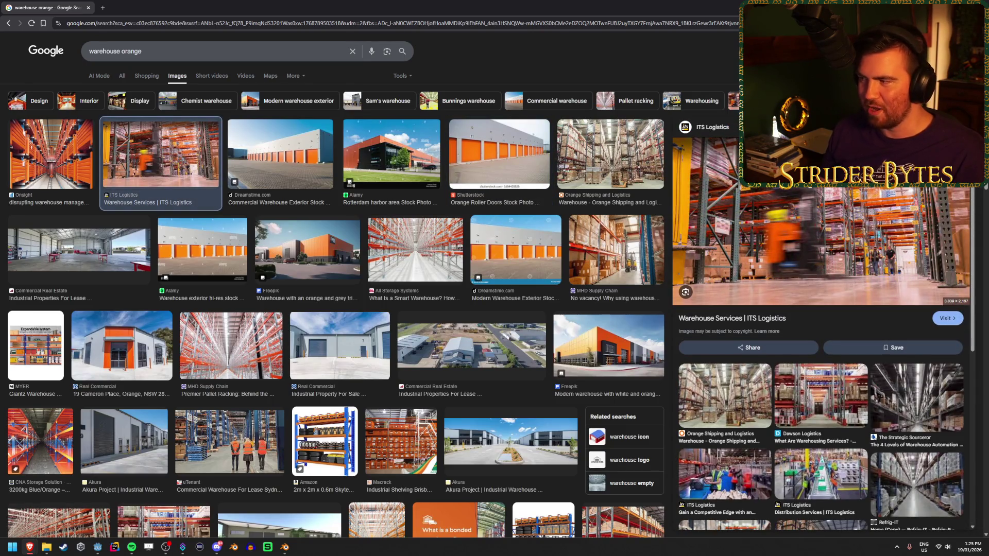
click(51, 163)
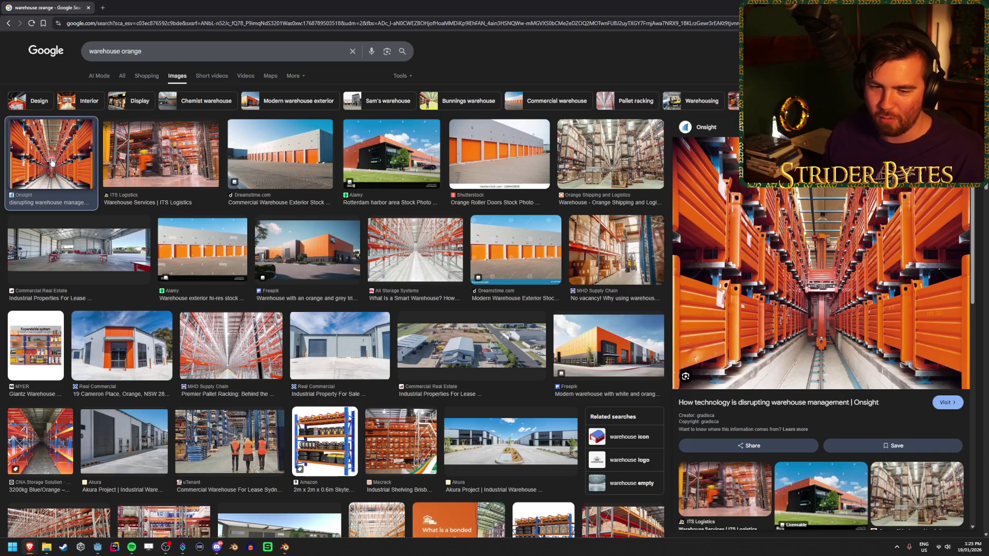
scroll(182, 348, down, 1)
scroll(181, 348, up, 1)
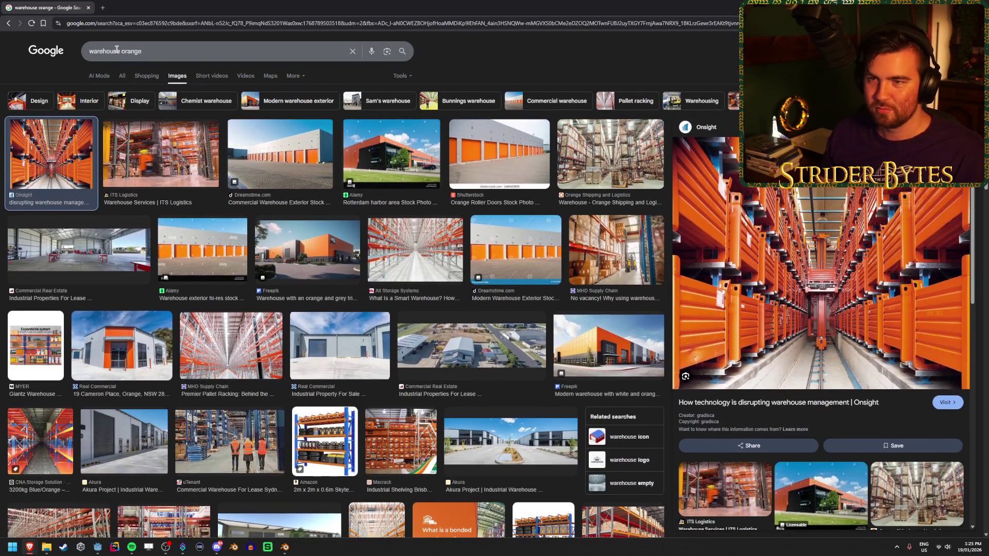
Search images for 'home depot', try 'bunnings snag', then go back to the home depot results.
click(134, 50)
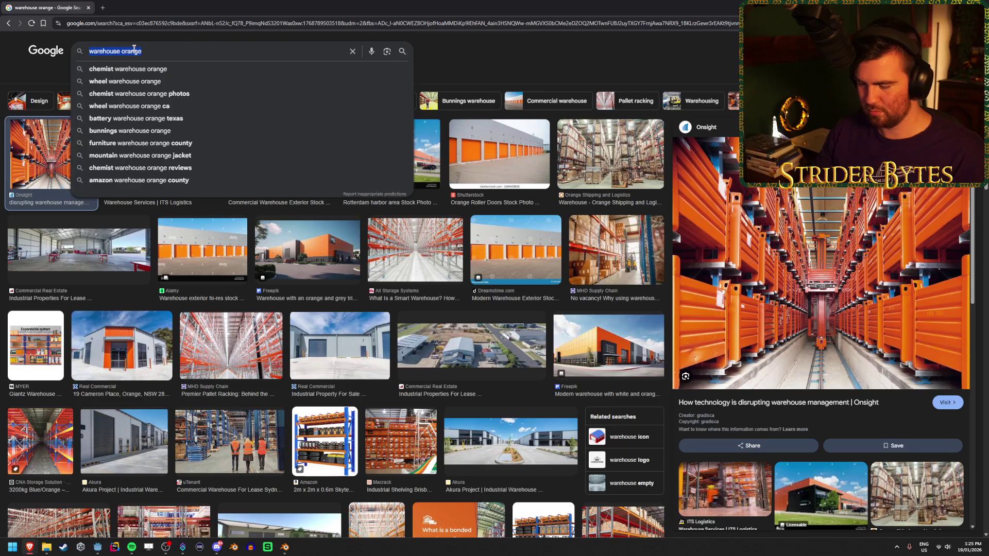
text(home deopt)
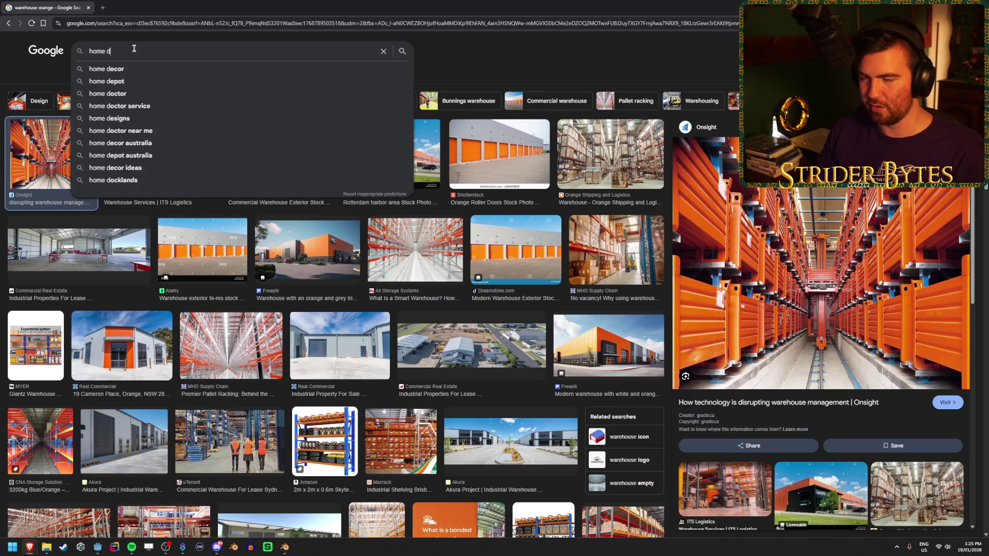
key(Down)
key(Return)
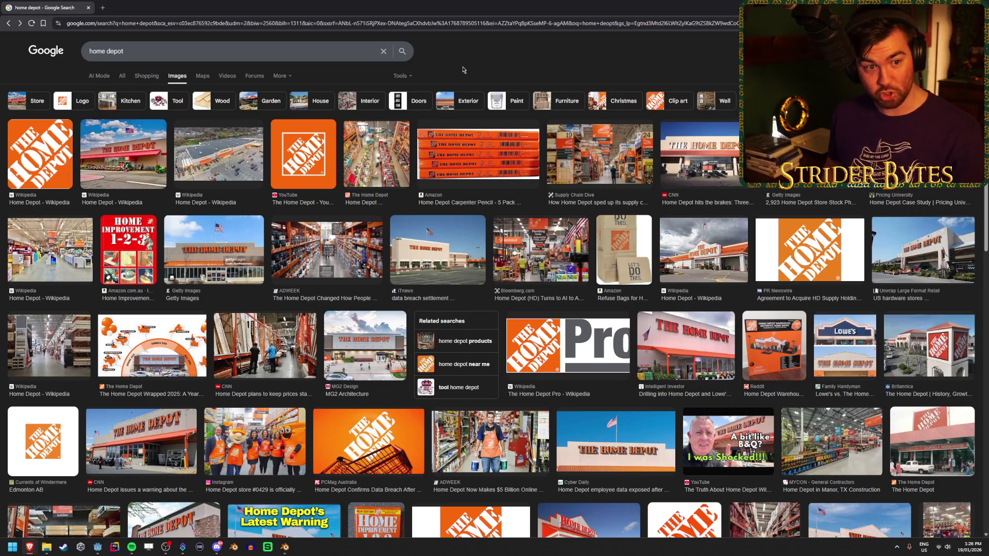
triple_click(330, 51)
text(bunnings snag)
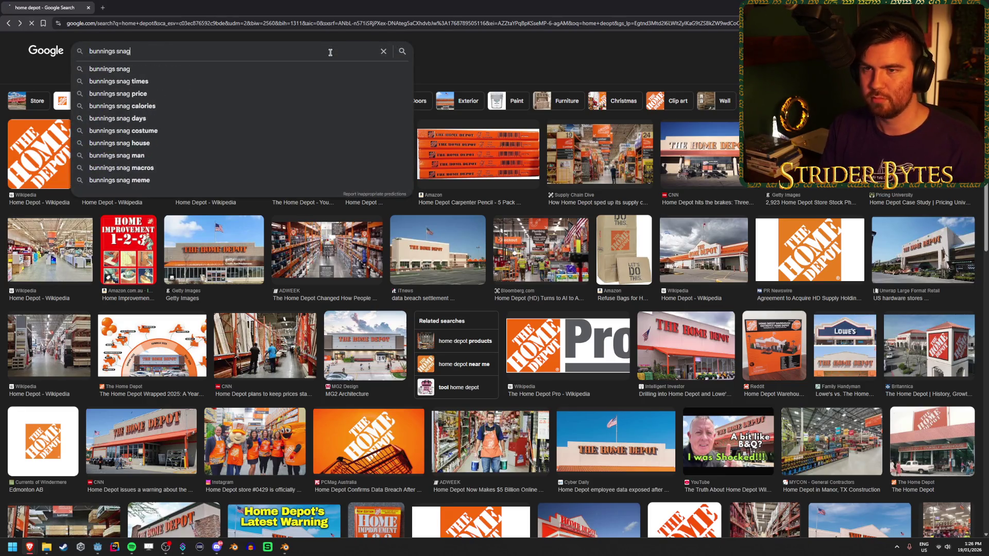
key(Return)
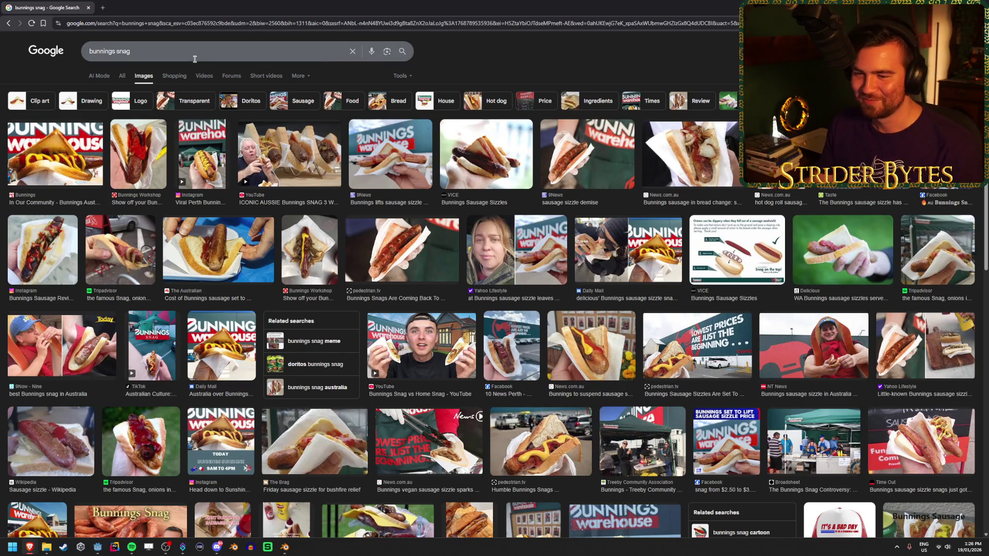
click(9, 23)
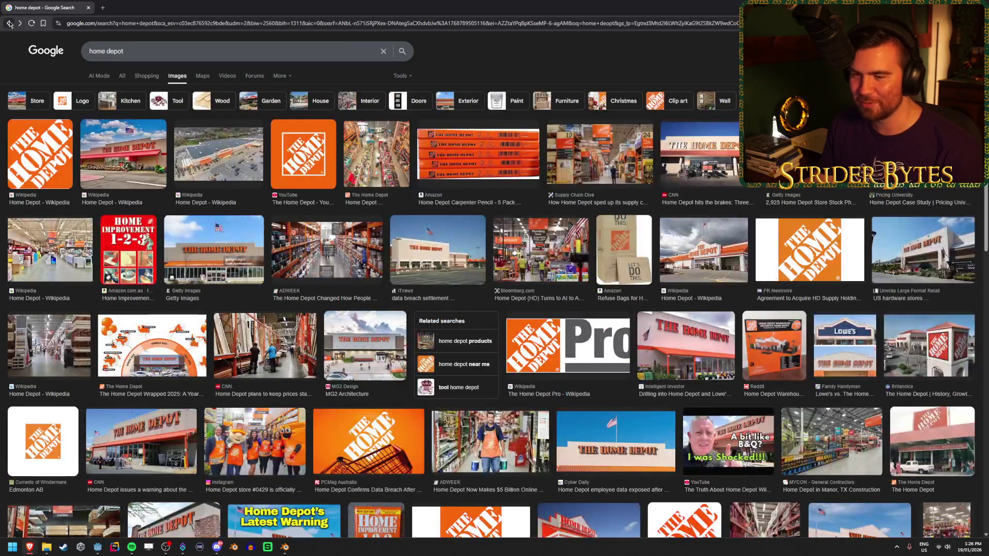
Preview several Home Depot photos: aerial view, carpenter pencil, store aisle, Wrapped 2025 and CNN store.
click(253, 152)
click(471, 188)
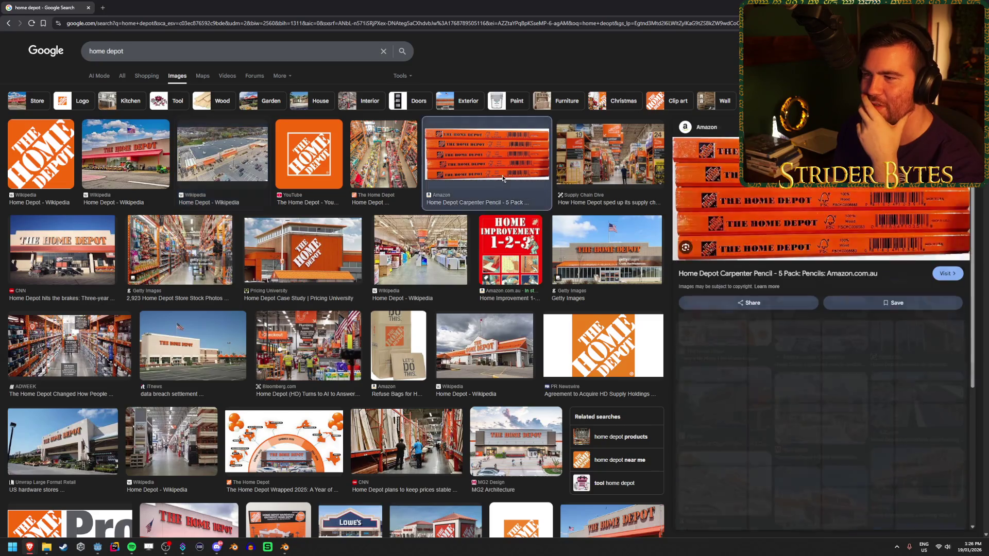
click(406, 160)
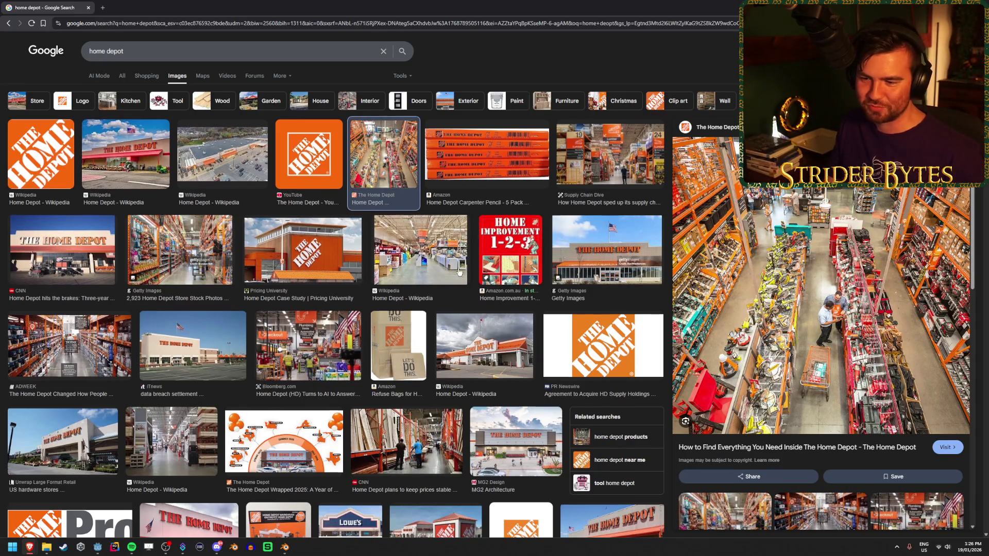
scroll(458, 272, down, 1)
click(288, 428)
click(439, 382)
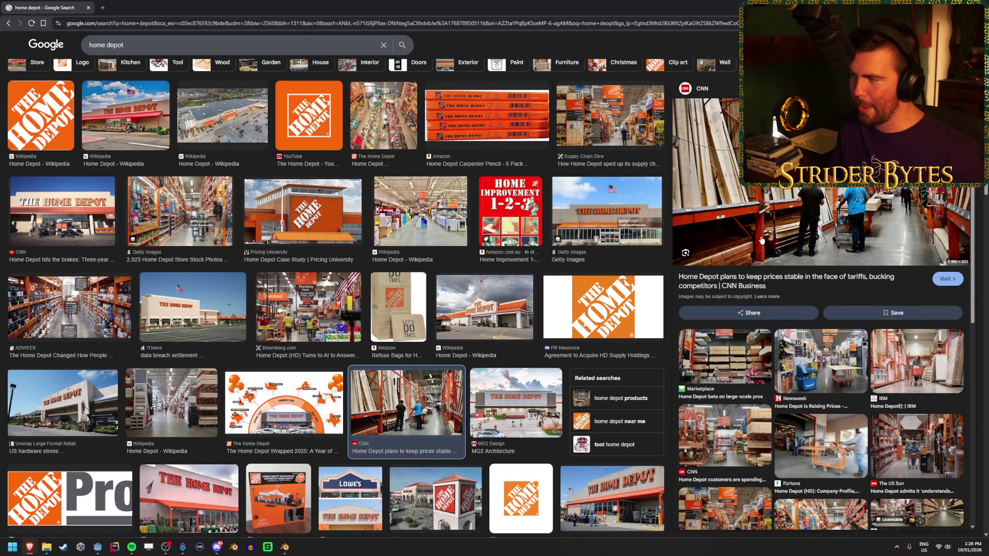
scroll(123, 165, up, 1)
click(119, 162)
Fly the editor view past the red greybox blocks, wall gun and workbench, then run the game (F5).
key(alt+Tab)
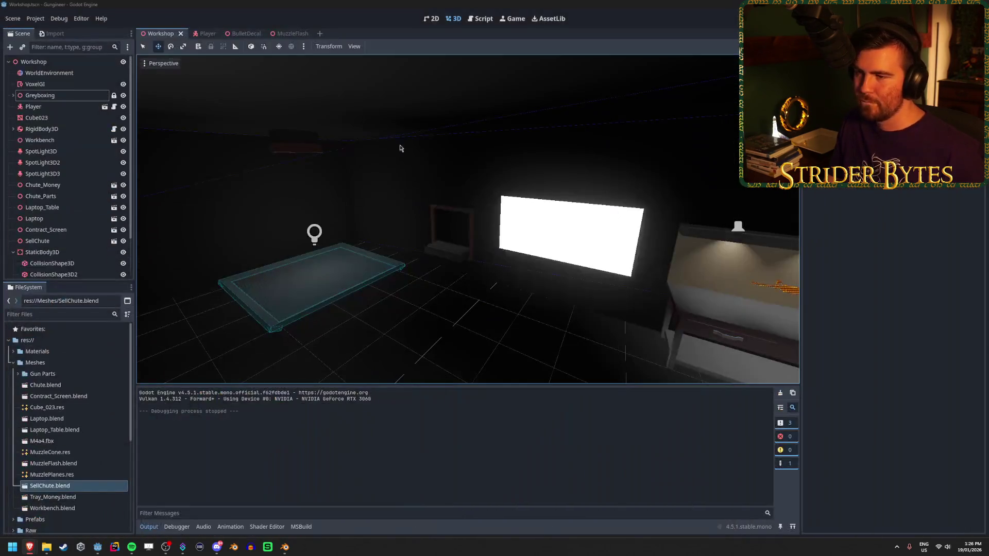
key(w)
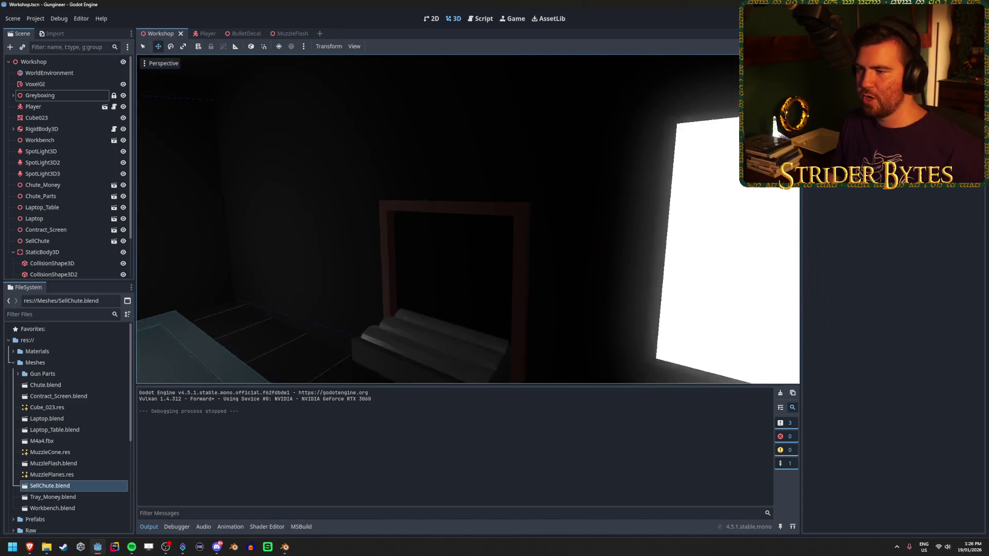
key(s)
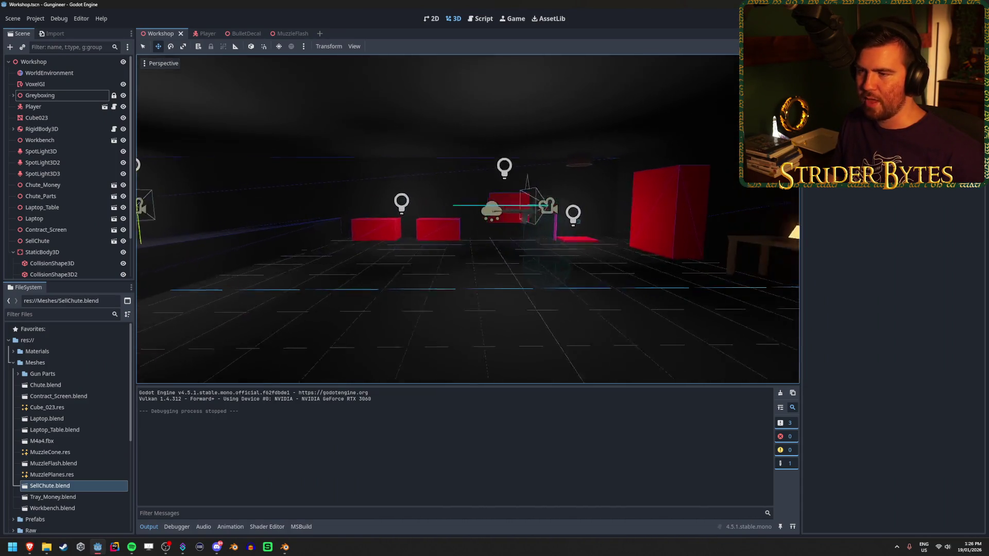
key(a)
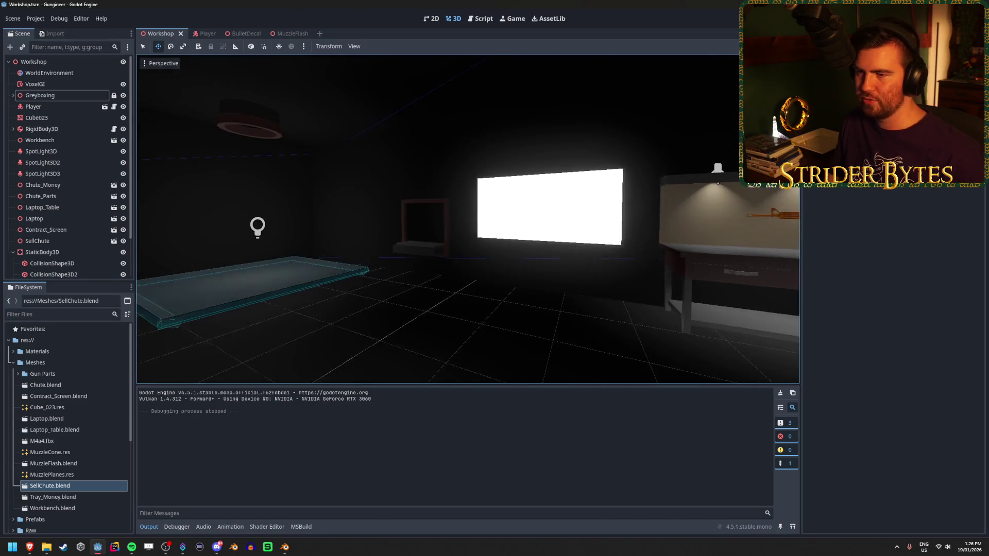
key(w)
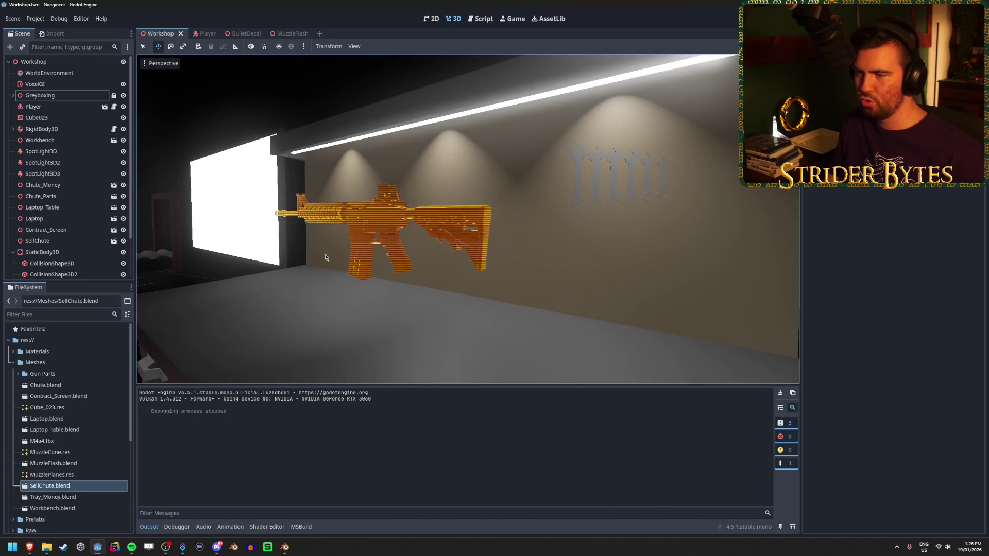
key(s)
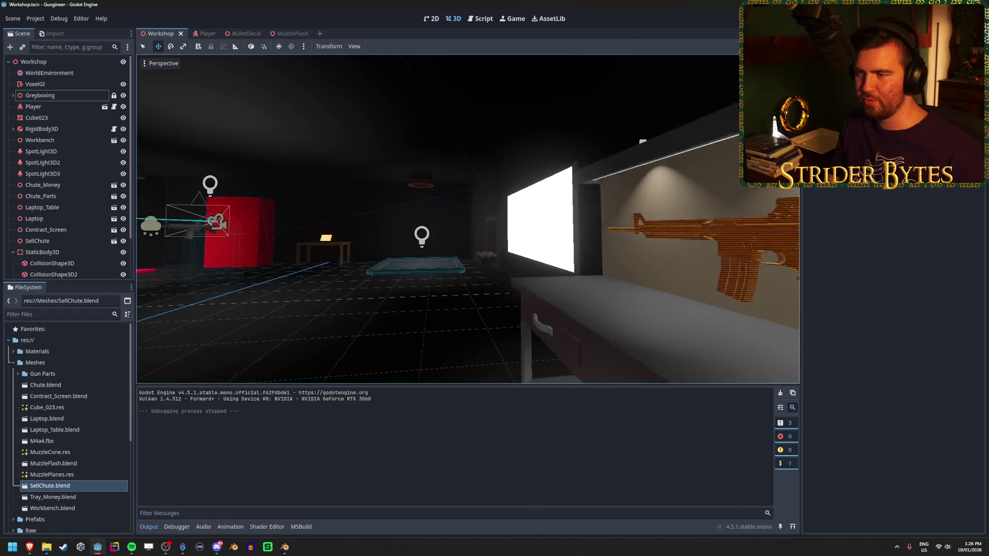
key(w)
key(w)
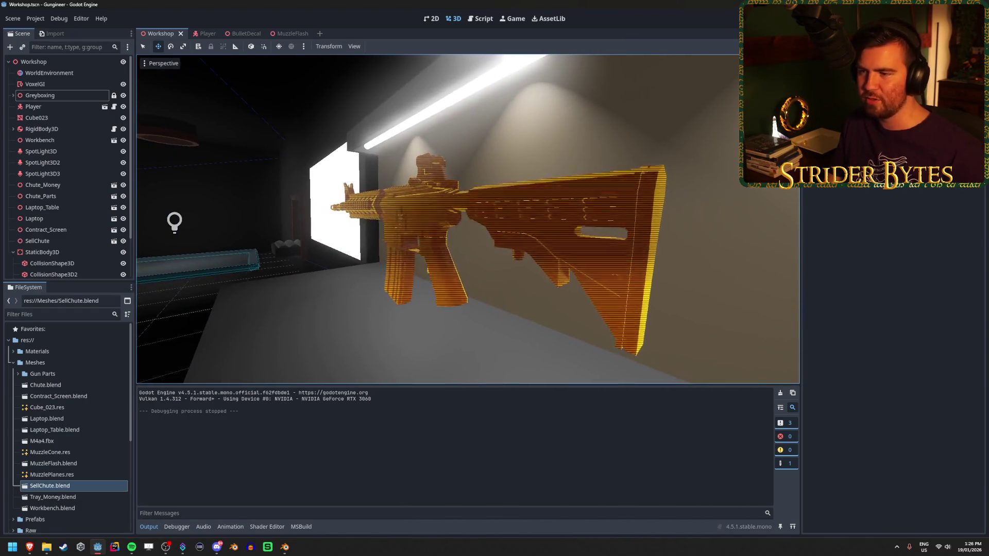
key(d)
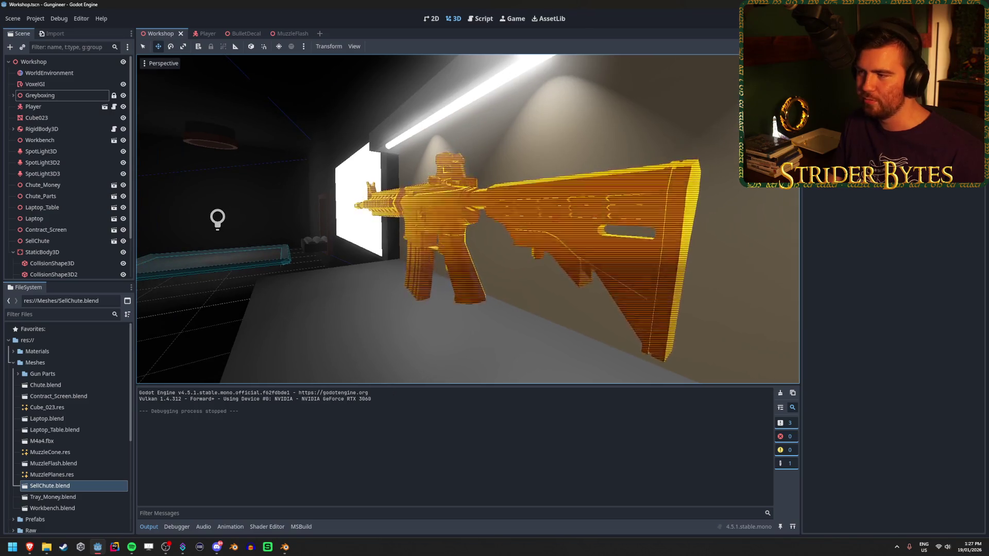
key(s)
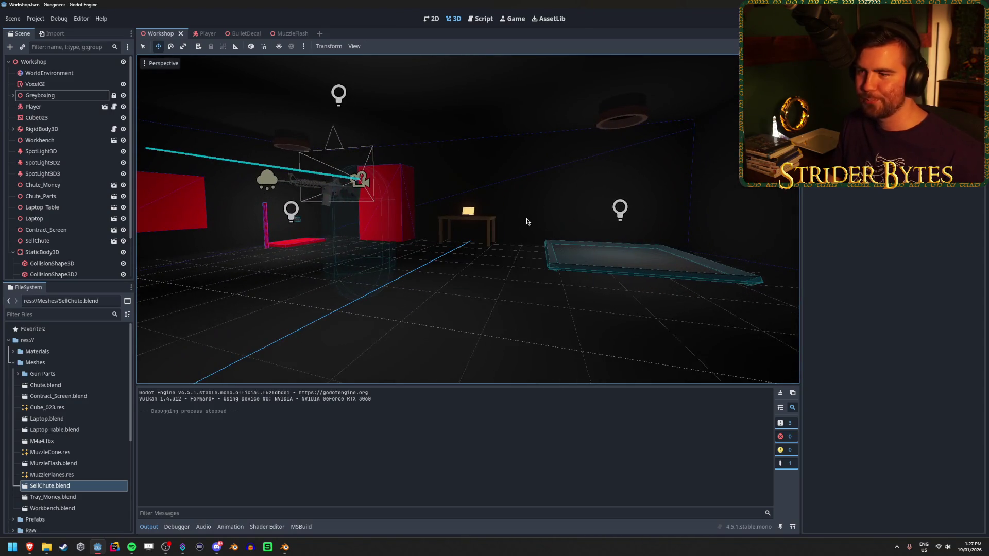
key(w)
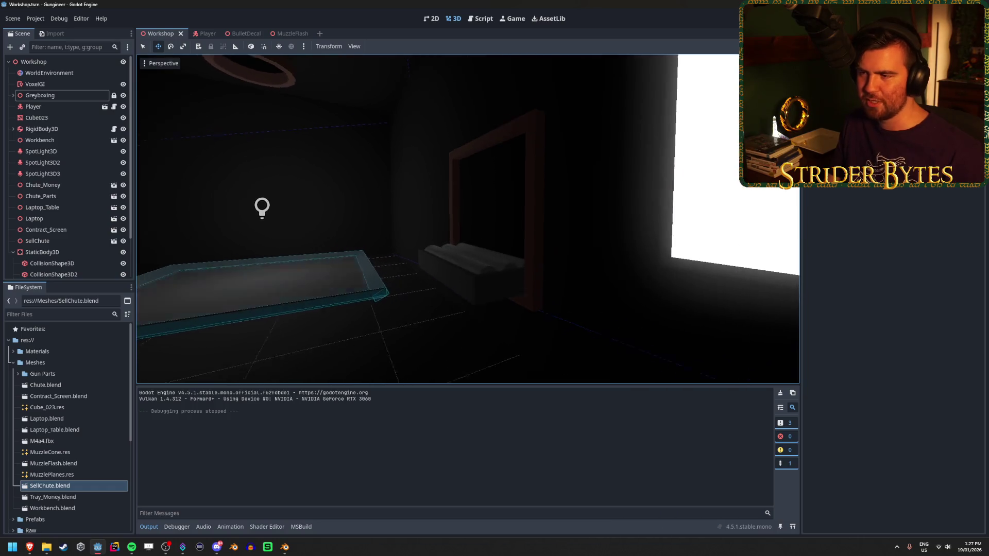
key(w)
key(w)
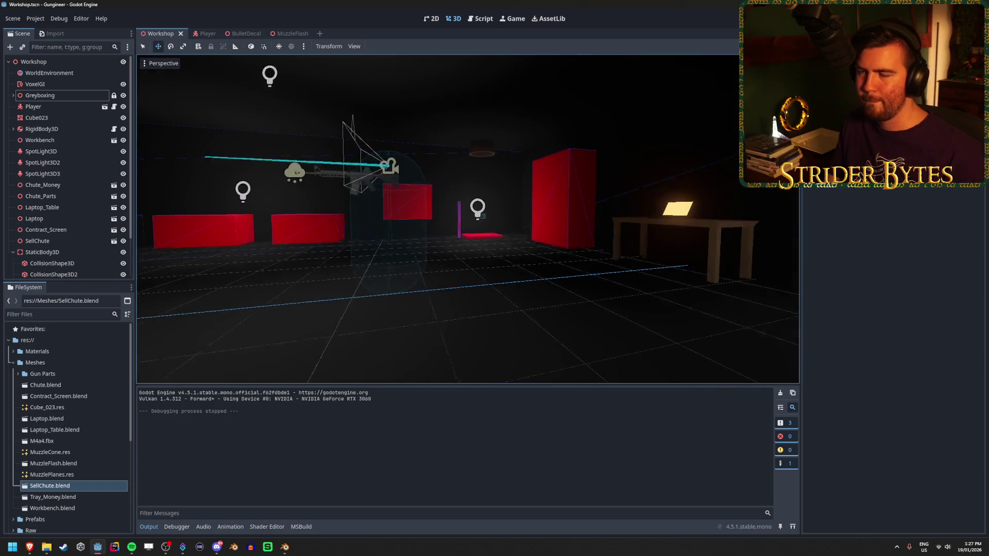
key(s)
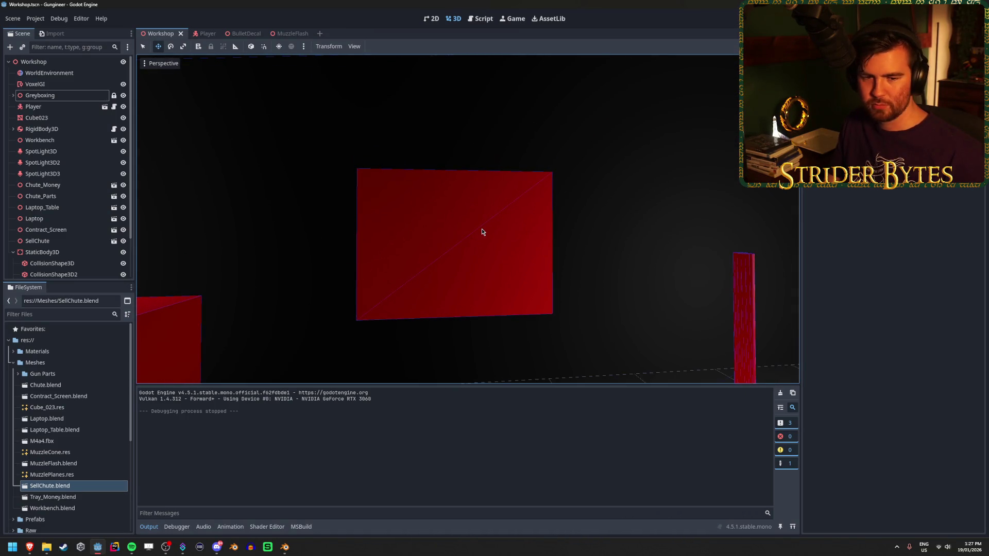
key(s)
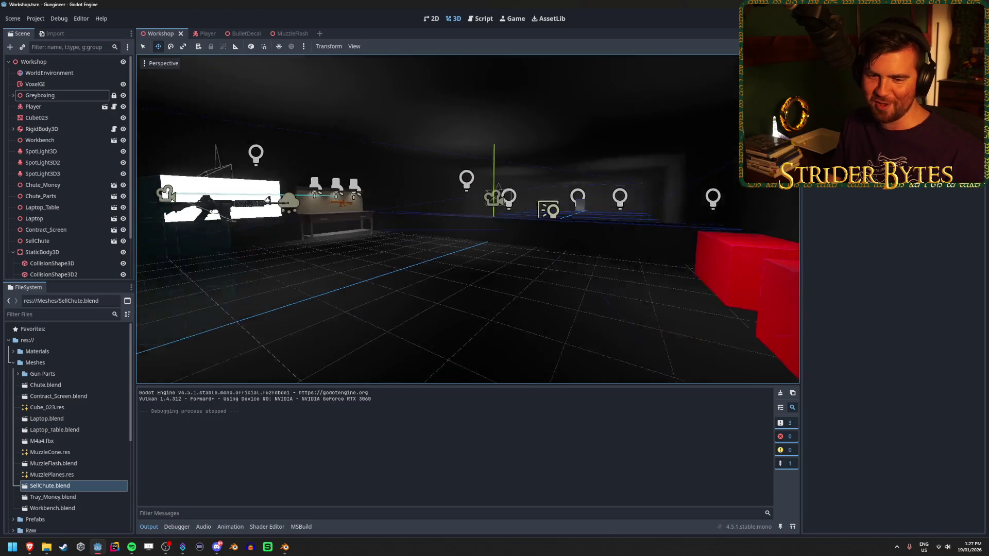
key(s)
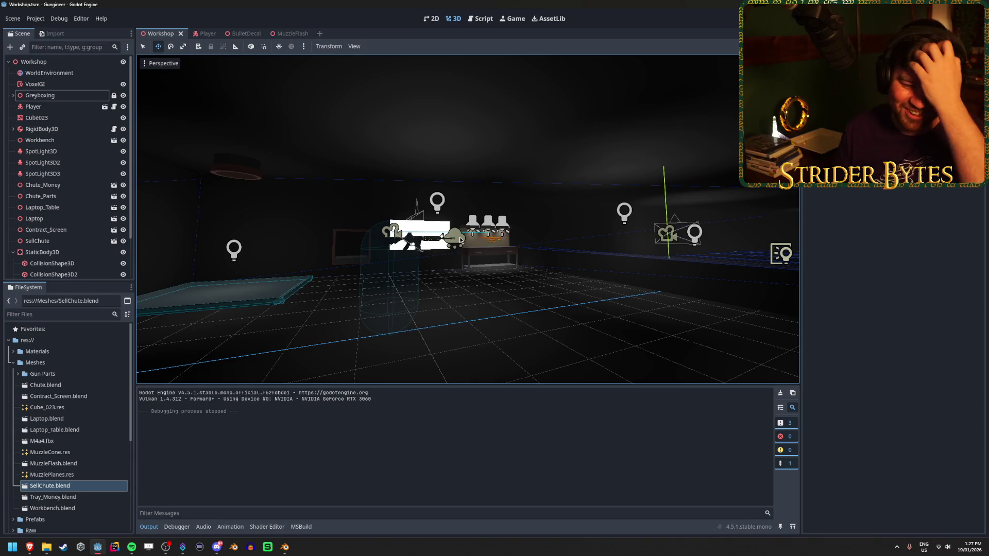
key(s)
key(w)
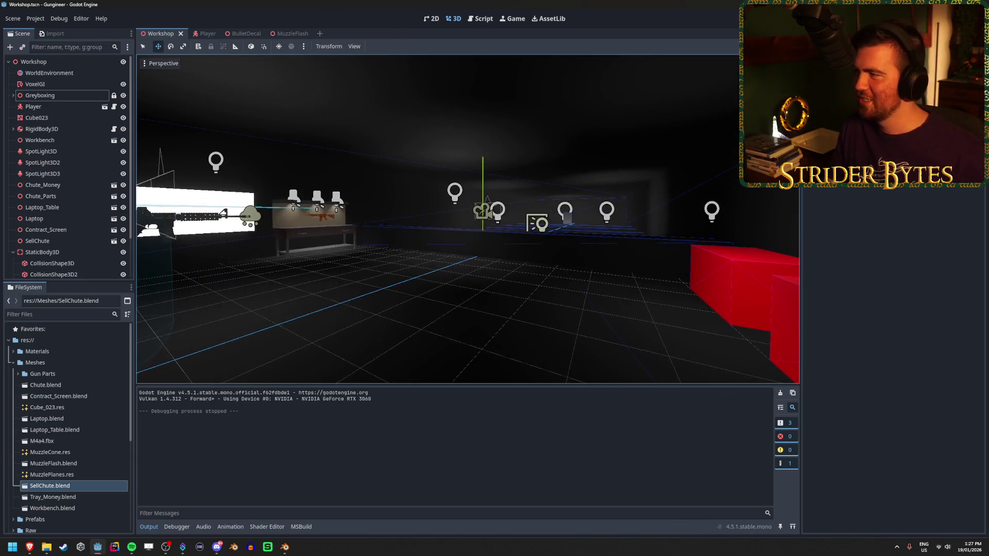
key(F5)
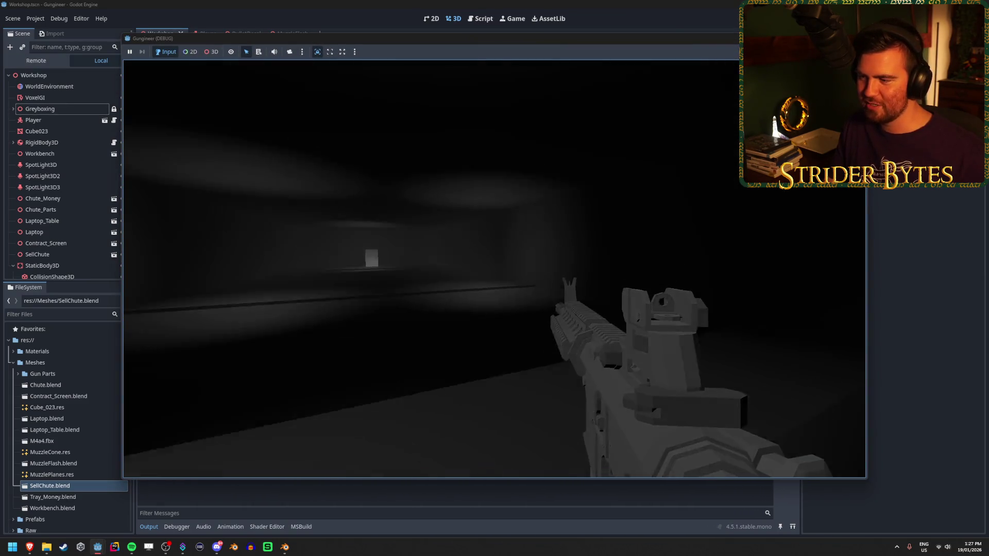
Fire the rifle down the corridor, then aim down the sights for bursts and lower it again.
click(494, 269)
click(495, 269)
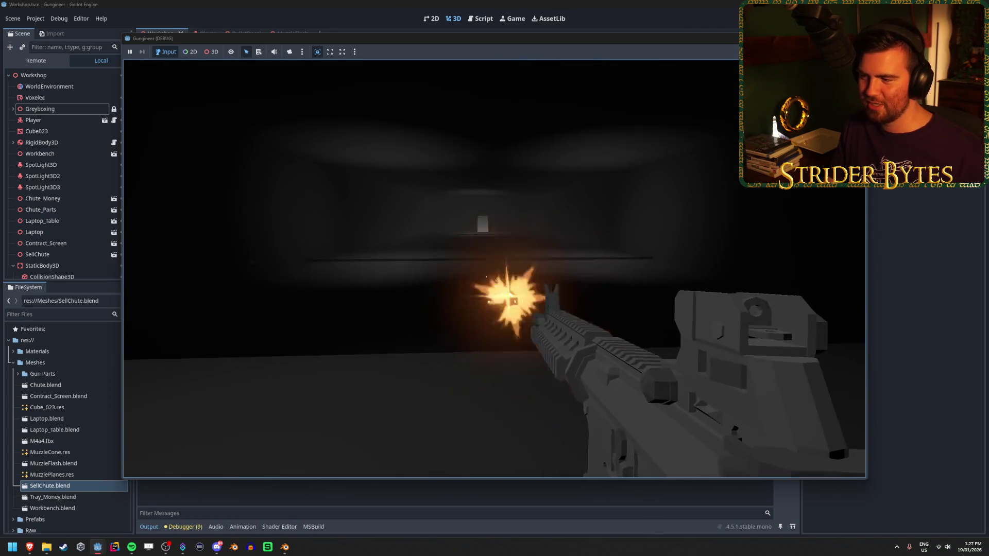
click(494, 269)
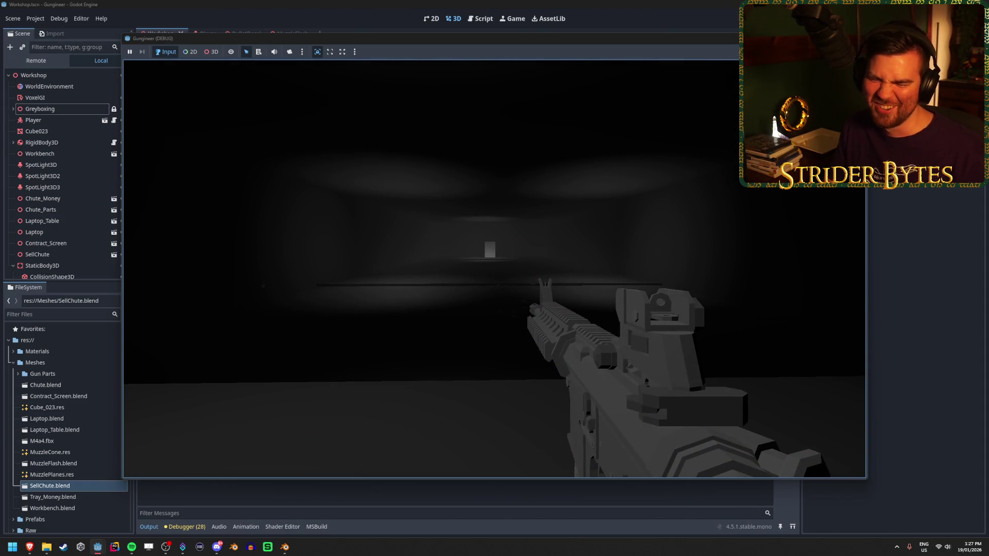
right_click(494, 269)
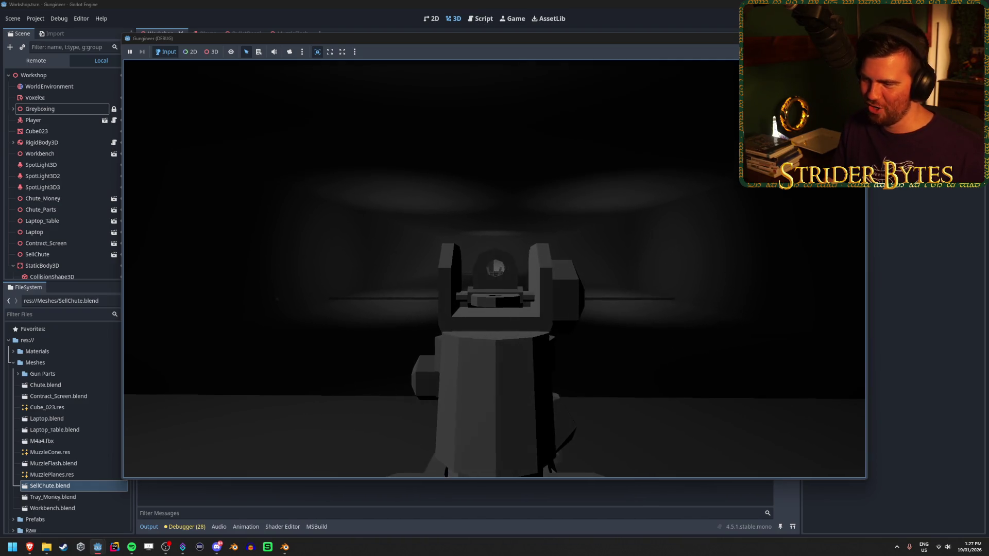
click(495, 268)
click(495, 269)
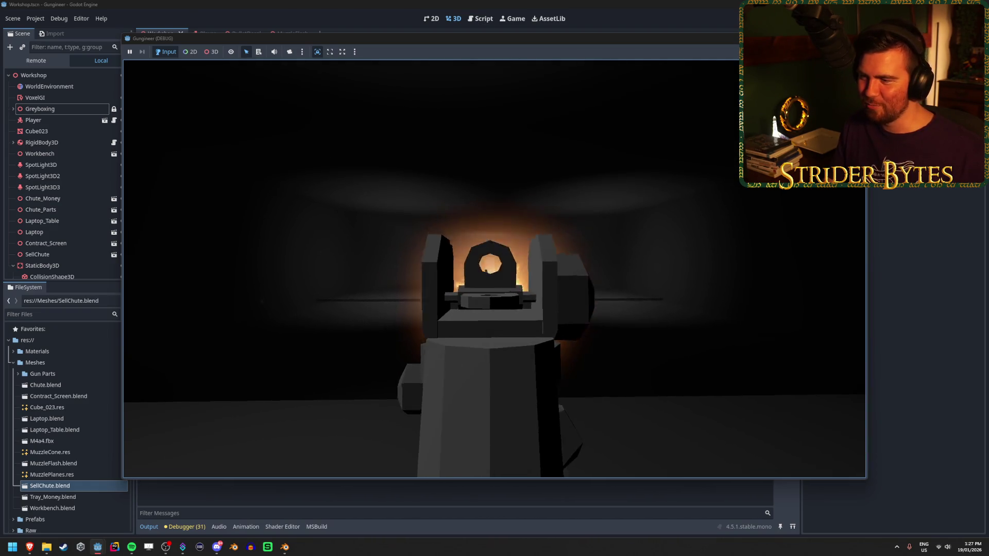
click(495, 269)
click(495, 268)
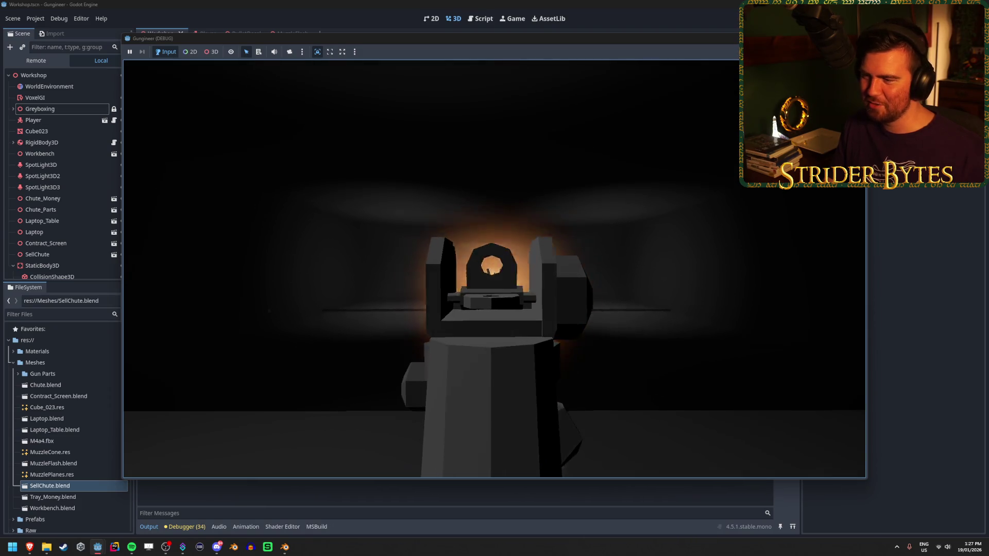
click(495, 268)
click(494, 269)
right_click(495, 268)
click(495, 269)
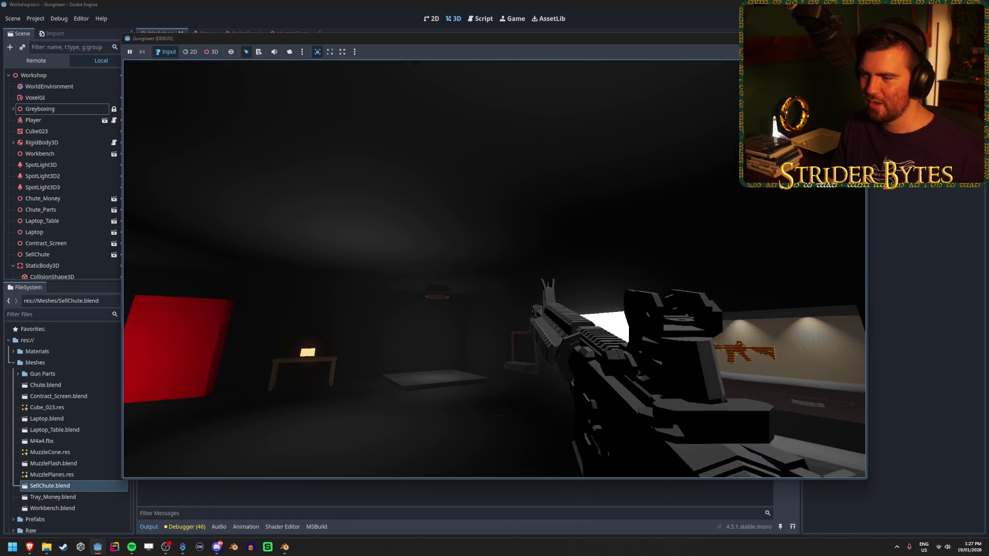
Shoot the red board, blocks and walls to test impacts, then stop the game.
click(494, 269)
click(494, 268)
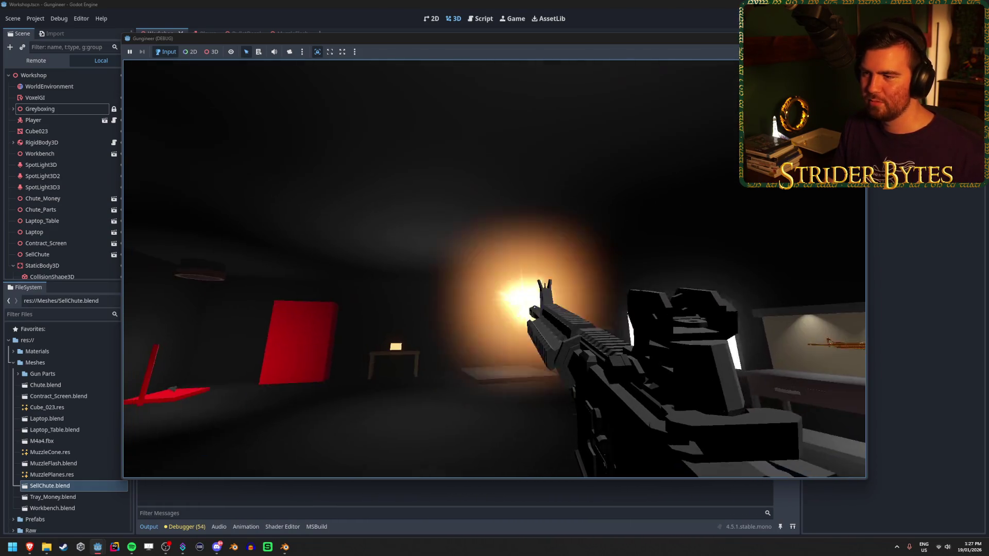
click(494, 269)
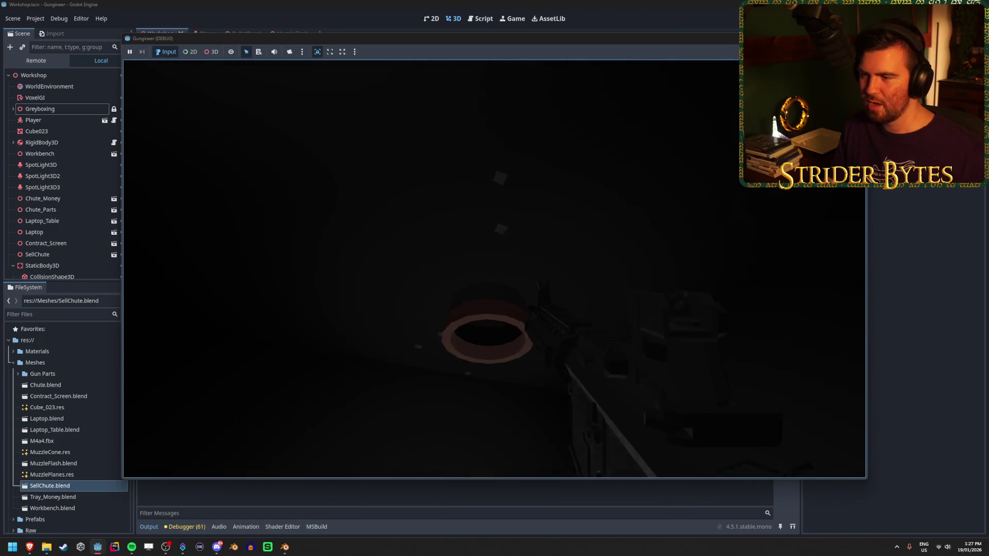
click(495, 269)
click(494, 269)
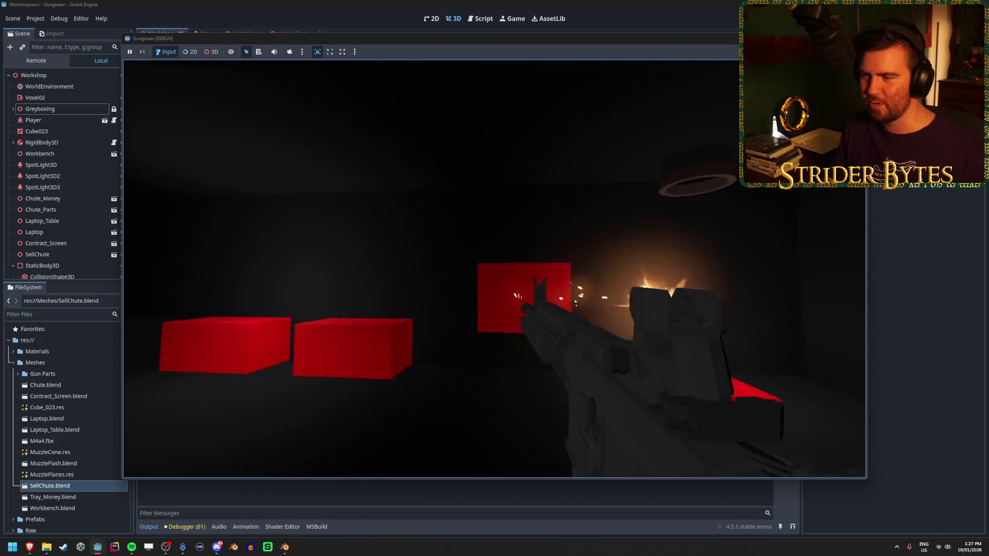
click(495, 269)
click(495, 269)
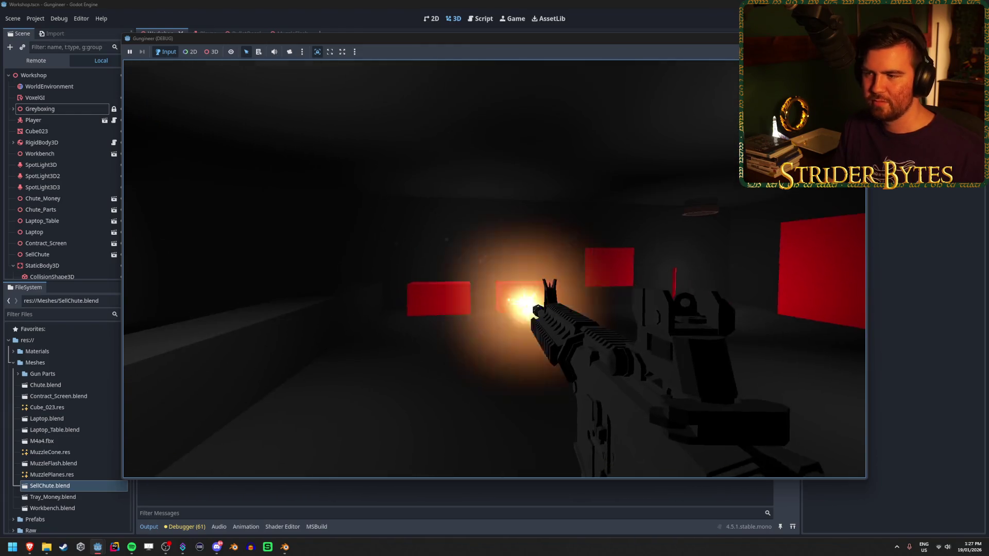
click(495, 269)
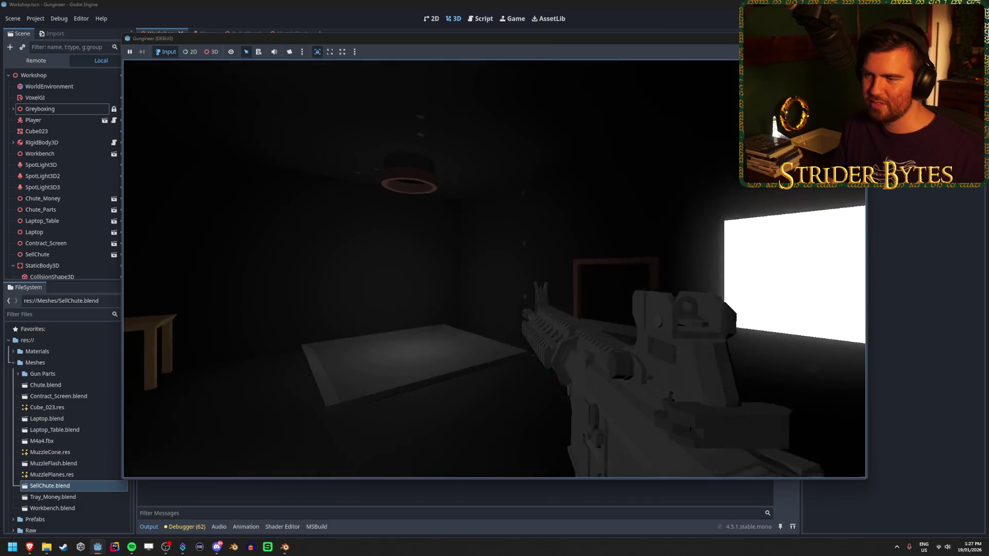
click(494, 269)
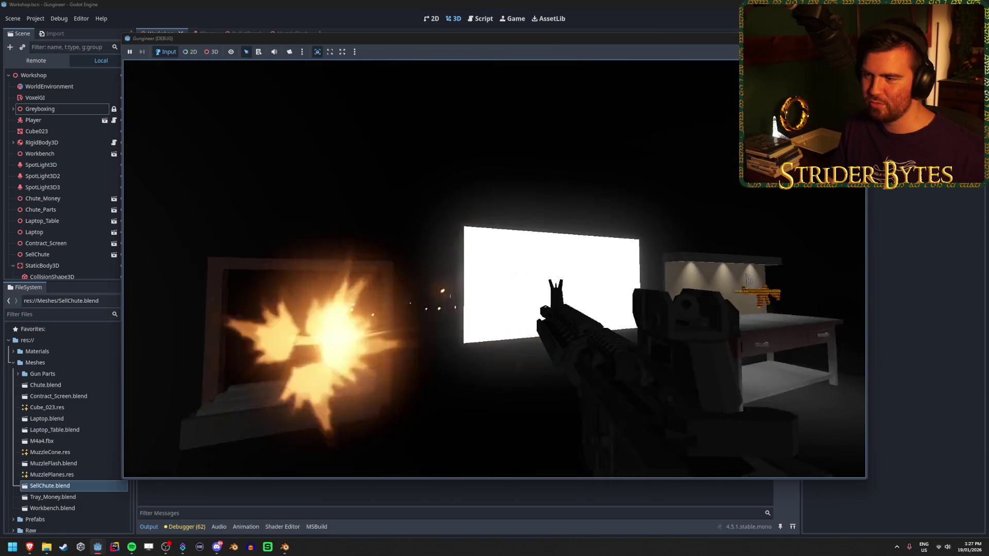
click(494, 269)
key(F8)
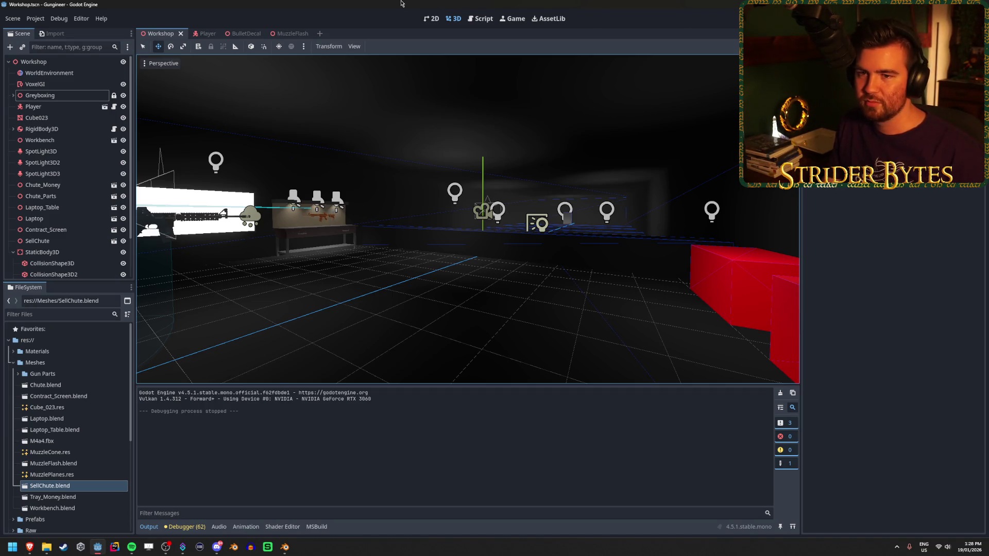
key(a)
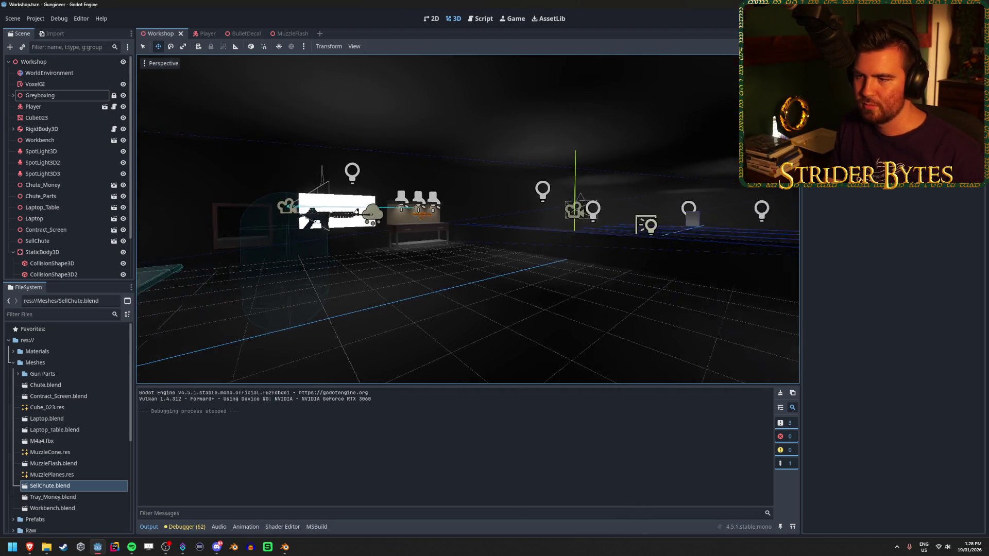
key(w)
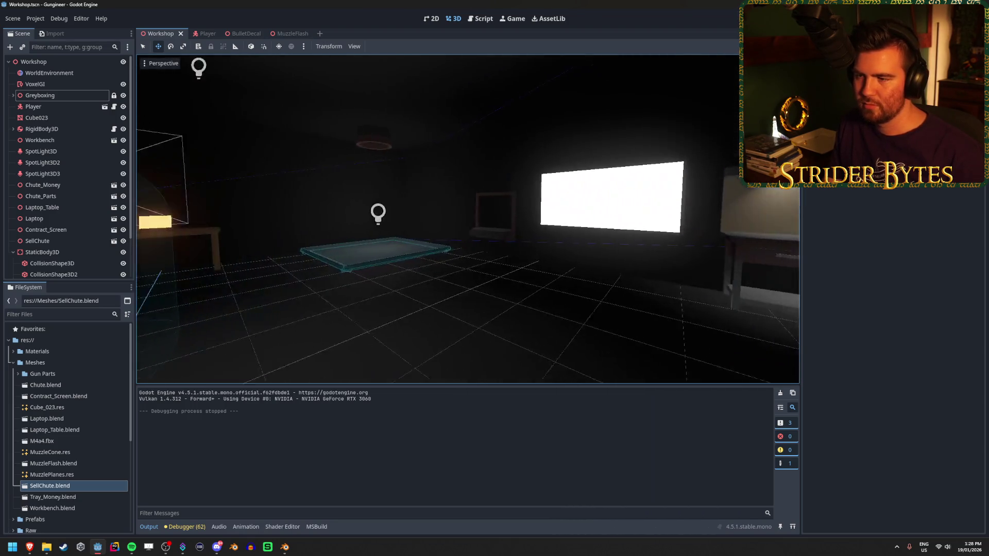
key(w)
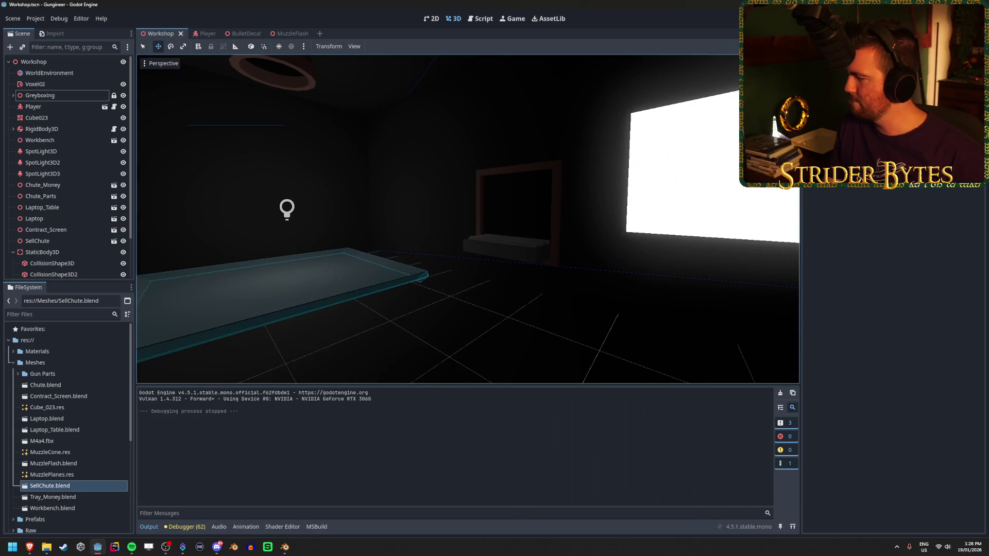
key(a)
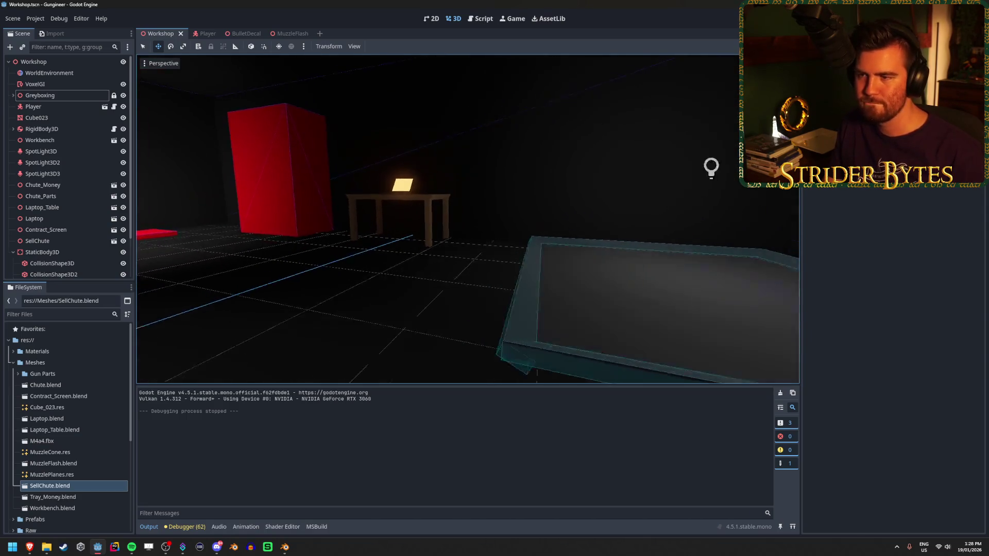
key(a)
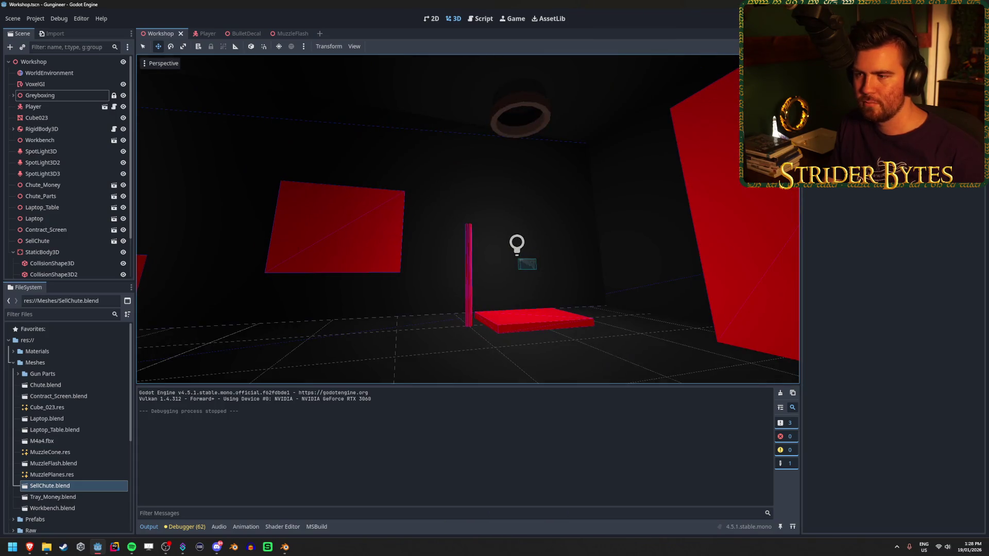
key(w)
key(a)
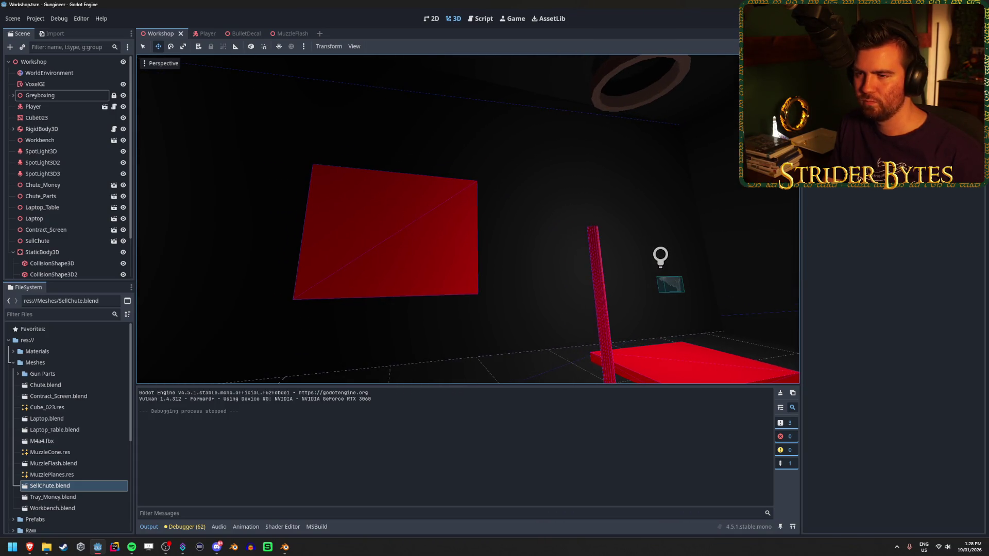
key(w)
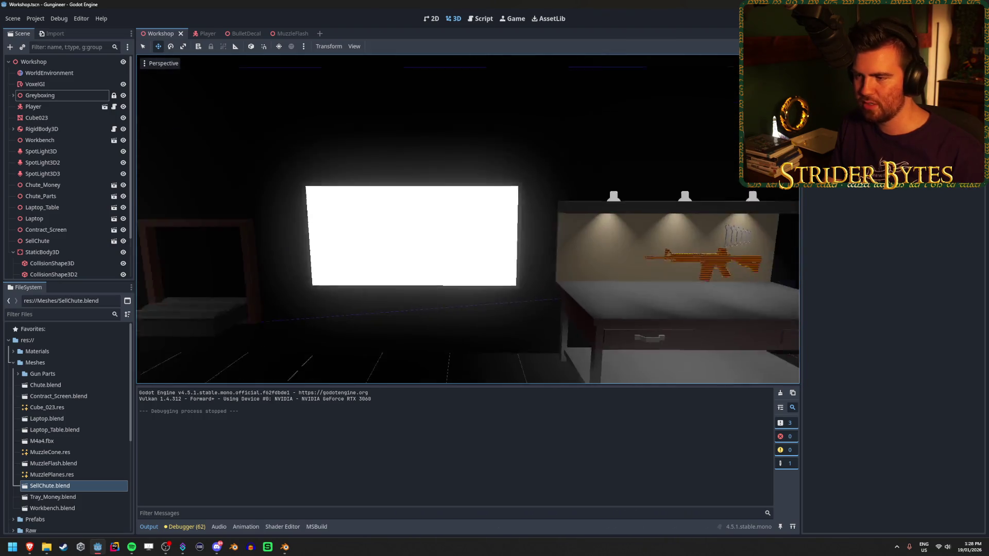
key(s)
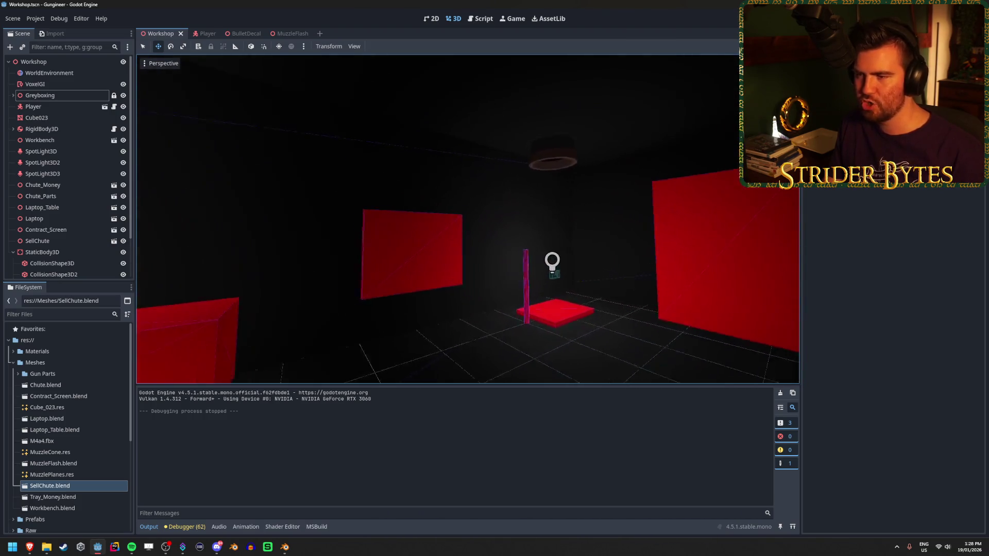
key(w)
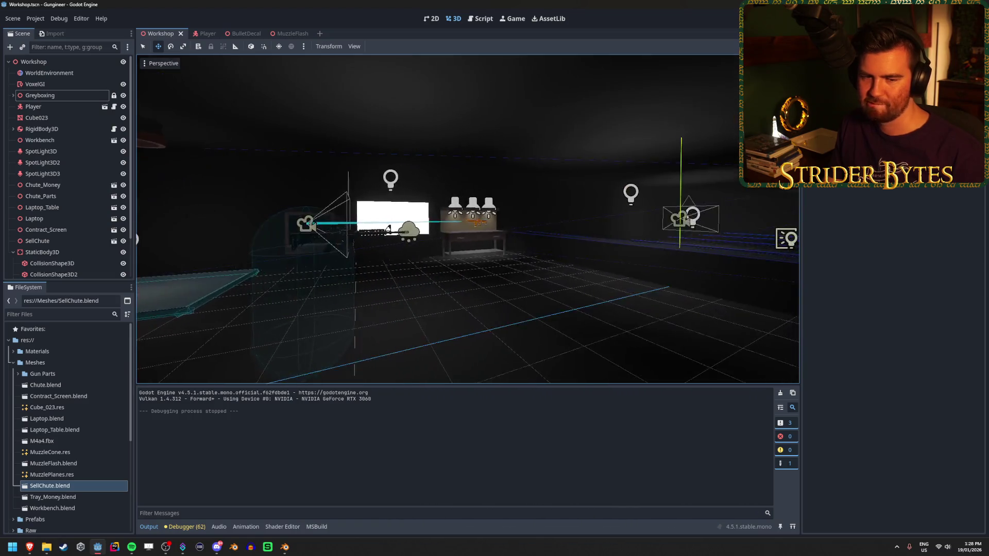
key(w)
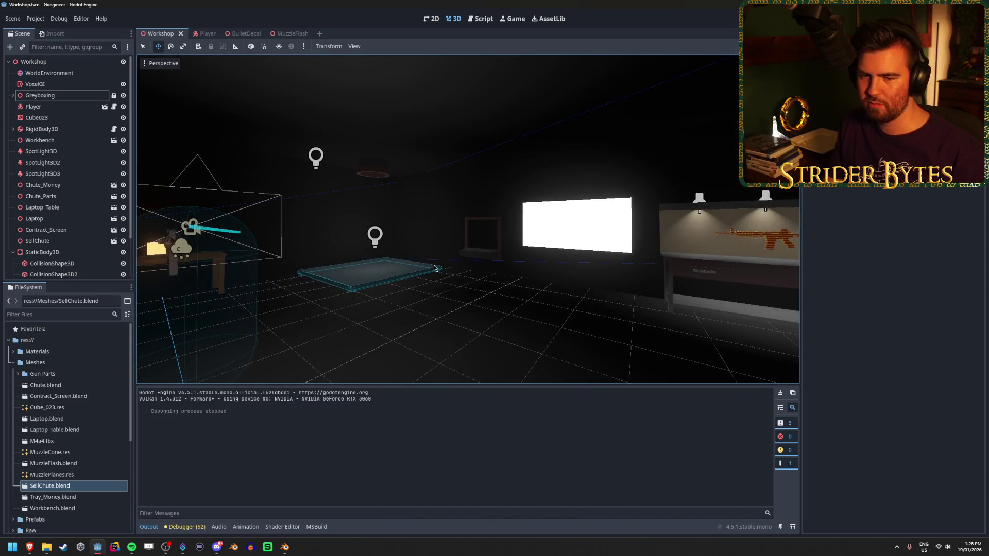
key(s)
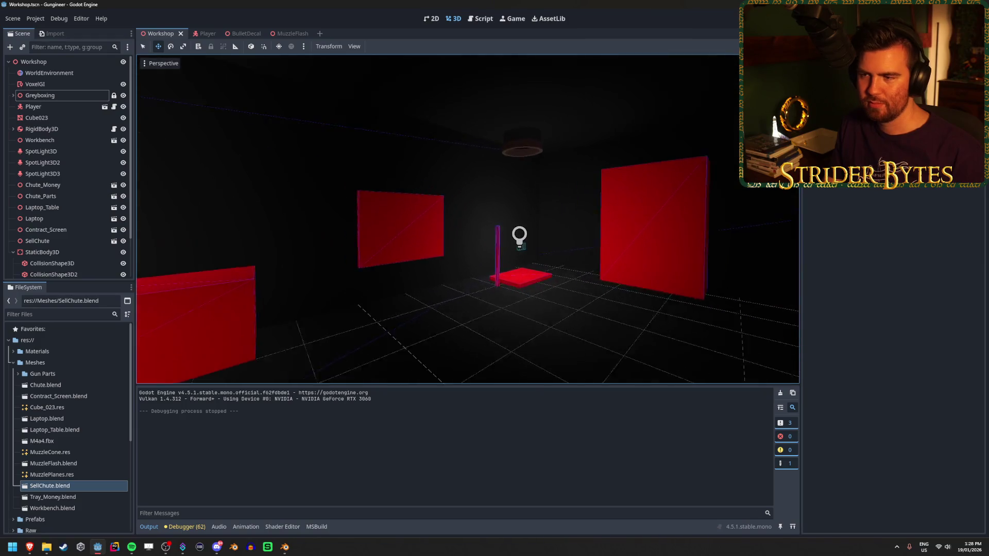
key(w)
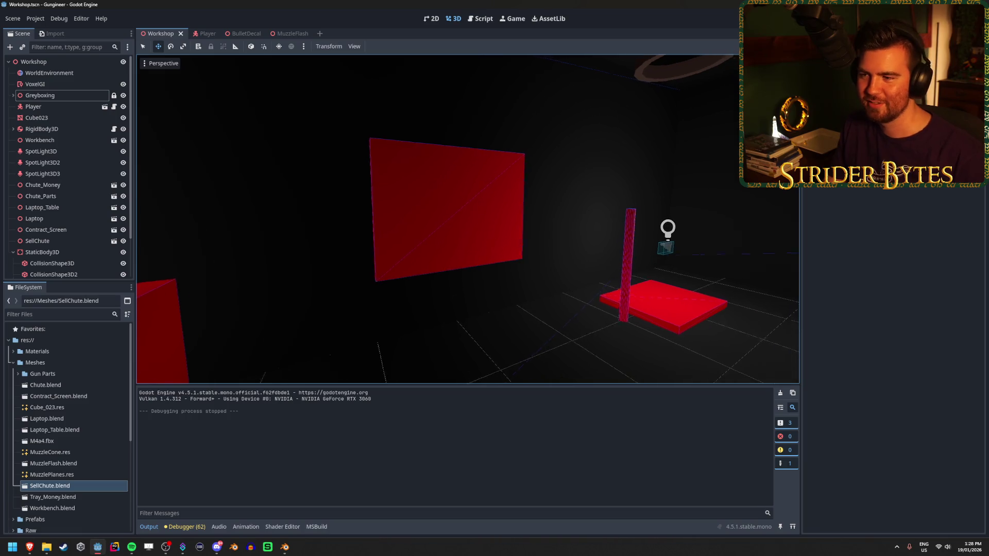
Expand the Greyboxing group and select the CSGBox3D3 box standing in for the screen.
scroll(62, 180, down, 2)
click(96, 226)
key(Down)
key(Down)
key(Down)
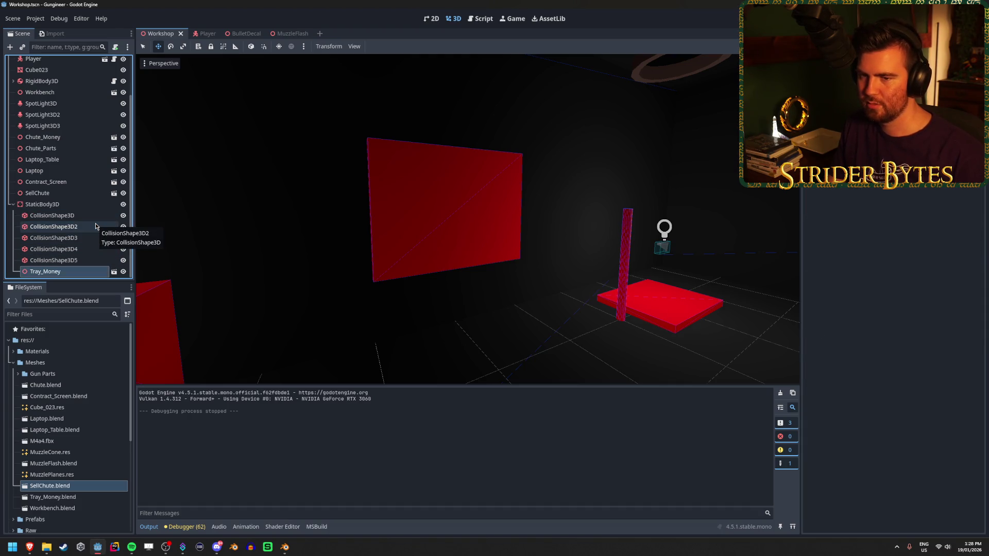
key(Up)
key(Up)
key(Up)
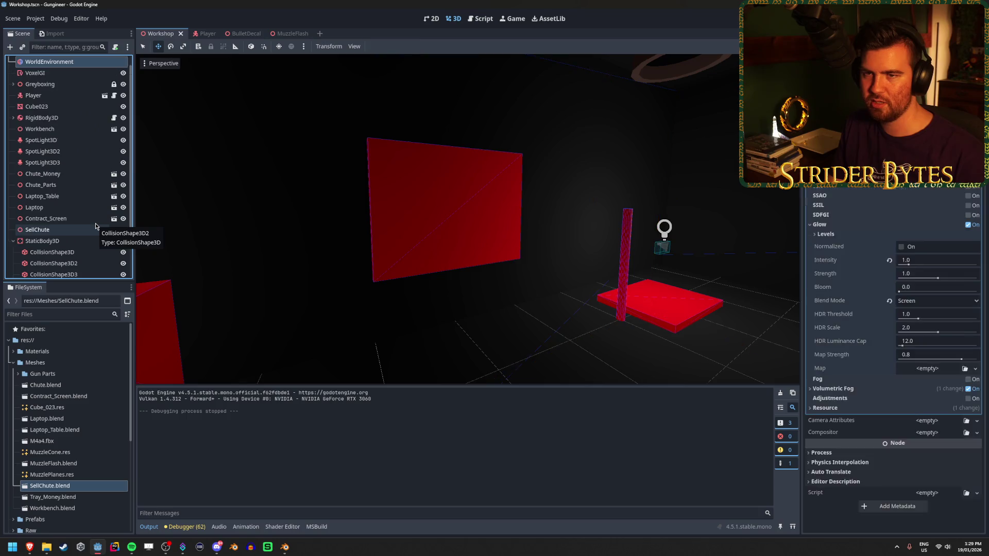
key(Down)
key(Down)
key(Right)
key(Down)
key(Down)
key(Down)
key(Down)
key(Down)
key(Down)
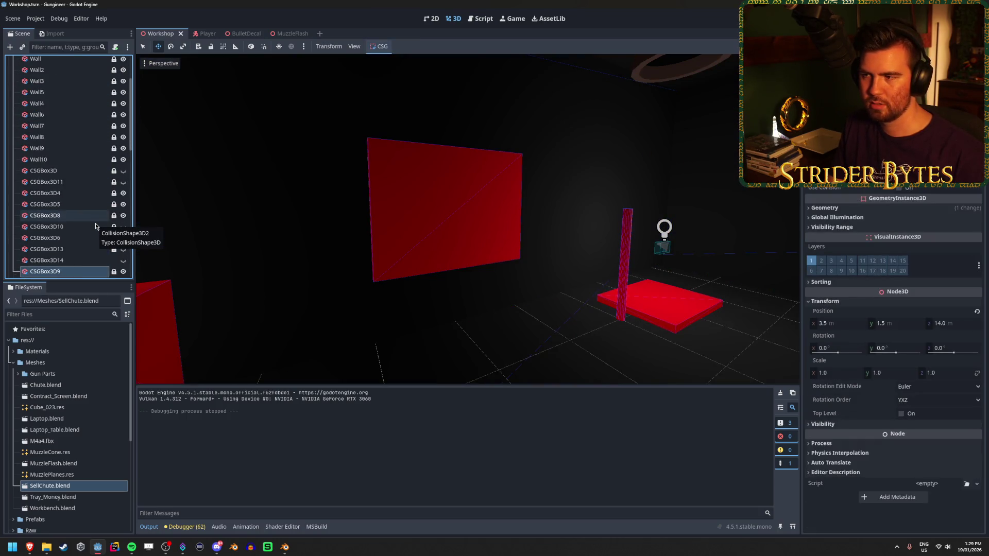
key(Down)
key(Down)
key(Down)
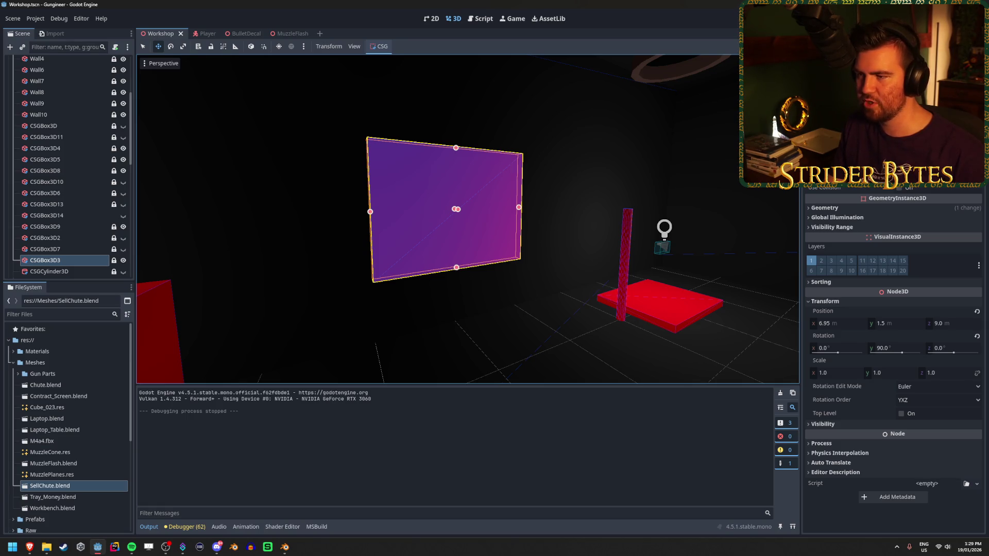
In Blender, open the recent file Contract_Screen.blend.
key(alt+Tab)
click(285, 548)
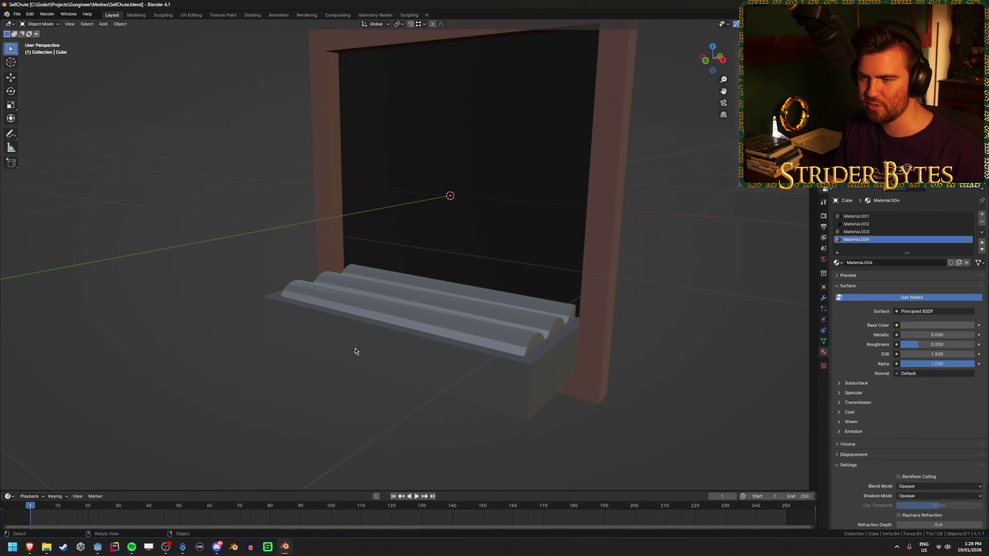
scroll(239, 340, down, 3)
click(17, 14)
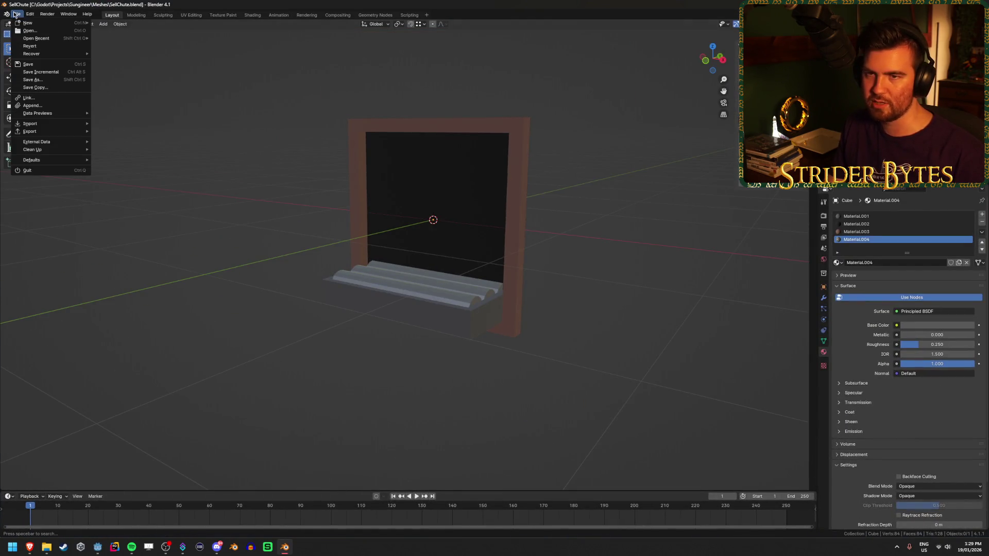
mouse_move(36, 40)
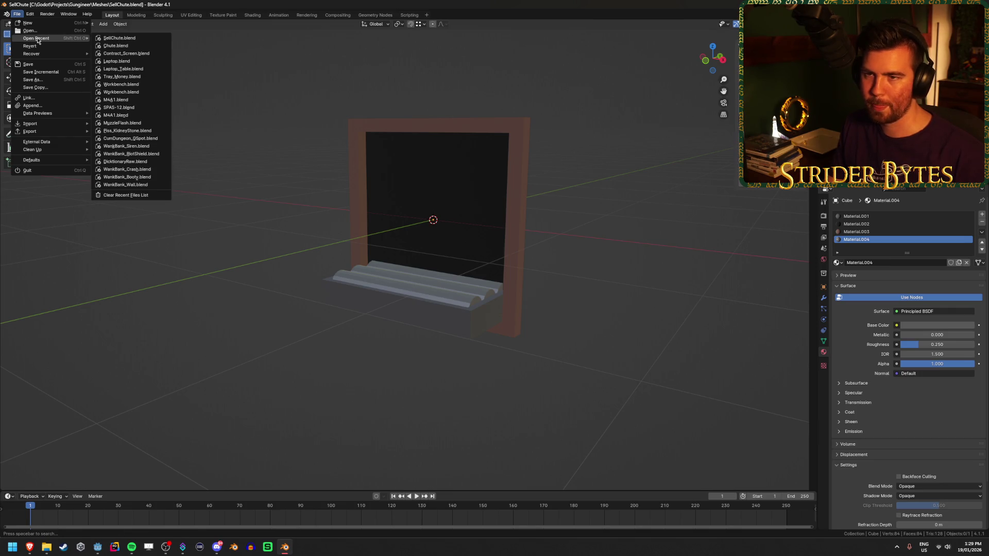
click(124, 56)
drag(391, 307, 523, 349)
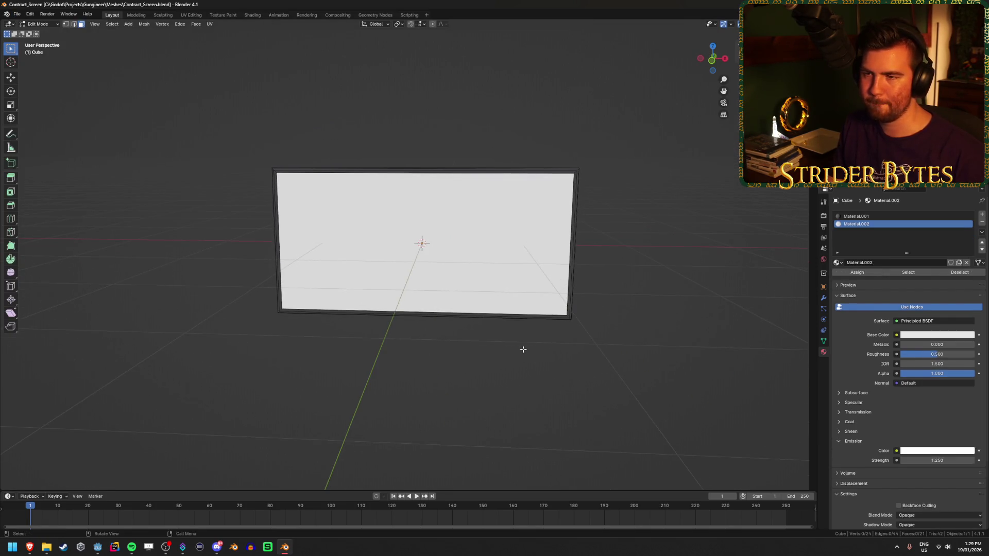
In front wireframe view, move the frame's right side -0.23 and left side 0.23 along X.
key(KP_1)
key(shift+z)
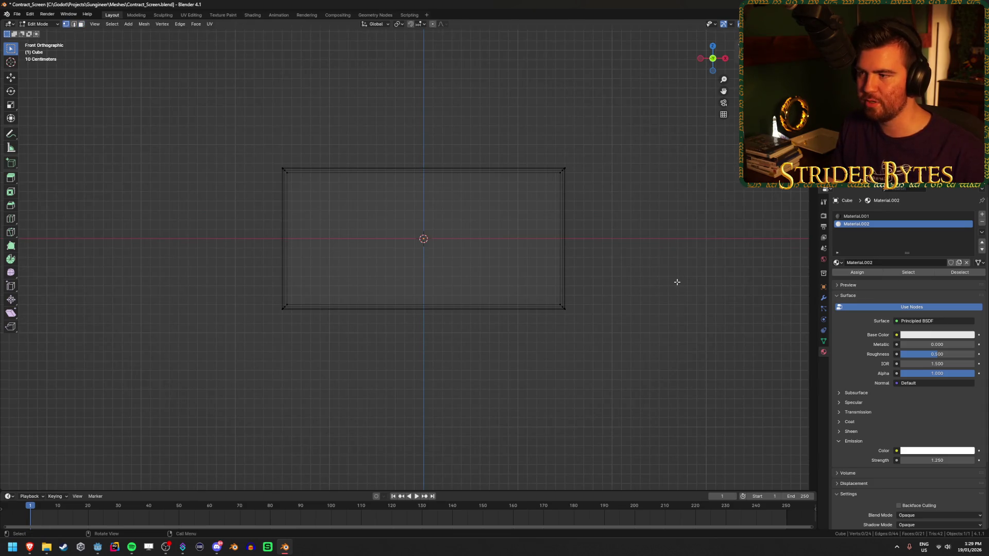
mouse_move(642, 142)
mouse_down()
mouse_move(566, 371)
mouse_move(545, 373)
mouse_up()
click(661, 287)
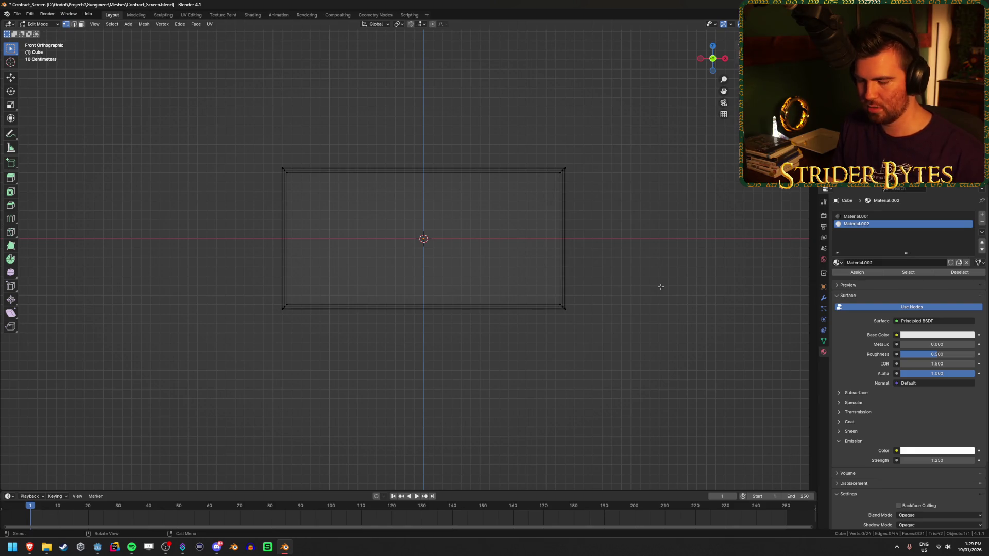
drag(608, 140, 518, 349)
text(gx-0.23)
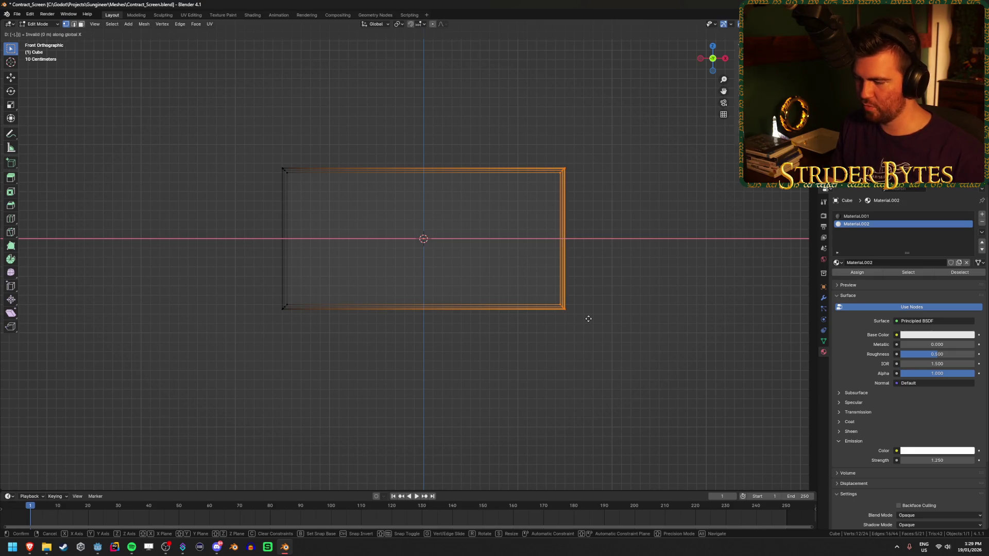
key(Return)
drag(224, 110, 392, 368)
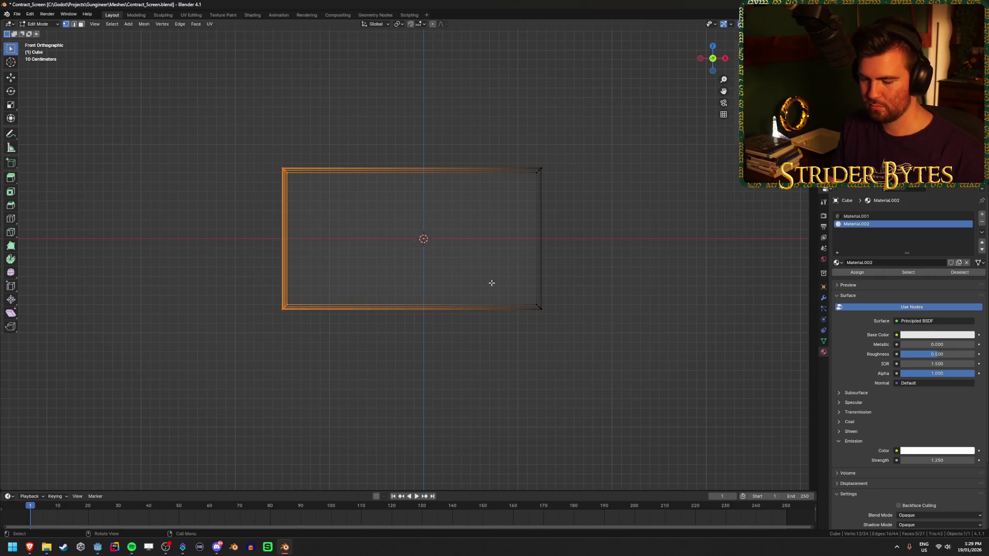
text(gx0.23)
key(Return)
key(Tab)
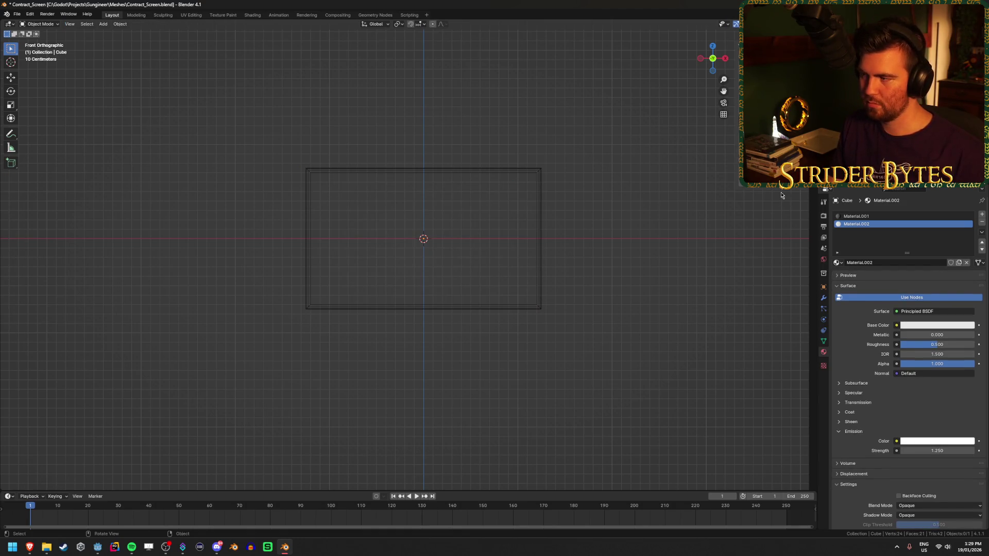
Pull both frame sides a further 25 cm inward along X and save Contract_Screen.blend.
key(Tab)
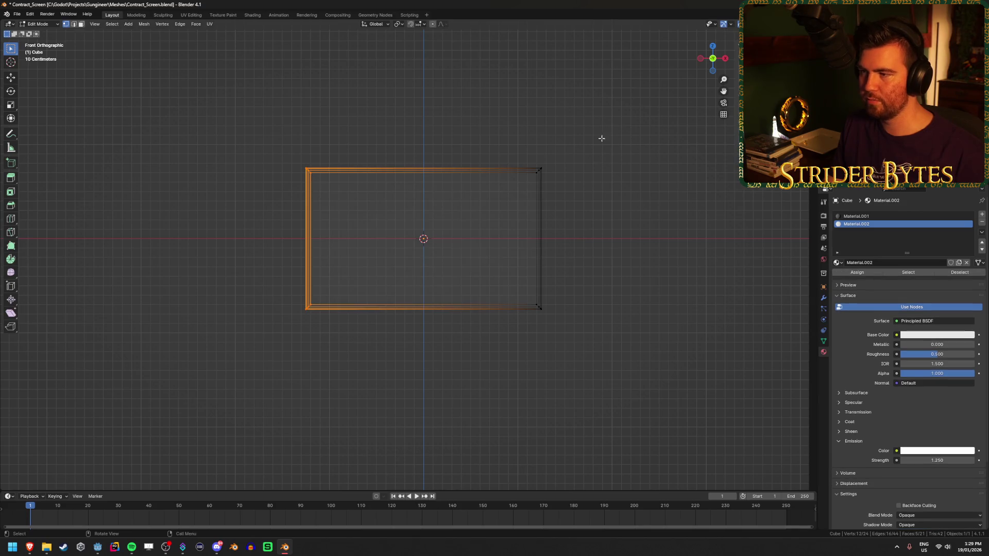
drag(600, 136, 446, 338)
key(h)
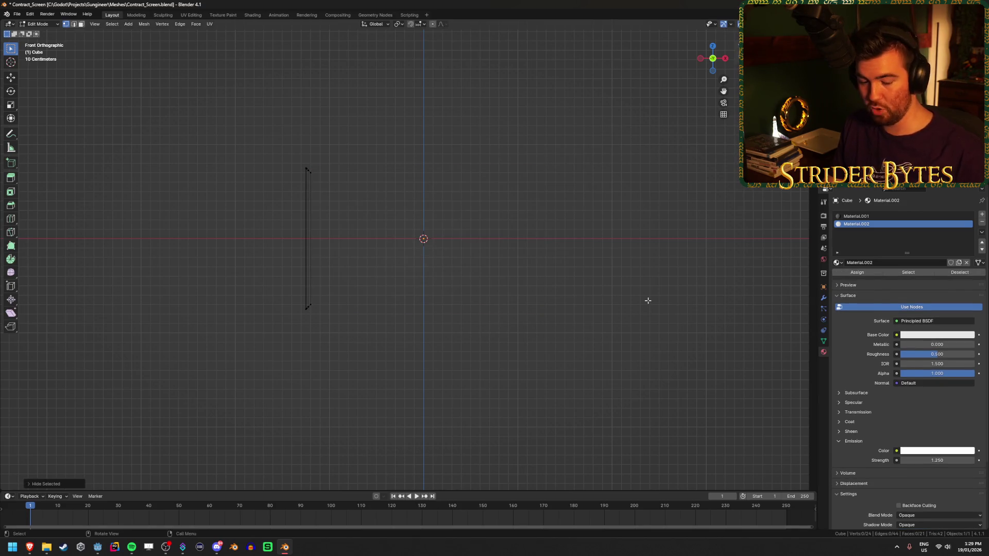
key(alt+h)
key(g)
key(x)
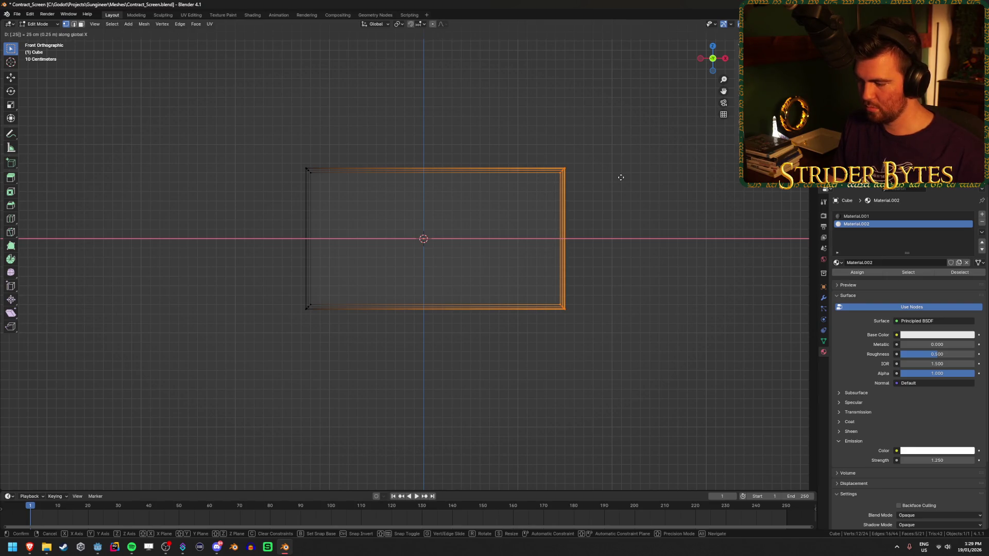
click(598, 177)
drag(242, 125, 399, 409)
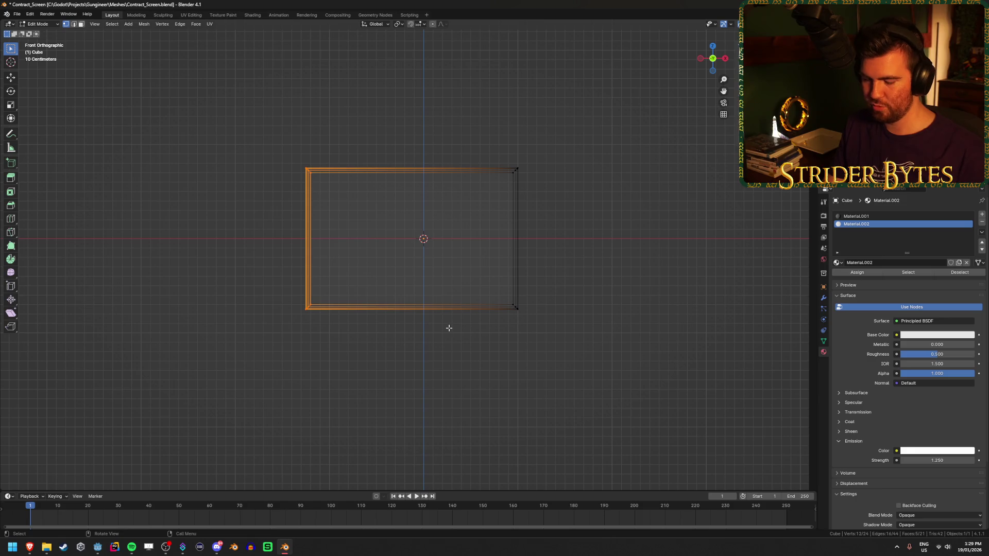
text(gx25)
key(Return)
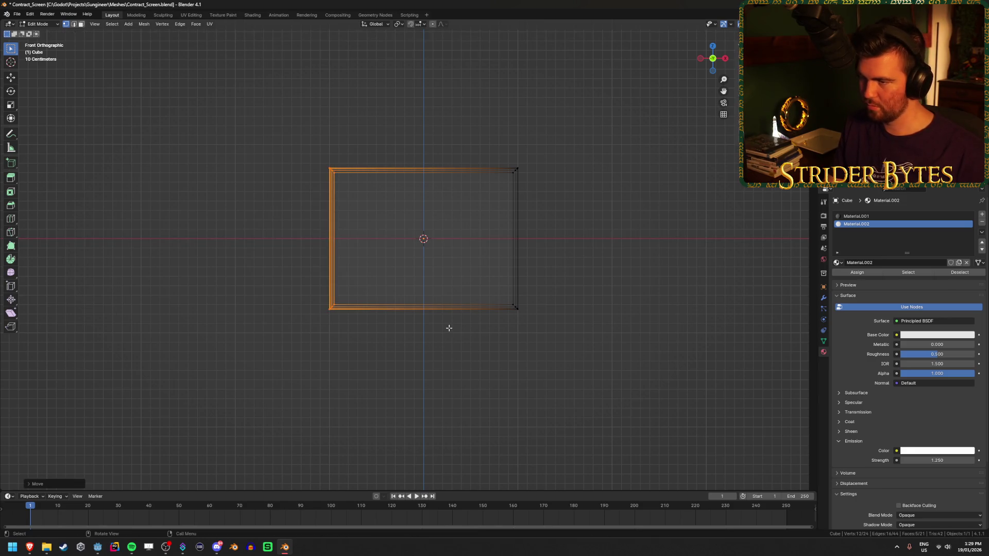
key(Tab)
key(ctrl+s)
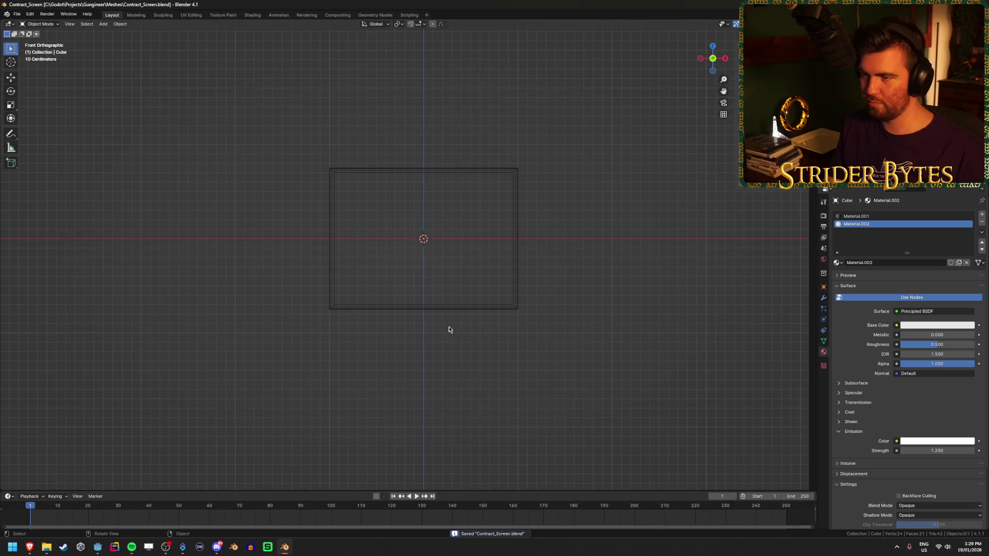
drag(449, 332, 332, 253)
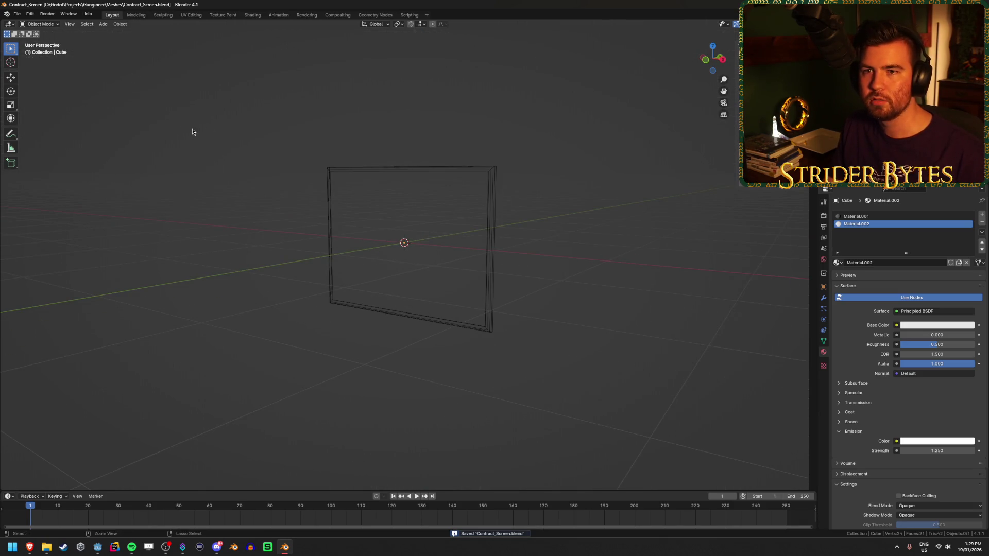
Save the narrowed frame as Parts_Screen.blend.
key(ctrl+shift+s)
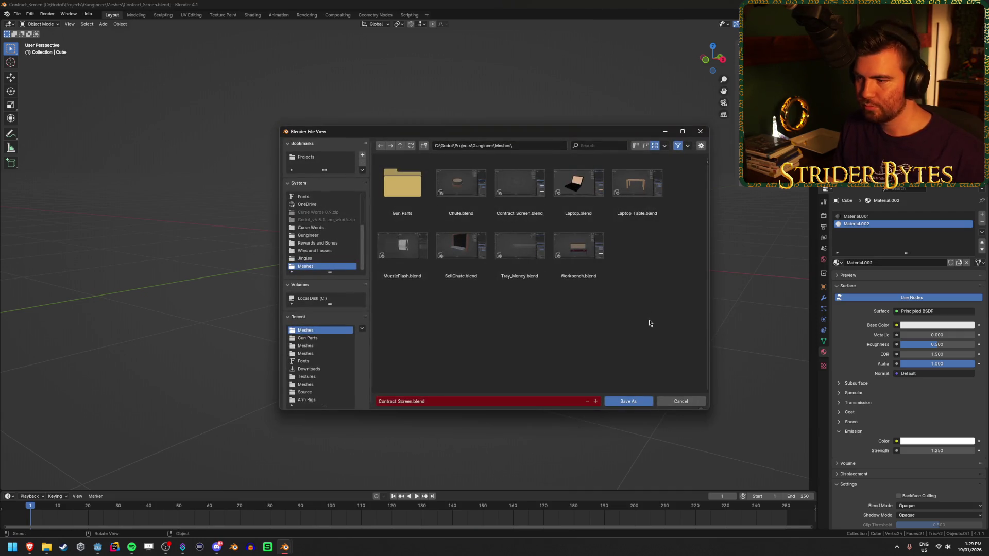
click(445, 403)
text(Parts)
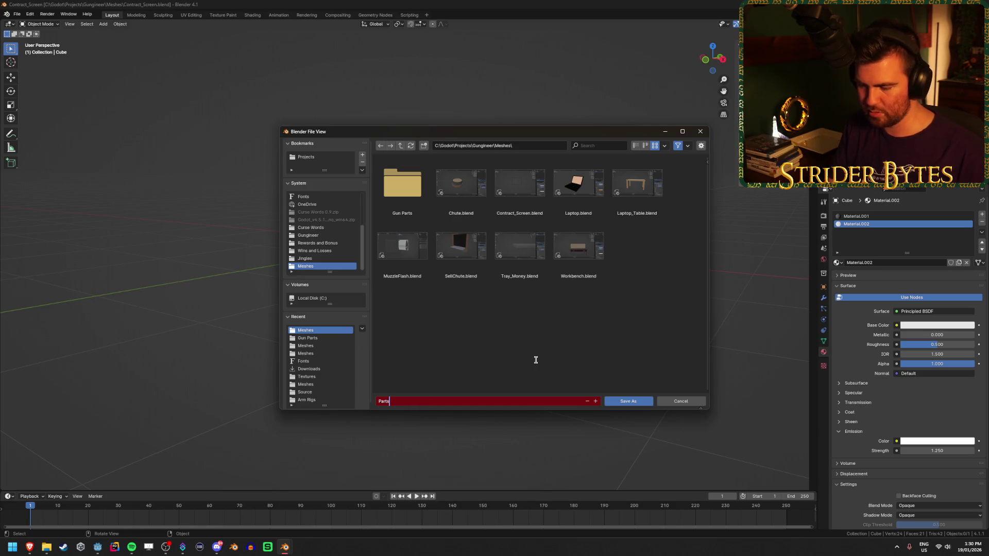
key(Return)
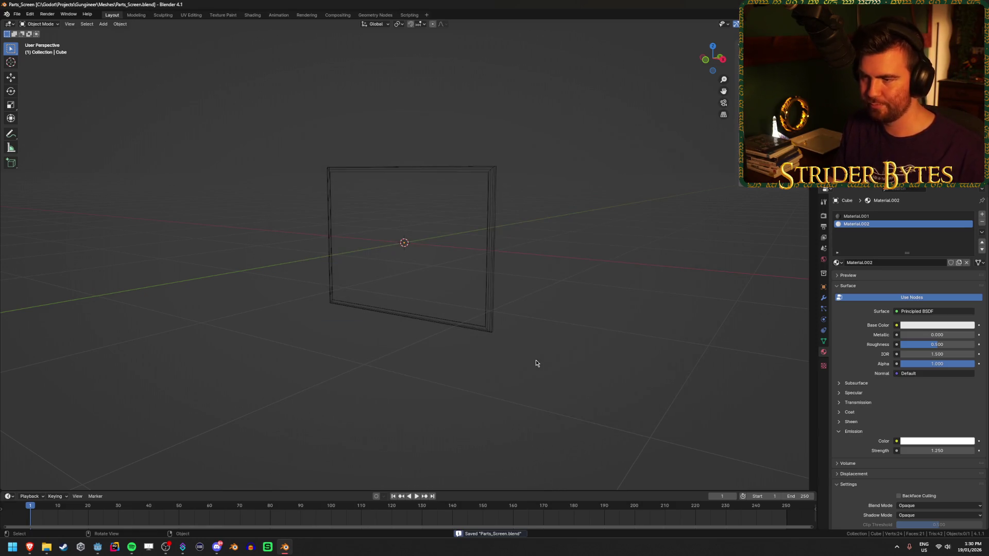
Reopen the original Contract_Screen.blend from recent files.
click(22, 15)
mouse_move(51, 38)
click(114, 45)
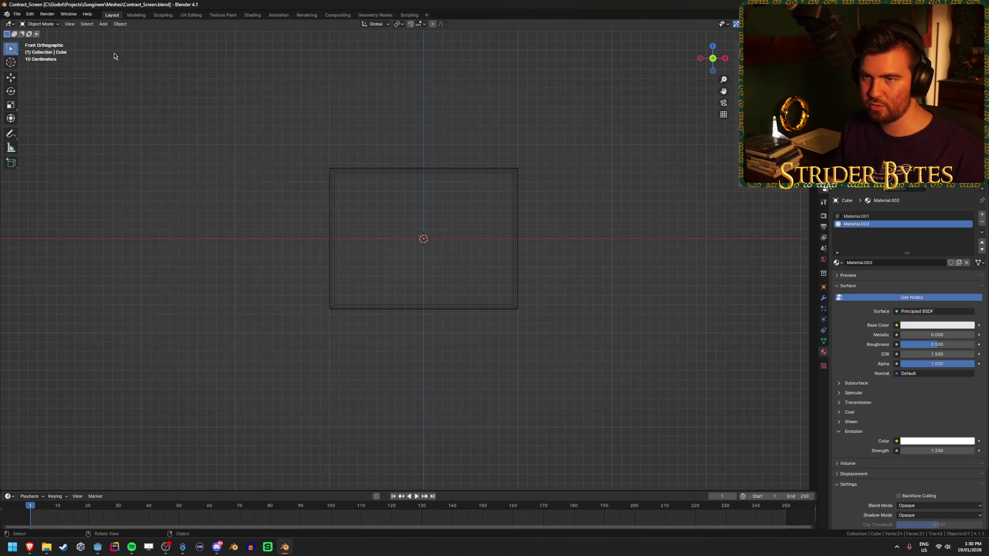
Widen the frame's right and left sides outward by 0.25 m each and save Contract_Screen.blend.
key(Tab)
key(ctrl+i)
text(gx)
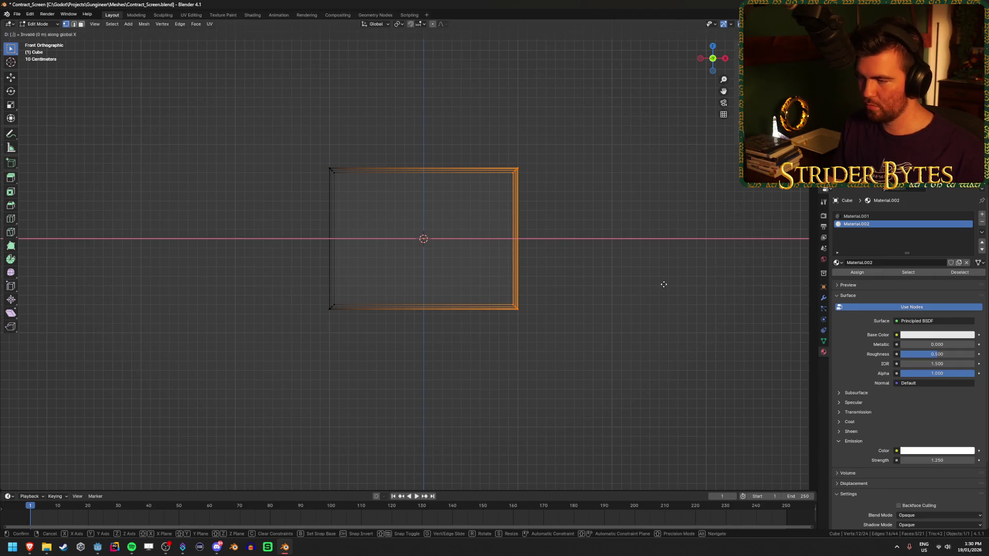
text(0.25)
key(Return)
key(ctrl+i)
text(gx-0.25)
key(Return)
key(ctrl+s)
click(395, 378)
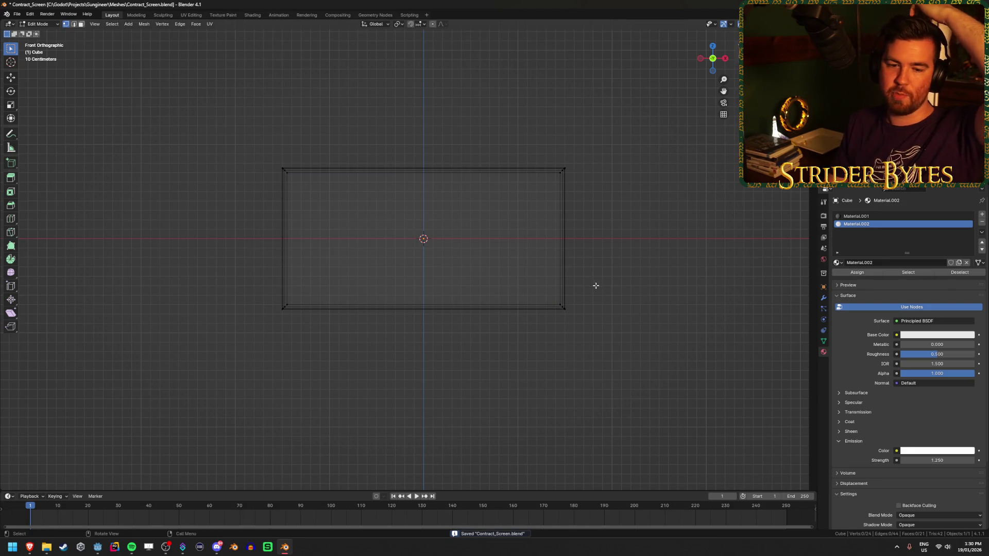
key(alt+Tab)
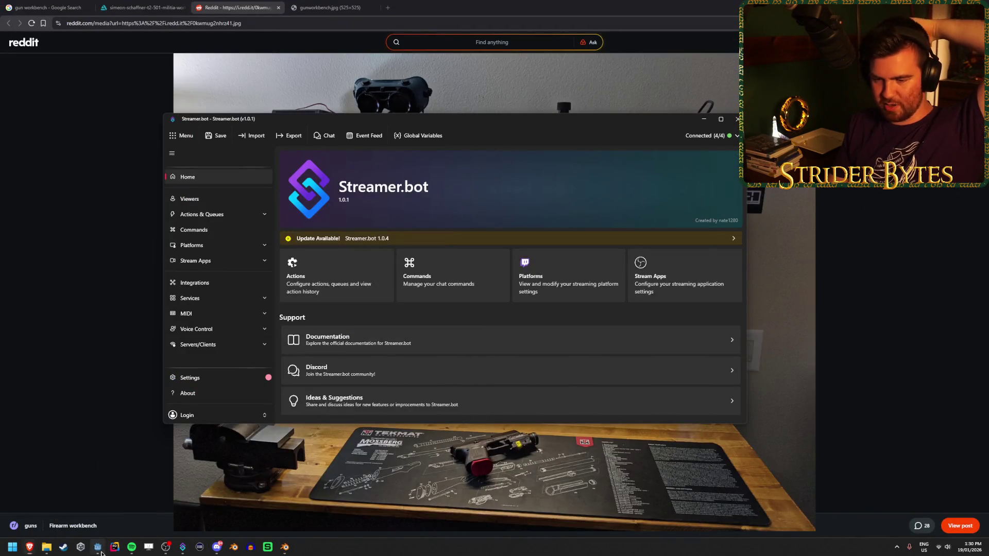
Drag the Parts_Screen mesh from the FileSystem into the Workshop scene and frame it.
key(alt+Tab)
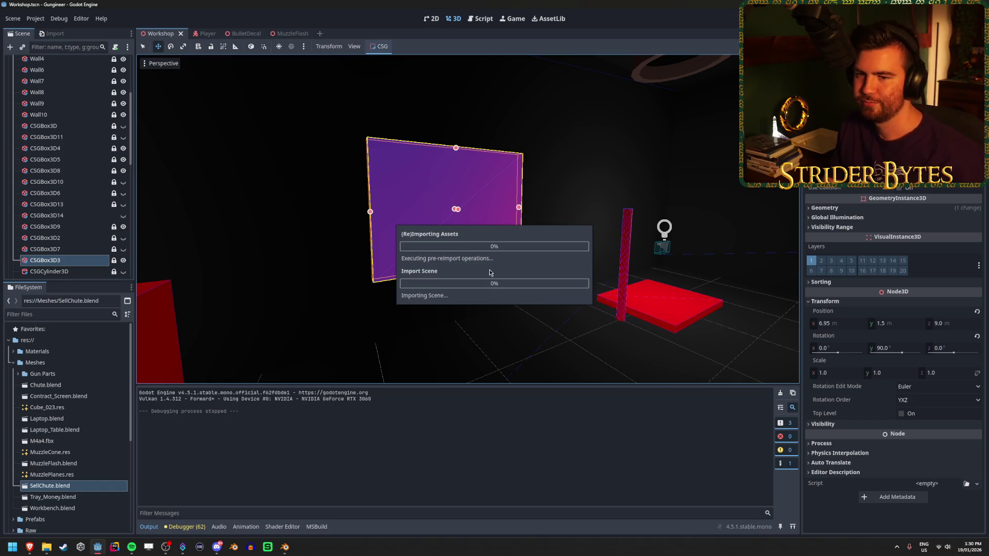
scroll(70, 212, down, 5)
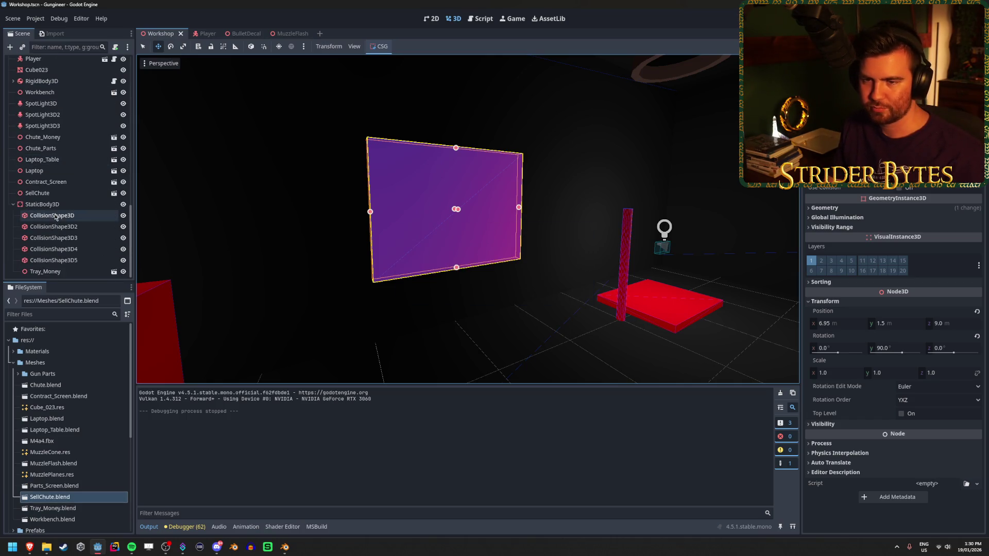
click(13, 205)
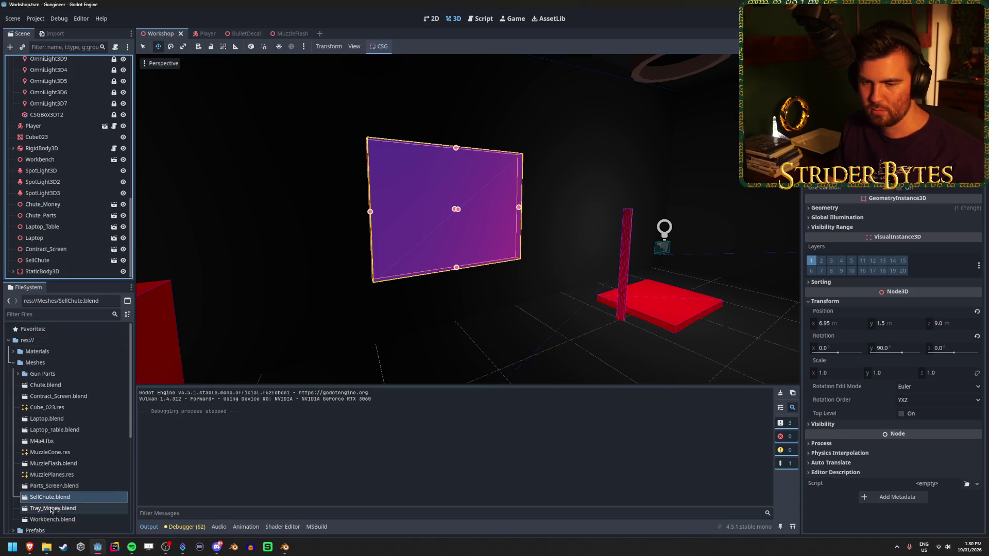
mouse_move(55, 486)
mouse_down()
mouse_move(69, 353)
mouse_move(61, 276)
mouse_up()
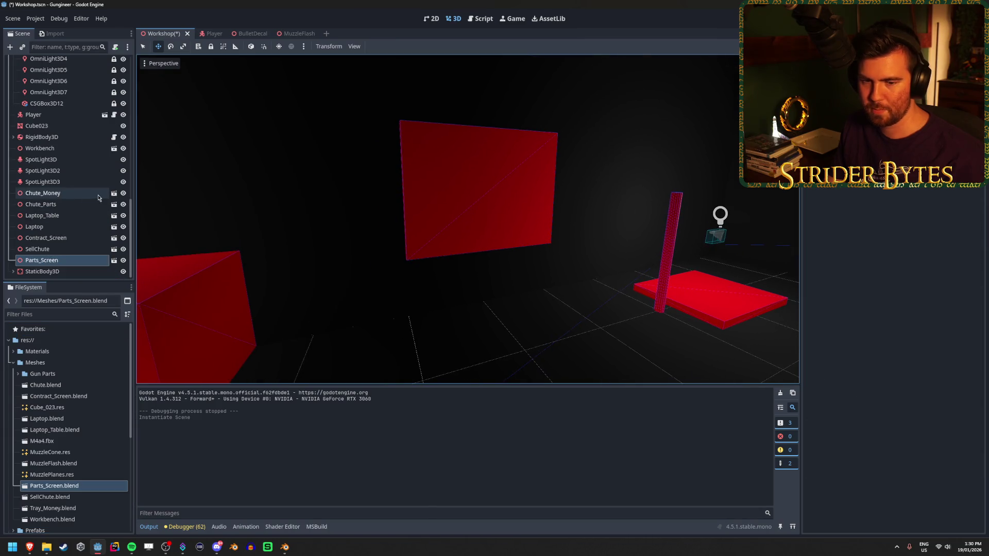
key(f)
mouse_move(360, 232)
mouse_down()
mouse_move(291, 254)
mouse_move(508, 299)
mouse_up()
scroll(513, 251, down, 5)
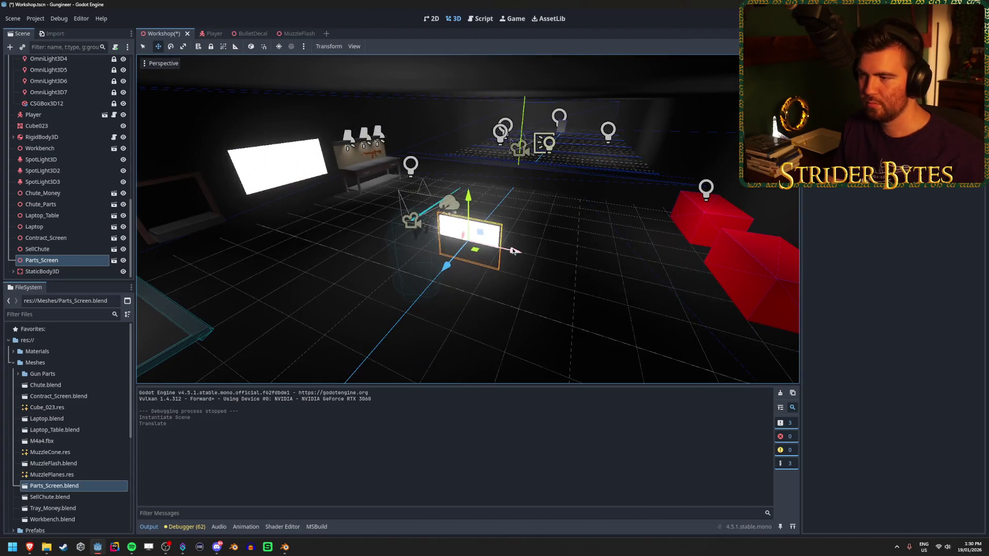
Rotate Parts_Screen about 90 degrees, shift it 2 units sideways and raise it under the red panel.
drag(513, 251, 685, 267)
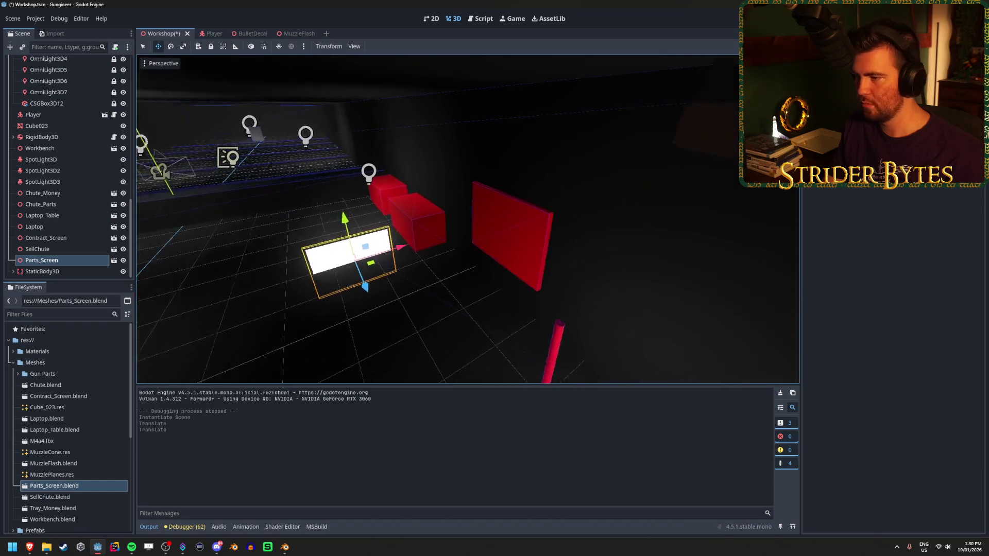
drag(379, 255, 403, 252)
key(r)
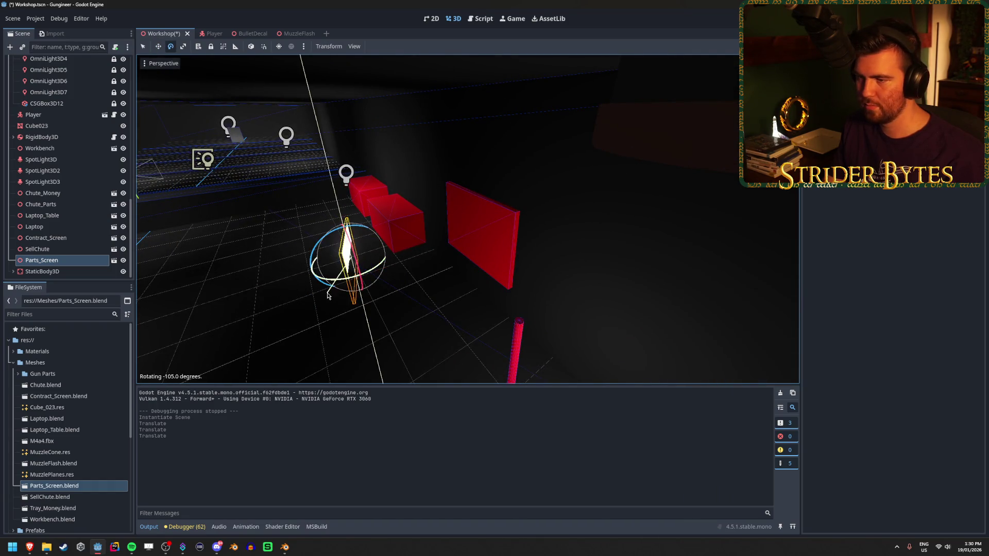
click(376, 277)
key(g)
key(x)
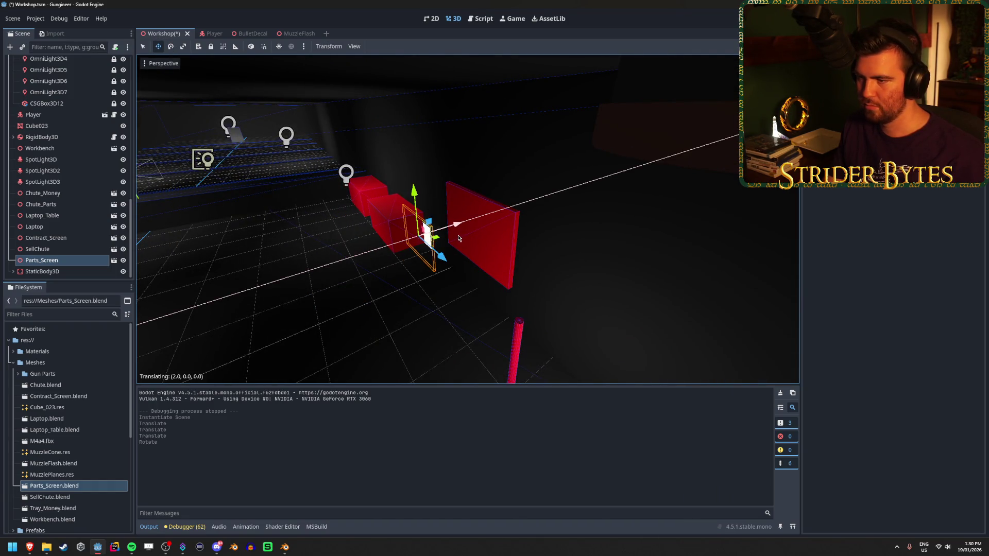
key(z)
click(509, 297)
click(530, 309)
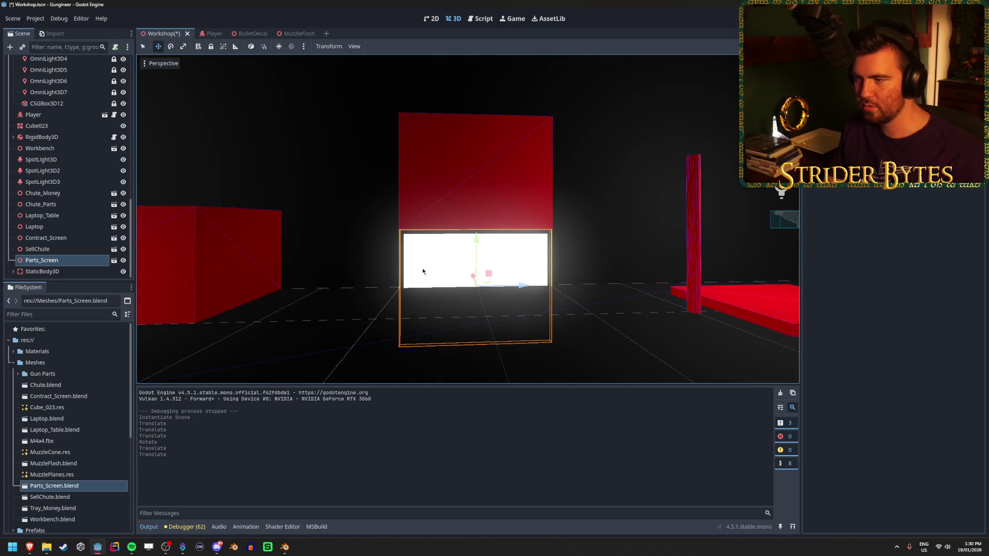
key(g)
key(y)
click(502, 121)
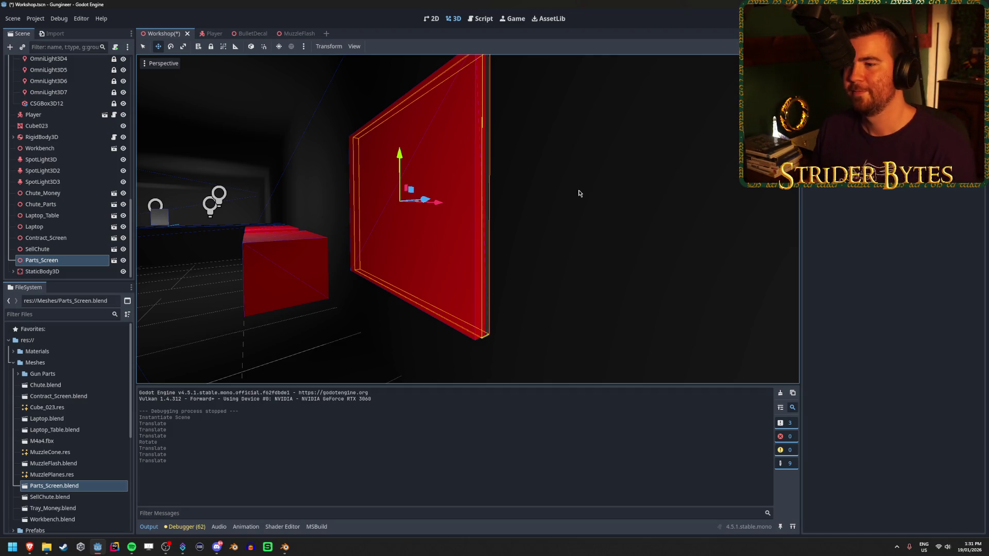
scroll(85, 185, up, 10)
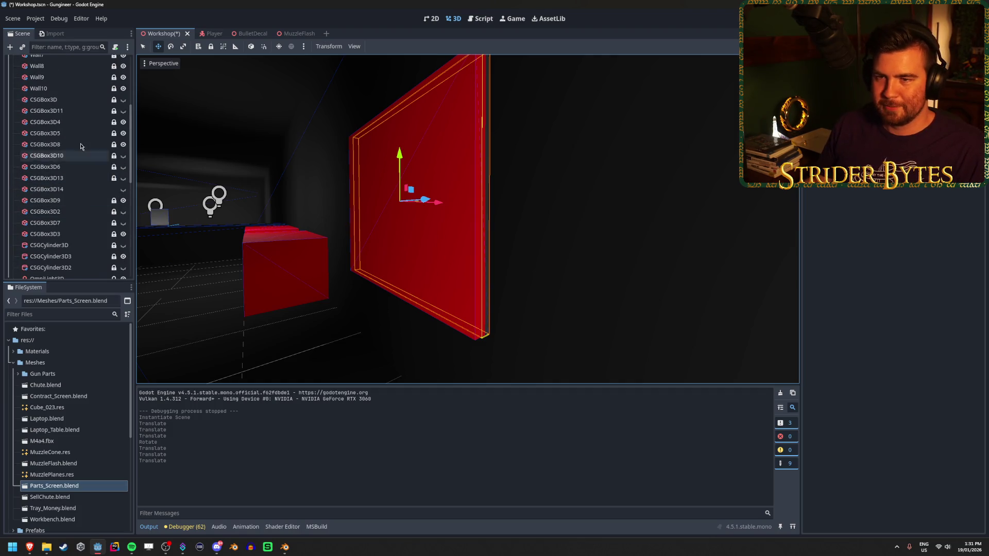
Toggle off CSGBox3D3's visibility eye in the Scene tree and save the Workshop scene.
click(79, 113)
key(Up)
key(Up)
key(Up)
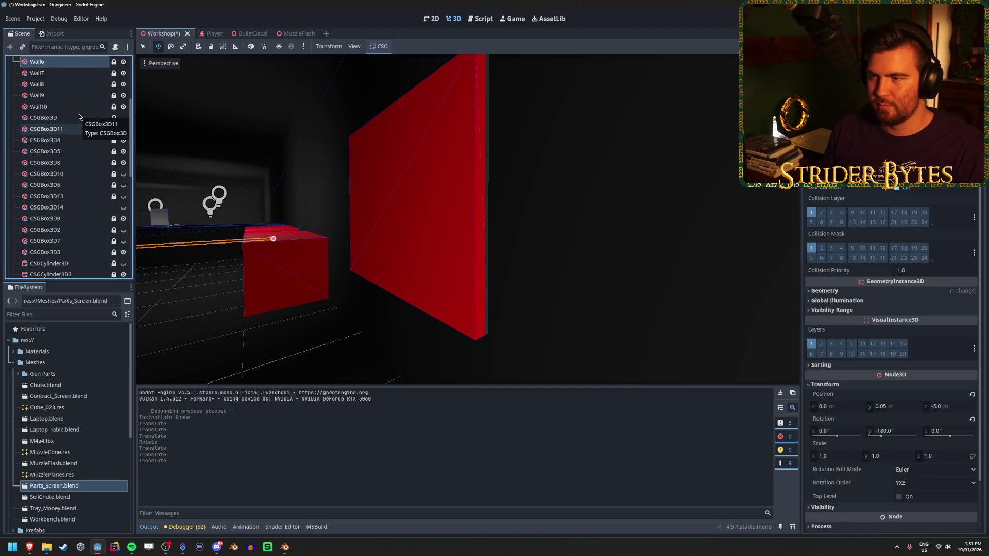
key(Down)
key(Down)
key(Down)
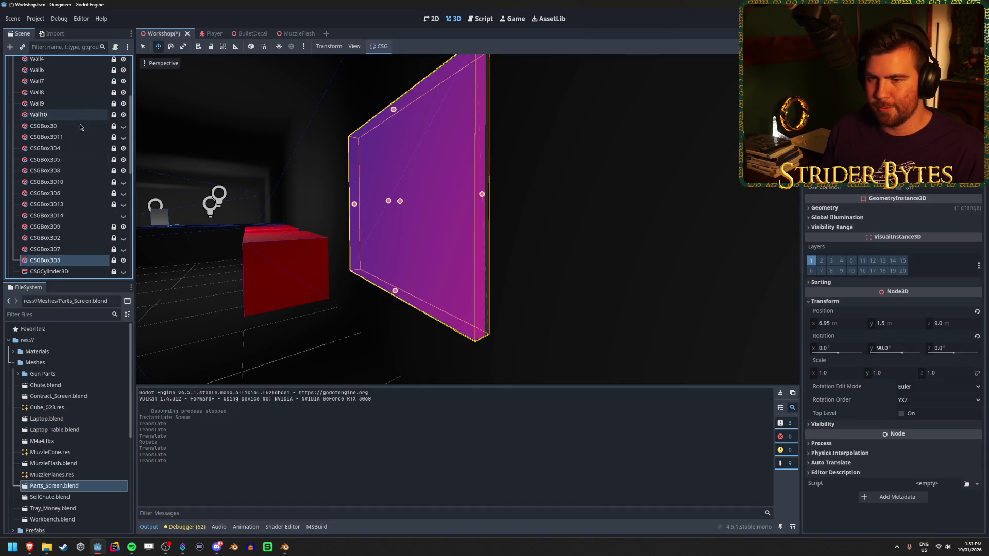
click(123, 264)
key(ctrl+s)
drag(341, 245, 360, 247)
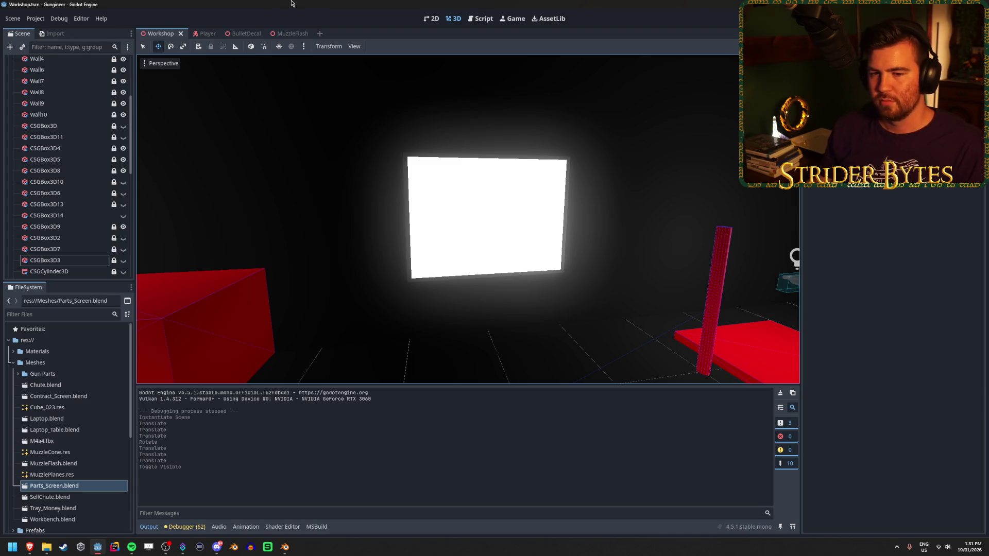
mouse_move(450, 167)
mouse_down()
mouse_move(652, 199)
mouse_move(357, 221)
mouse_up()
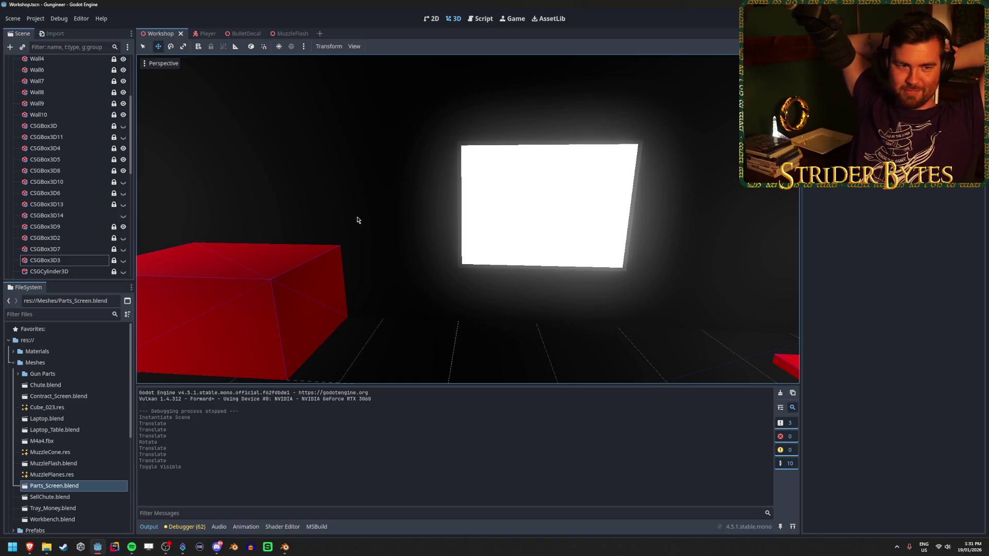
mouse_move(339, 219)
mouse_down()
mouse_move(465, 231)
mouse_move(518, 279)
mouse_move(557, 282)
mouse_move(494, 278)
mouse_move(566, 280)
mouse_move(449, 318)
mouse_up()
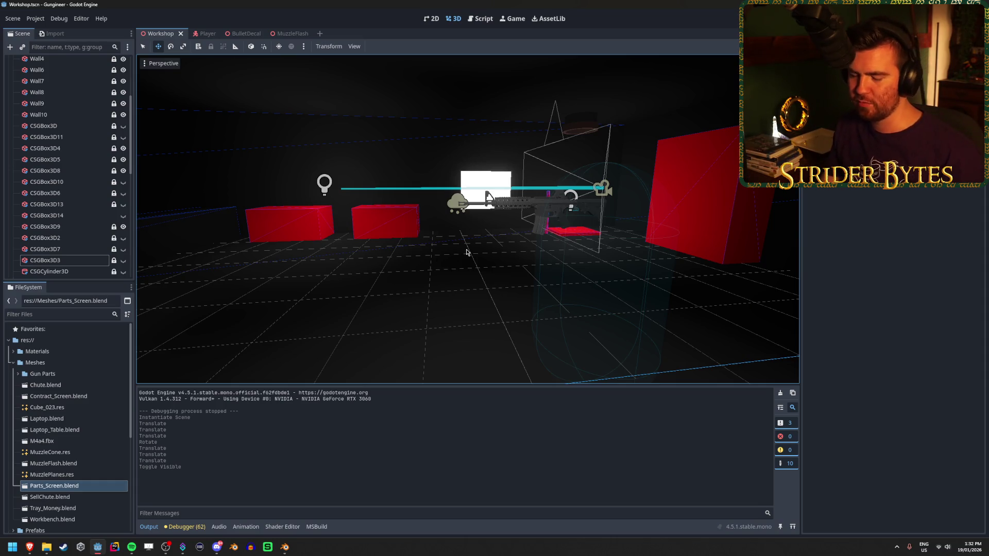
drag(507, 249, 381, 245)
key(w)
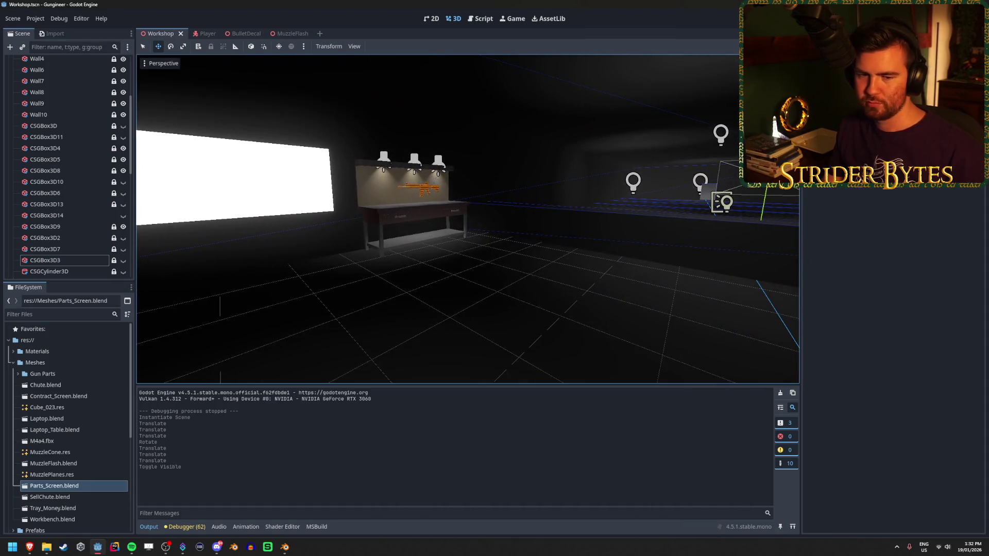
mouse_move(484, 247)
mouse_down()
mouse_move(571, 248)
mouse_move(381, 252)
mouse_move(519, 273)
mouse_move(539, 260)
mouse_move(442, 273)
mouse_up()
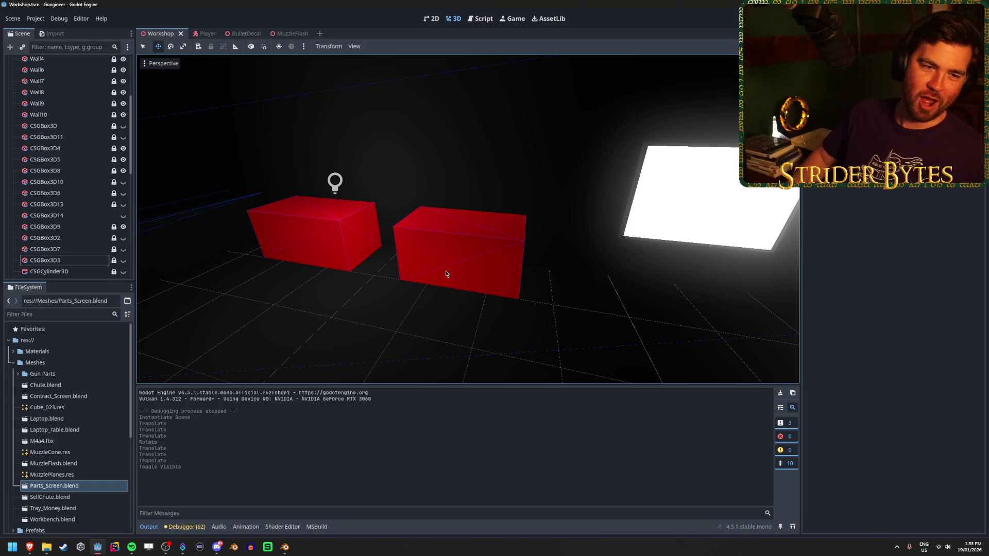
mouse_move(427, 267)
mouse_down()
mouse_move(473, 236)
mouse_move(503, 233)
mouse_move(479, 244)
mouse_move(511, 290)
mouse_move(466, 274)
mouse_up()
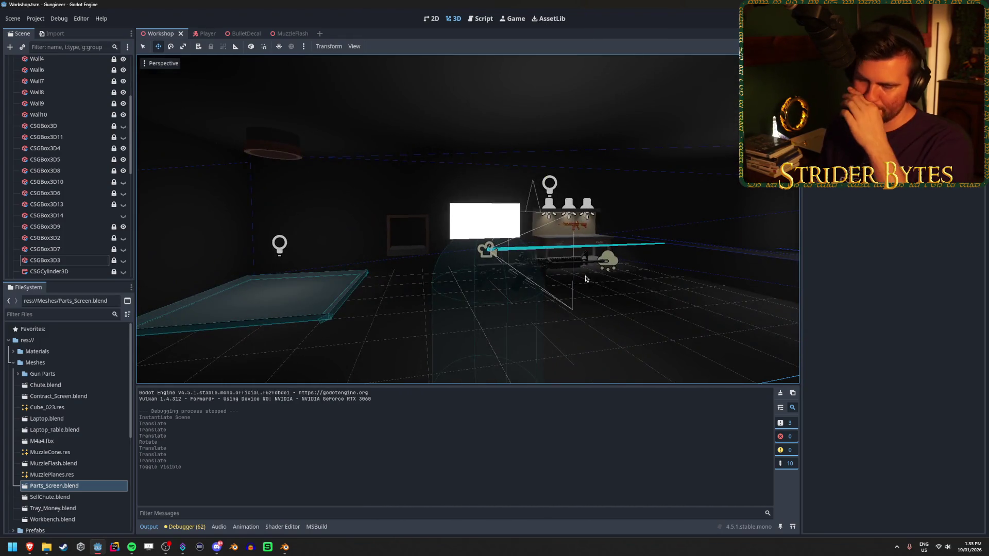
mouse_move(609, 304)
mouse_down()
mouse_move(475, 299)
mouse_move(449, 313)
mouse_move(495, 276)
mouse_up()
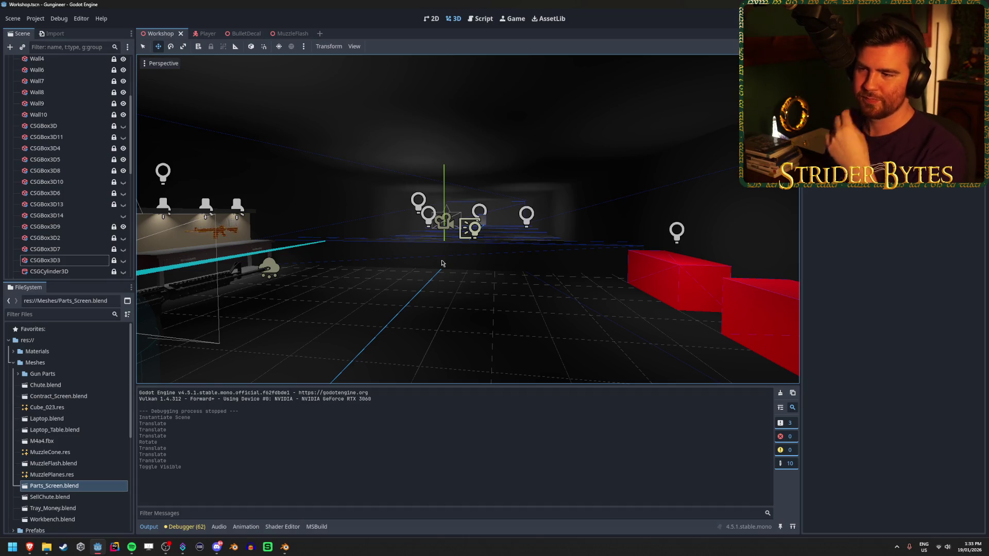
mouse_move(442, 278)
mouse_down()
mouse_move(448, 265)
mouse_move(514, 272)
mouse_move(462, 259)
mouse_up()
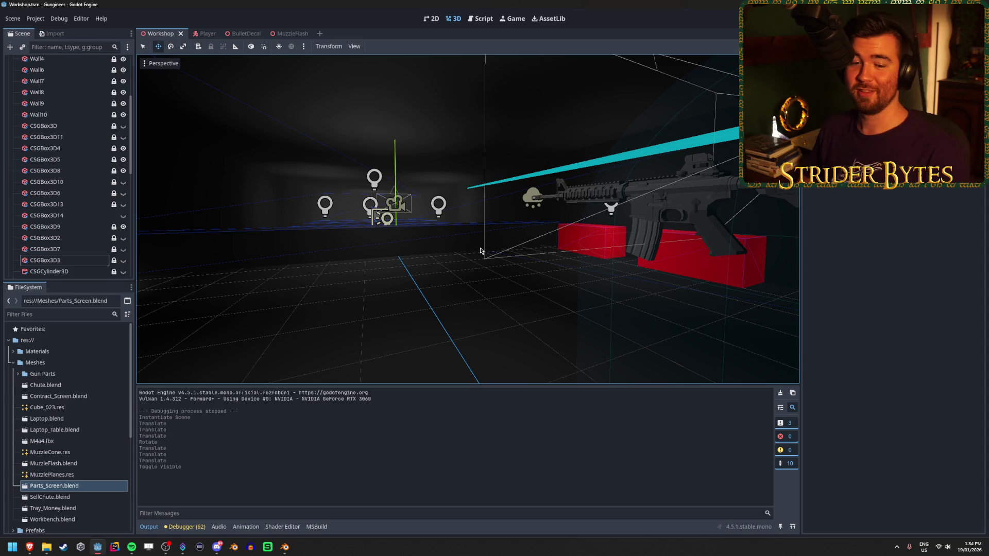
drag(469, 242, 453, 241)
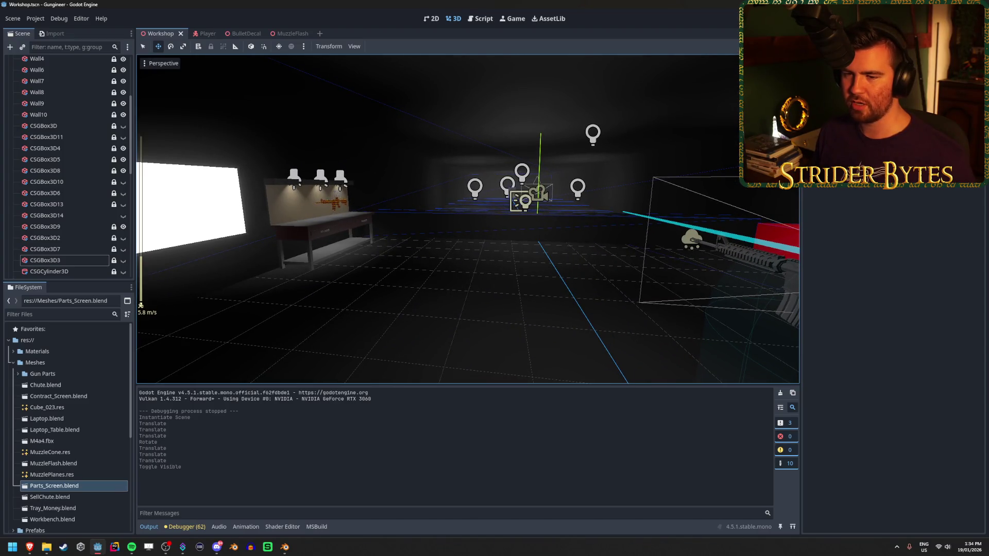
mouse_move(448, 224)
mouse_down()
mouse_move(430, 228)
mouse_move(496, 289)
mouse_move(487, 292)
mouse_move(554, 257)
mouse_move(549, 249)
mouse_up()
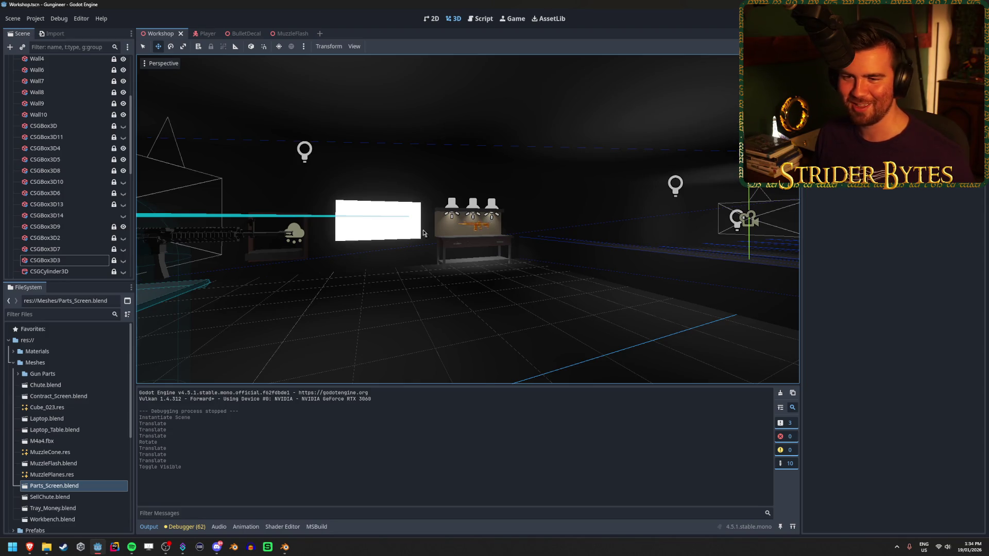
scroll(66, 187, up, 5)
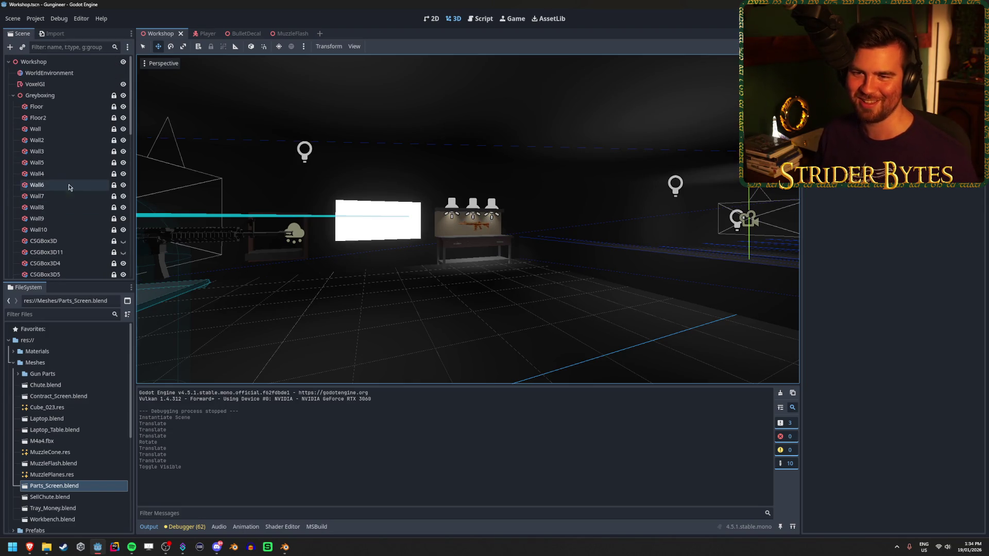
Fold the Greyboxing node, then orbit around the glowing screen, workbench, lights and red blocks.
click(14, 98)
drag(407, 250, 406, 250)
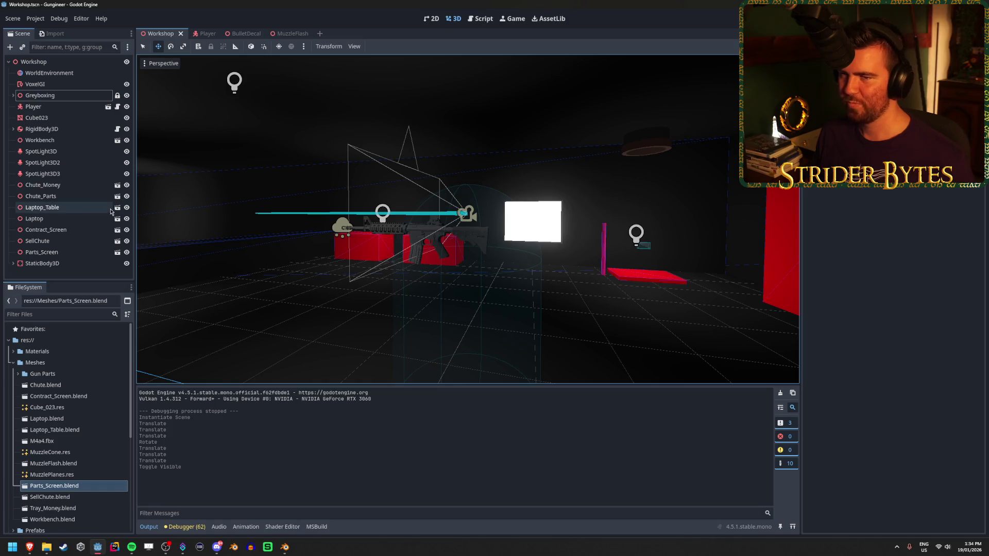
click(54, 273)
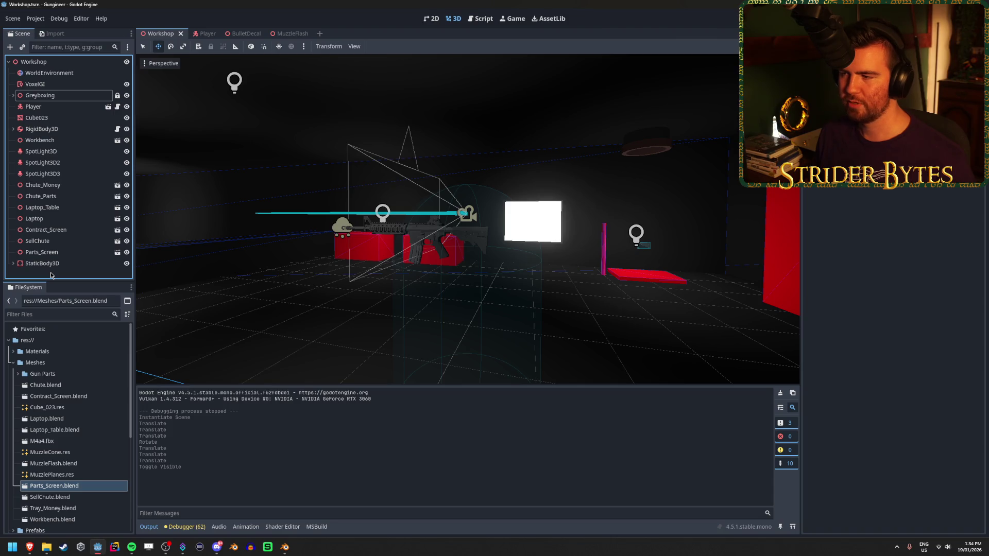
mouse_move(185, 274)
mouse_down()
mouse_move(623, 252)
mouse_move(459, 282)
mouse_move(505, 258)
mouse_up()
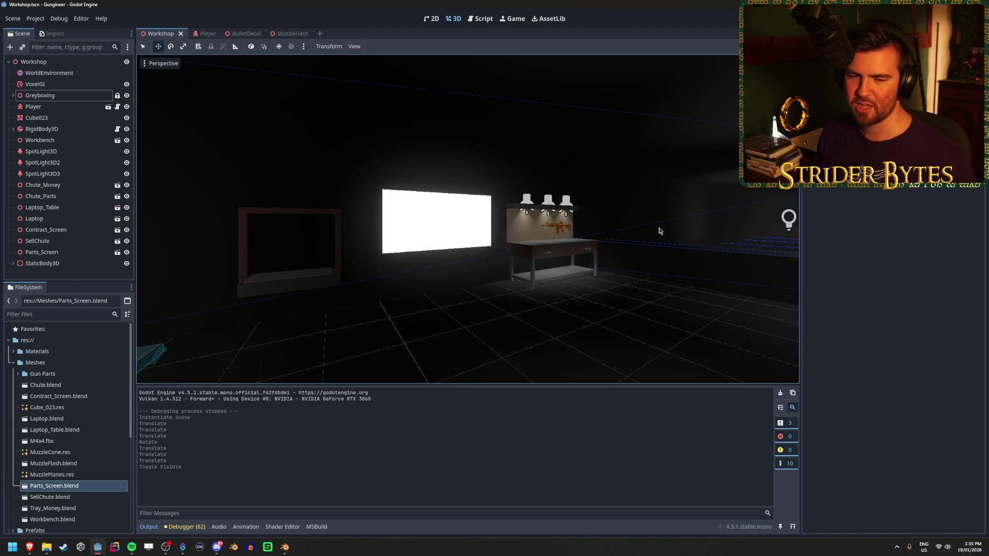
mouse_move(632, 217)
mouse_down()
mouse_move(495, 276)
mouse_move(515, 258)
mouse_move(490, 275)
mouse_move(498, 277)
mouse_up()
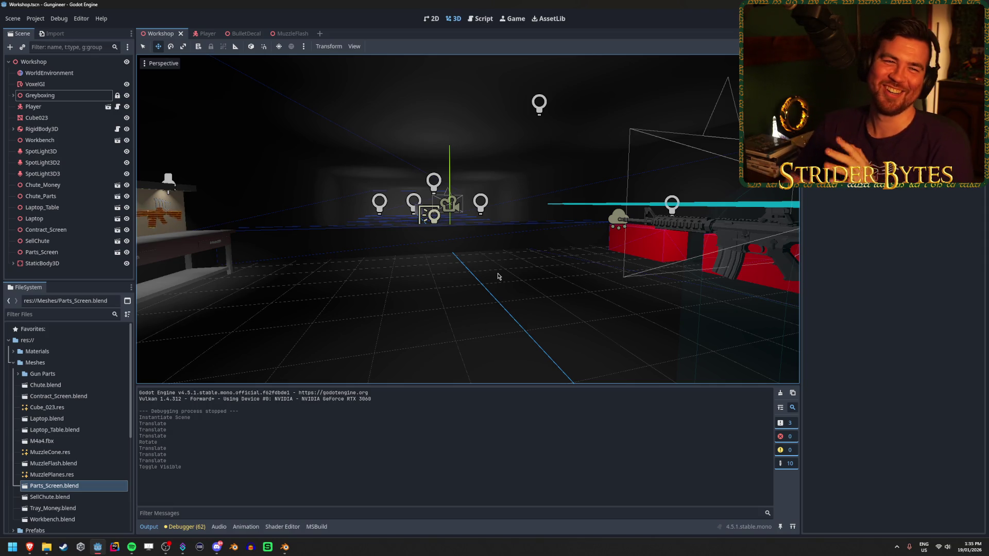
mouse_move(478, 276)
mouse_down()
mouse_move(608, 276)
mouse_move(515, 278)
mouse_up()
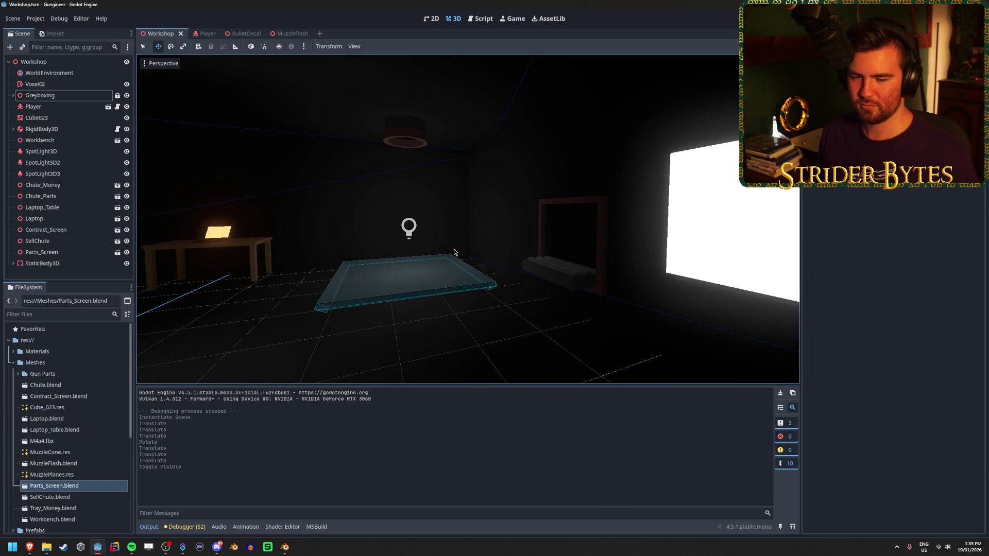
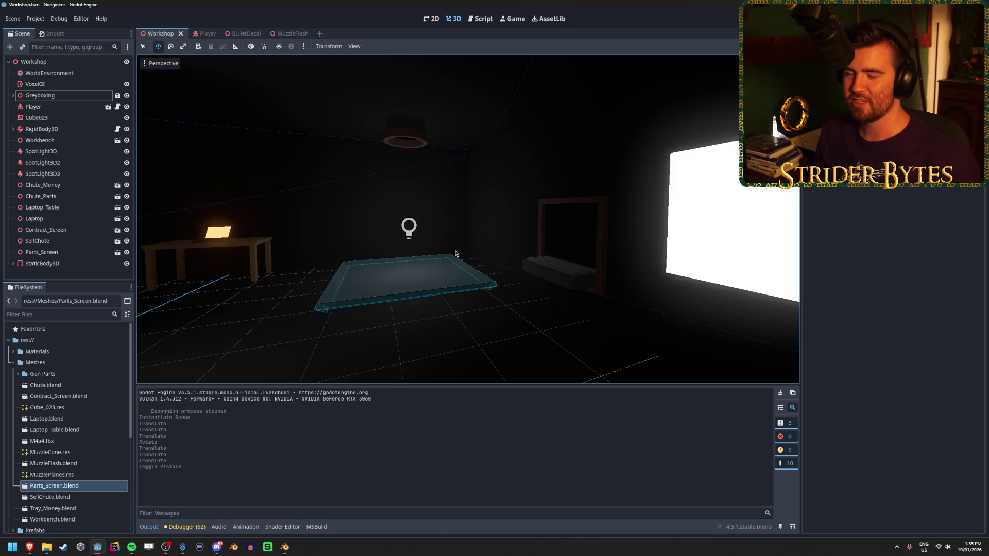
Fly the view around the workshop to frame the workbench and the rifle on it.
key(s)
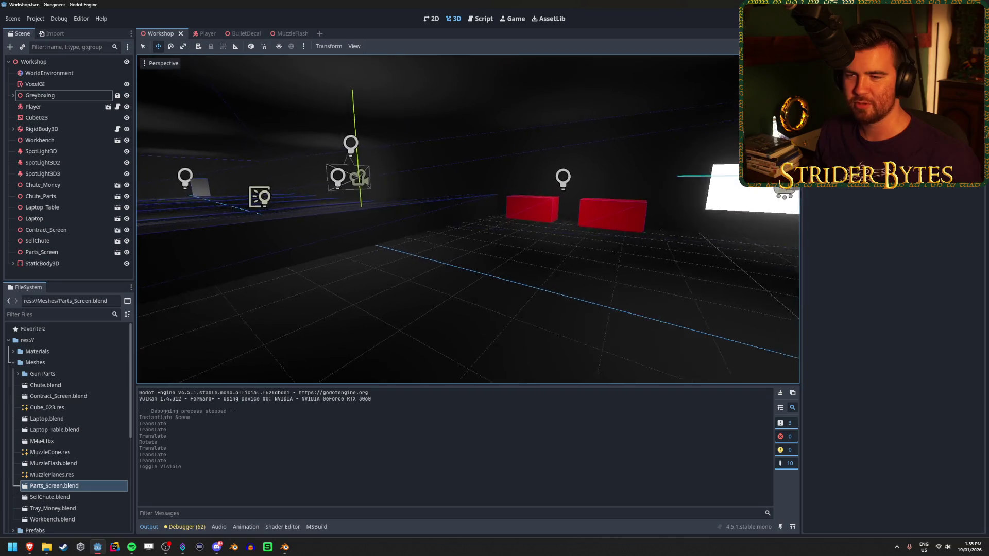
key(w)
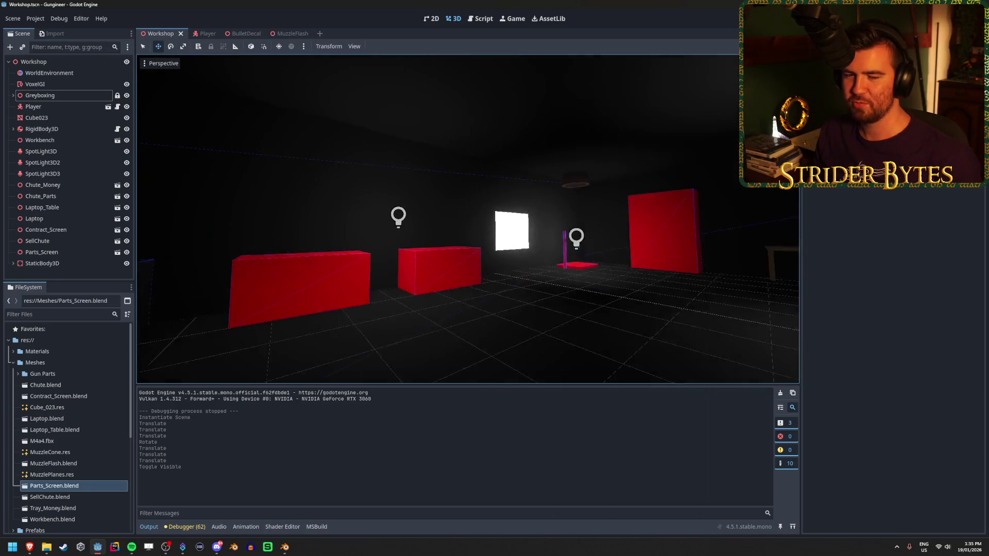
key(w)
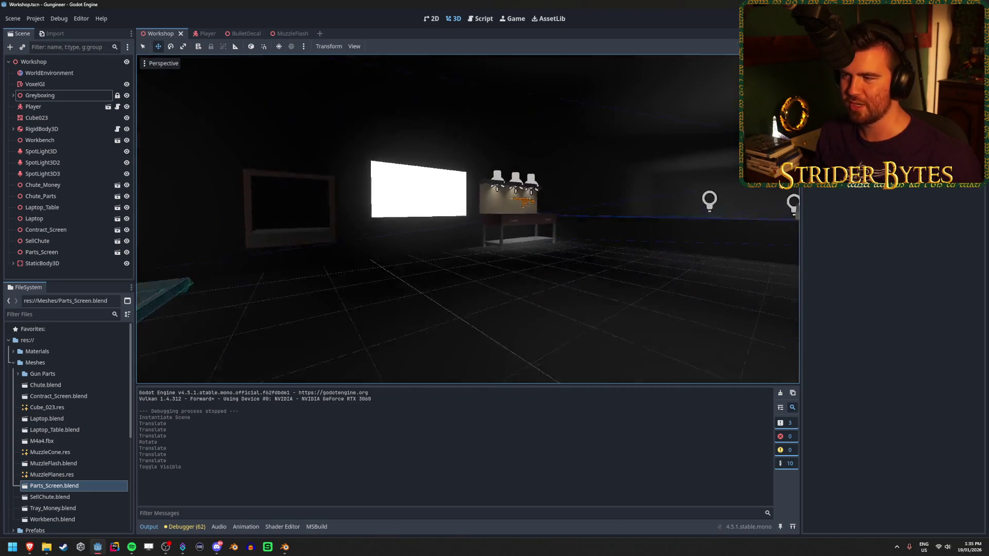
key(s)
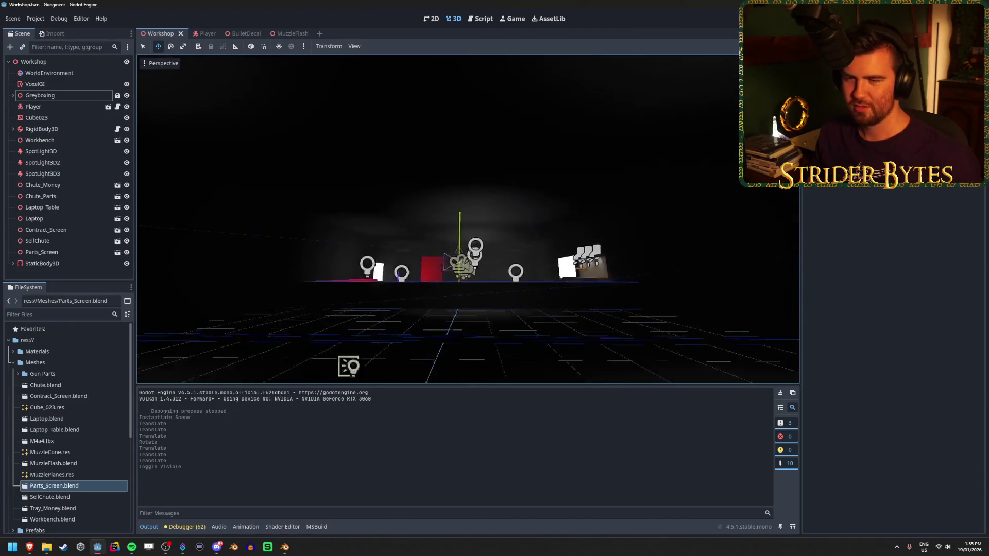
key(w)
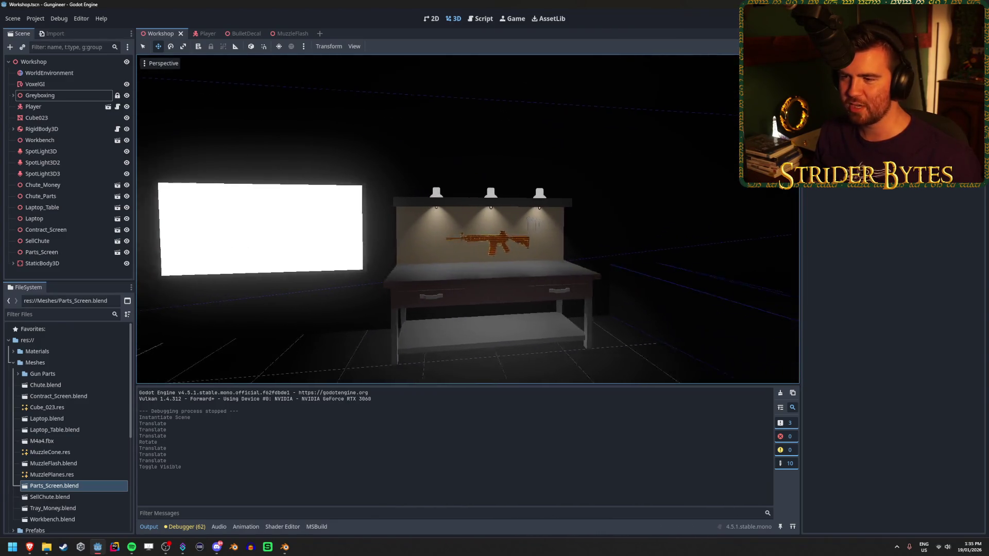
key(w)
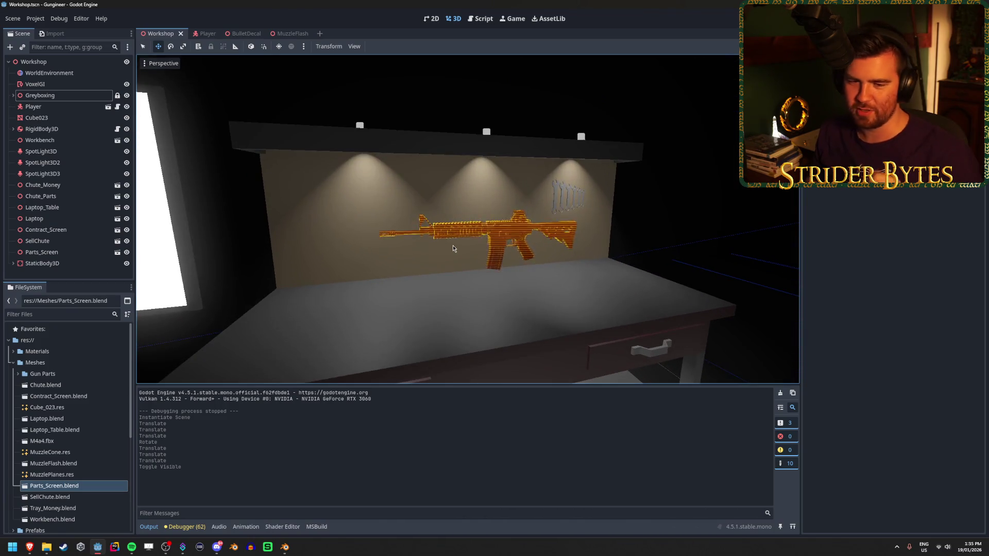
right_click(470, 260)
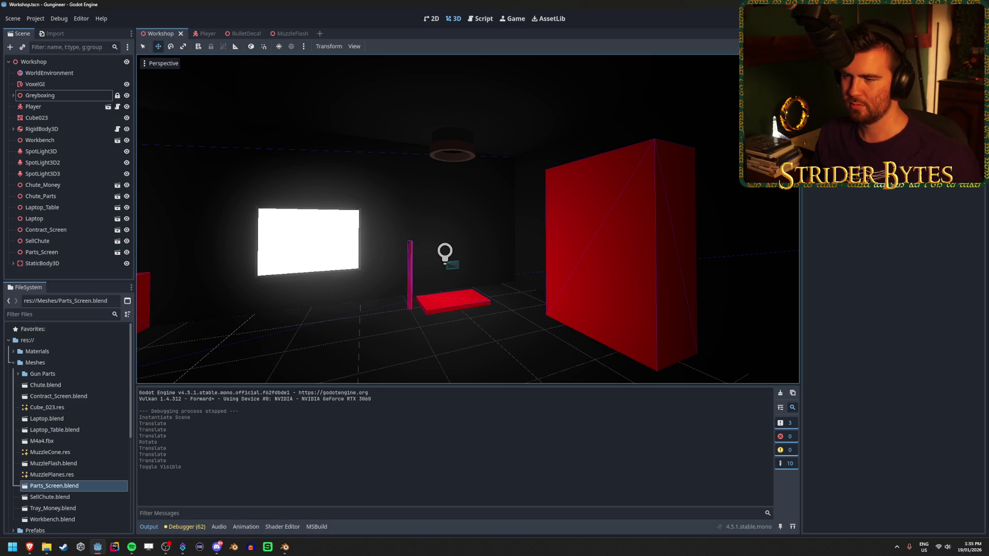
key(w)
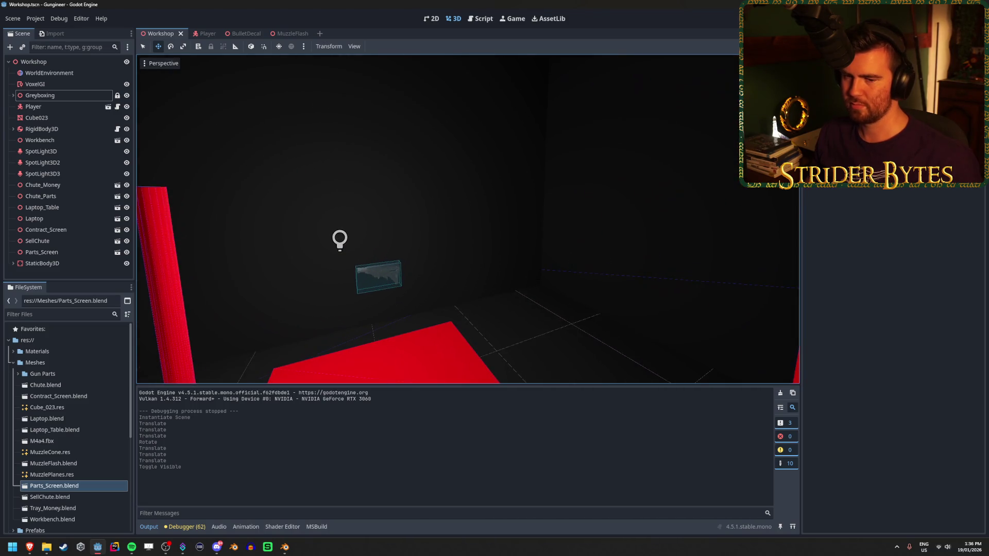
key(s)
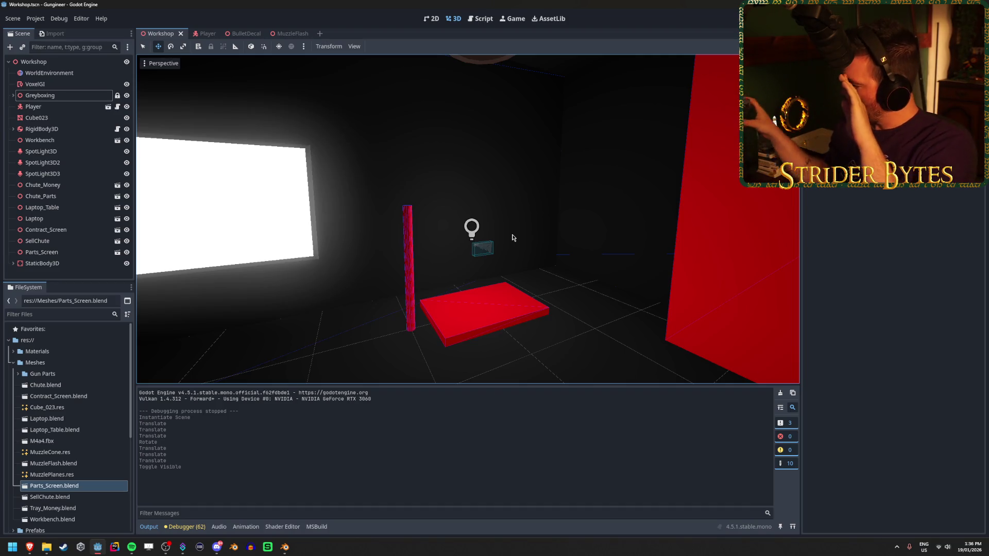
right_click(513, 237)
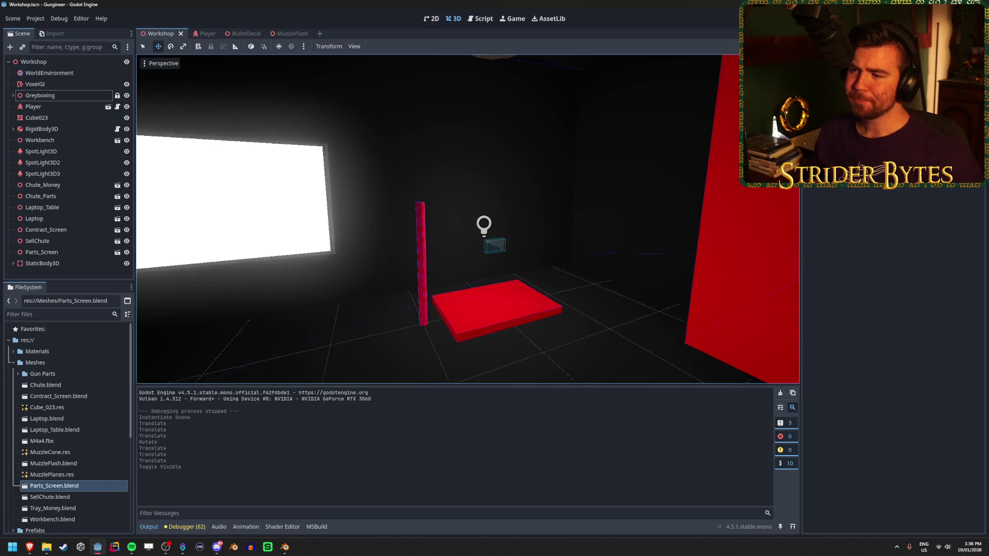
scroll(468, 219, down, 5)
scroll(467, 219, up, 5)
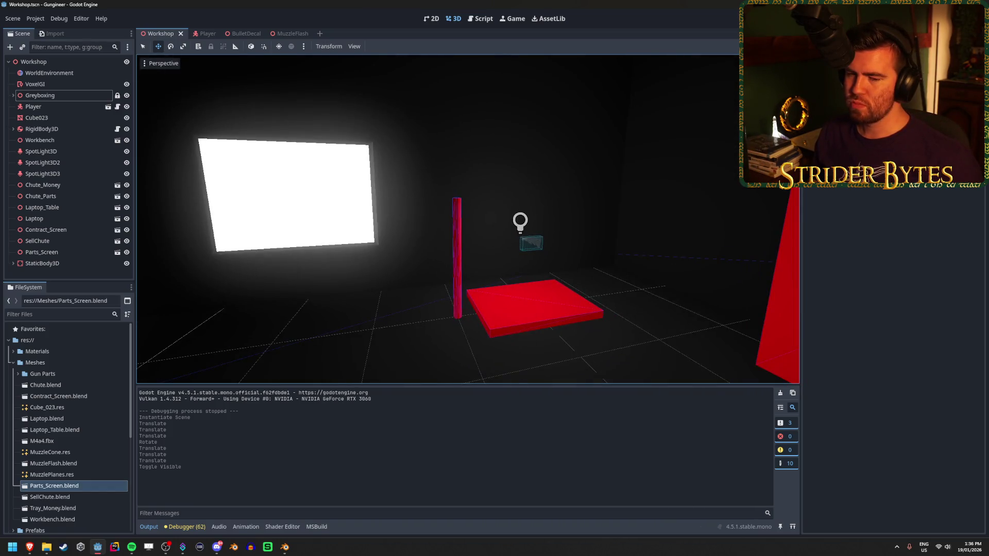
right_click(468, 219)
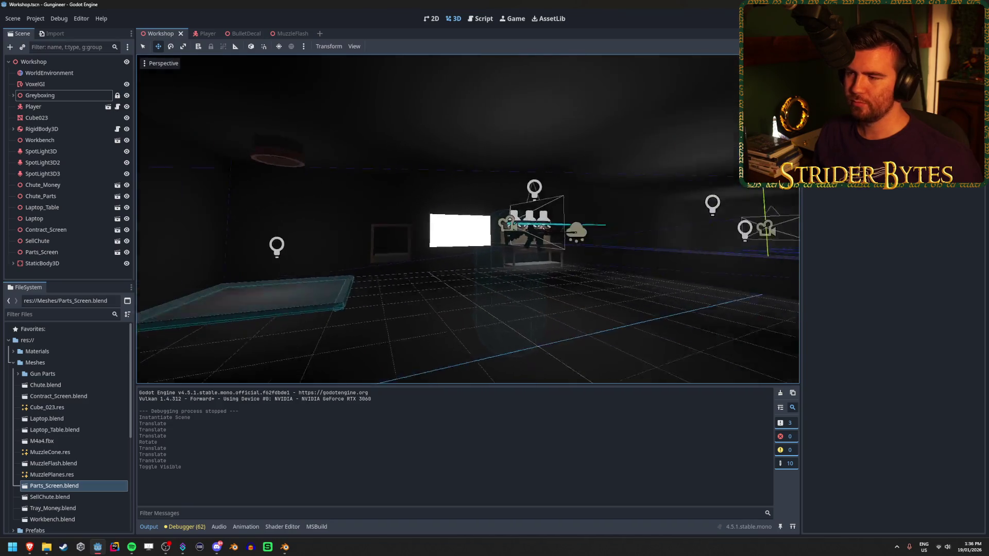
key(w)
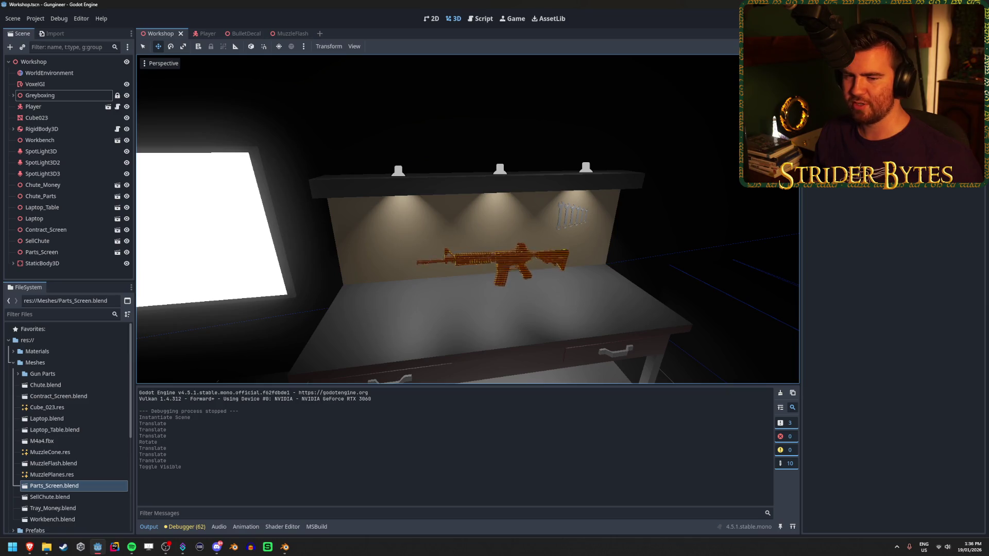
right_click(437, 236)
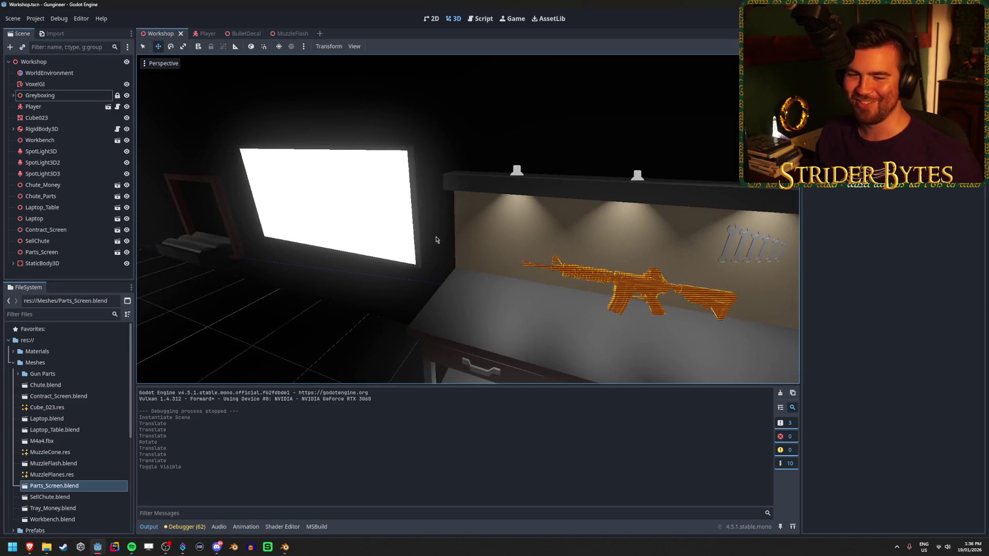
right_click(435, 240)
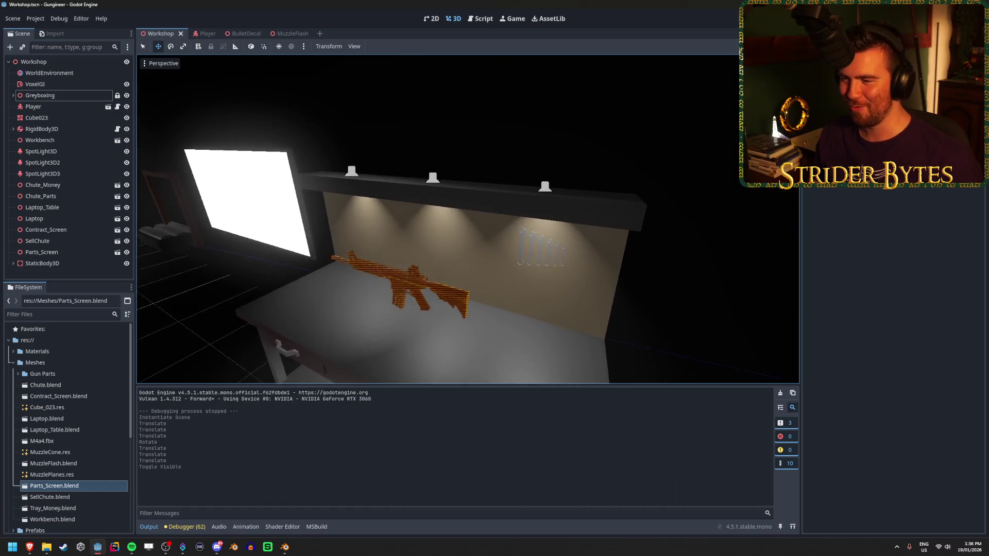
right_click(435, 239)
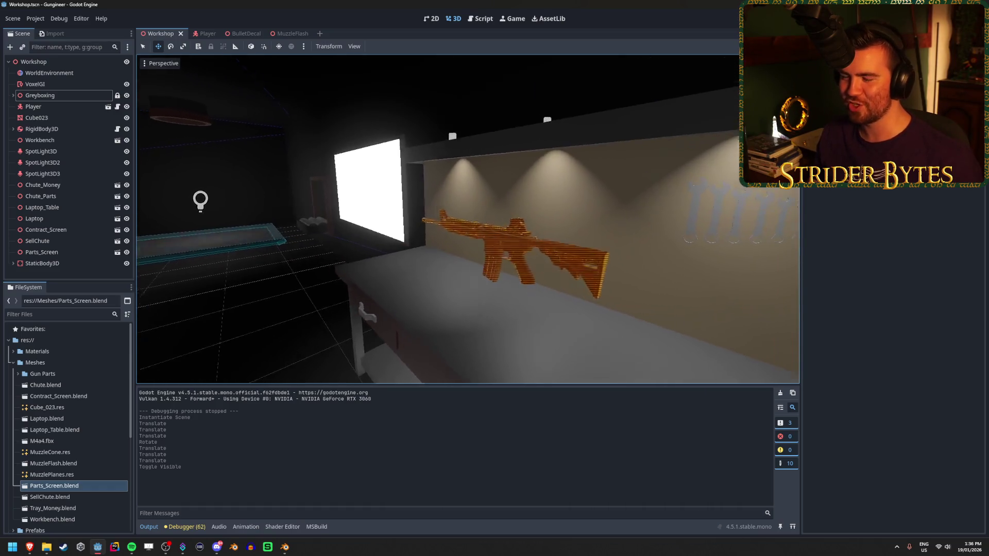
right_click(436, 239)
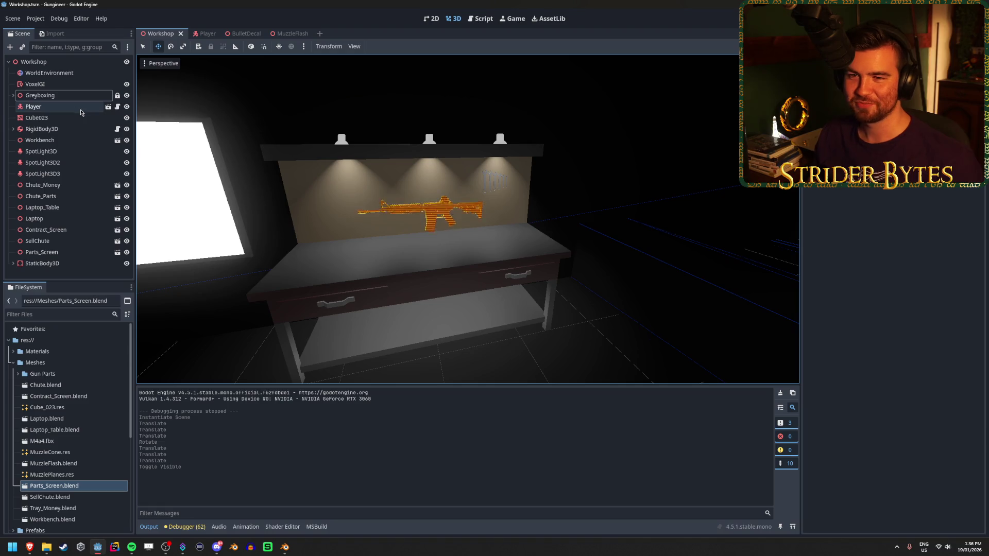
Select the Cube023 rifle mesh and toggle its visibility off and back on.
click(81, 129)
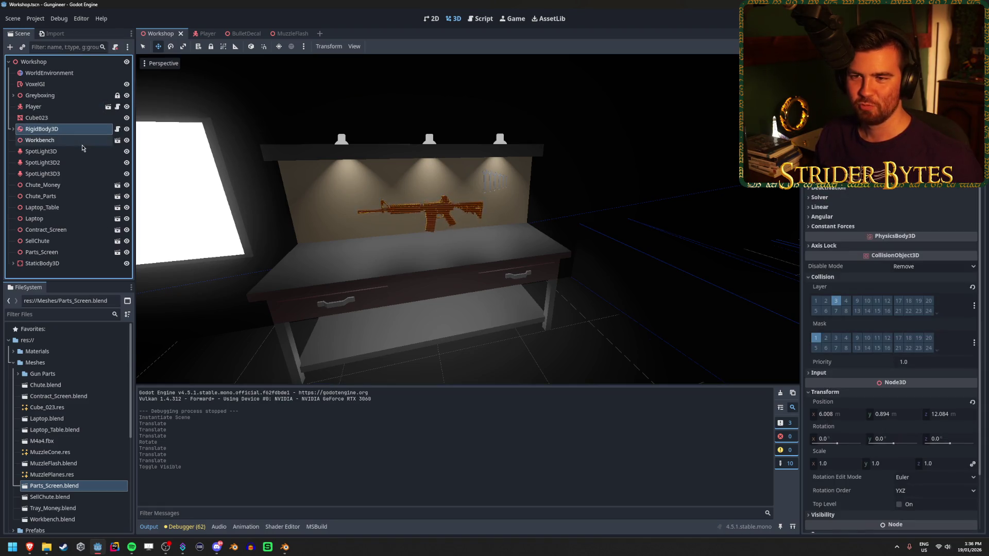
click(82, 140)
click(87, 129)
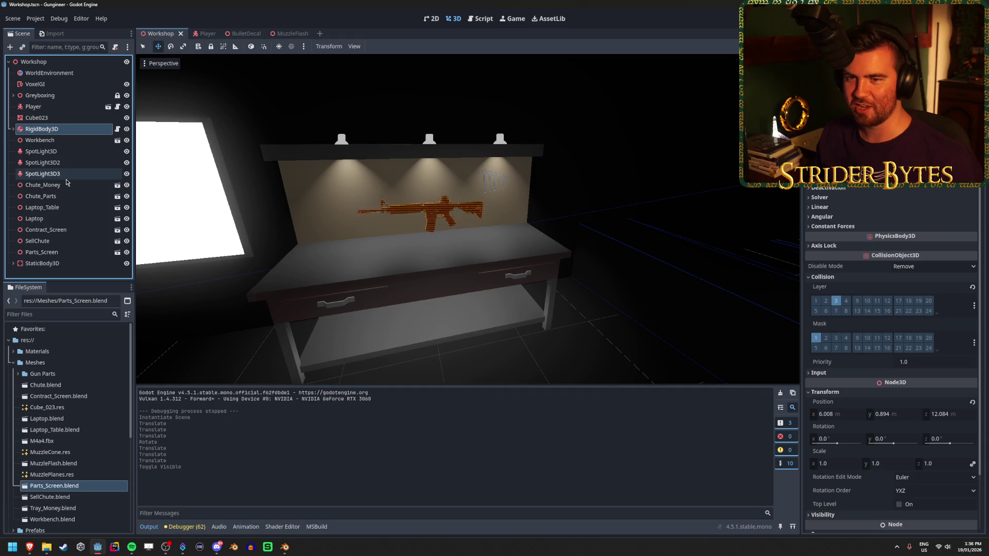
click(53, 121)
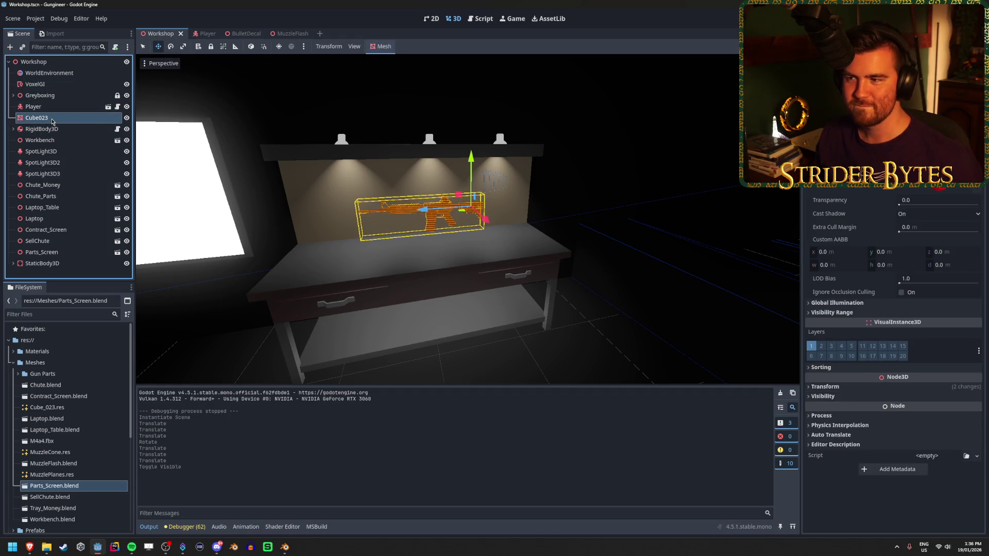
click(126, 118)
click(127, 118)
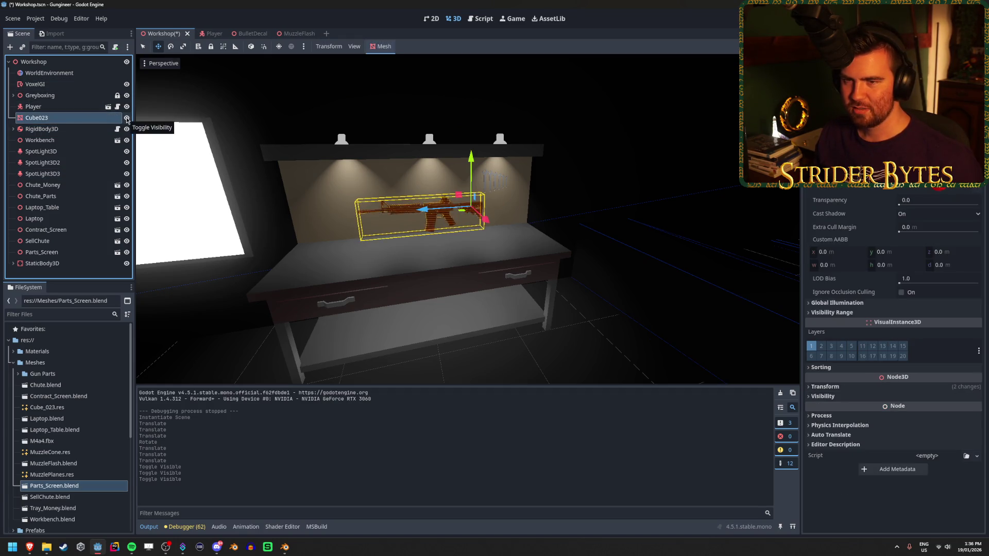
Deselect the nodes, save Workshop.tscn, and start a new empty scene.
click(78, 129)
click(67, 141)
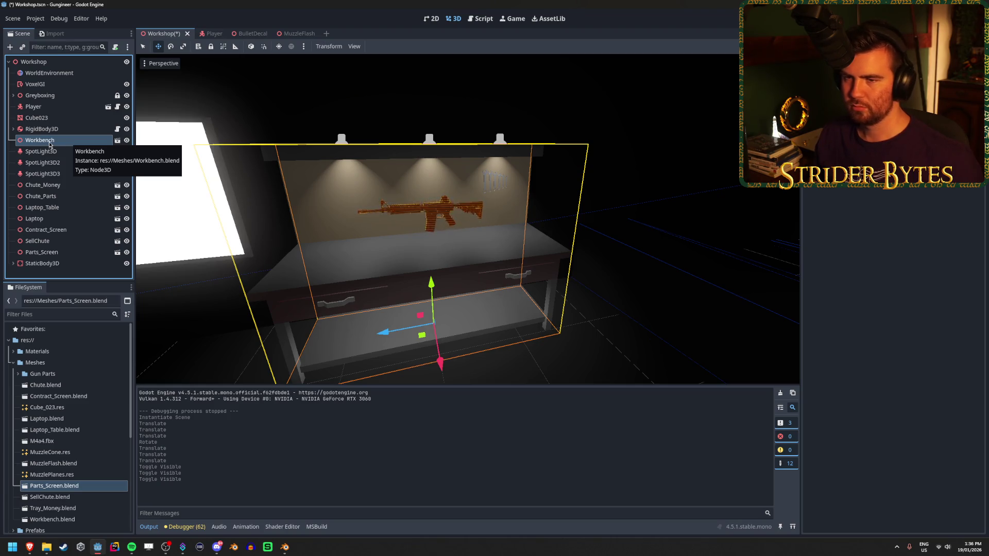
click(66, 274)
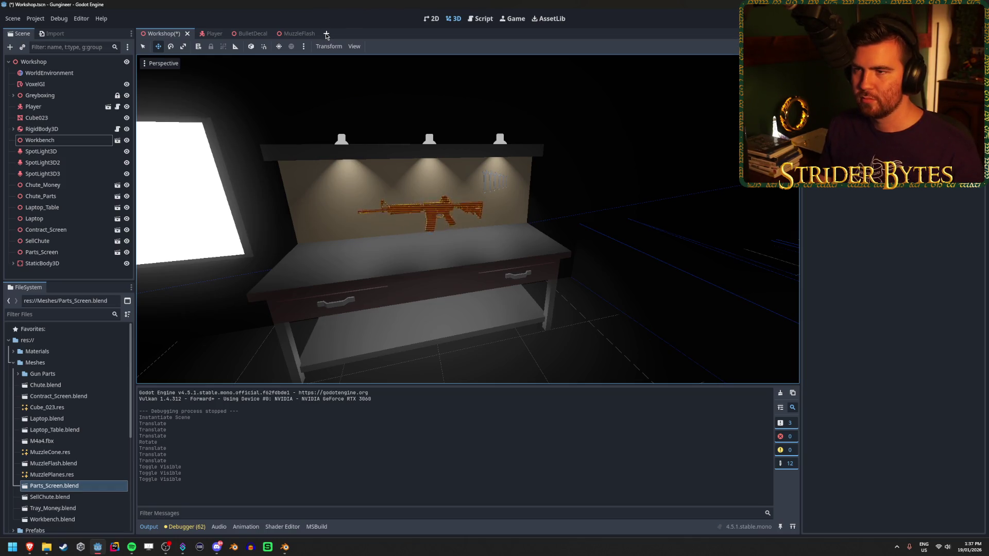
key(ctrl+s)
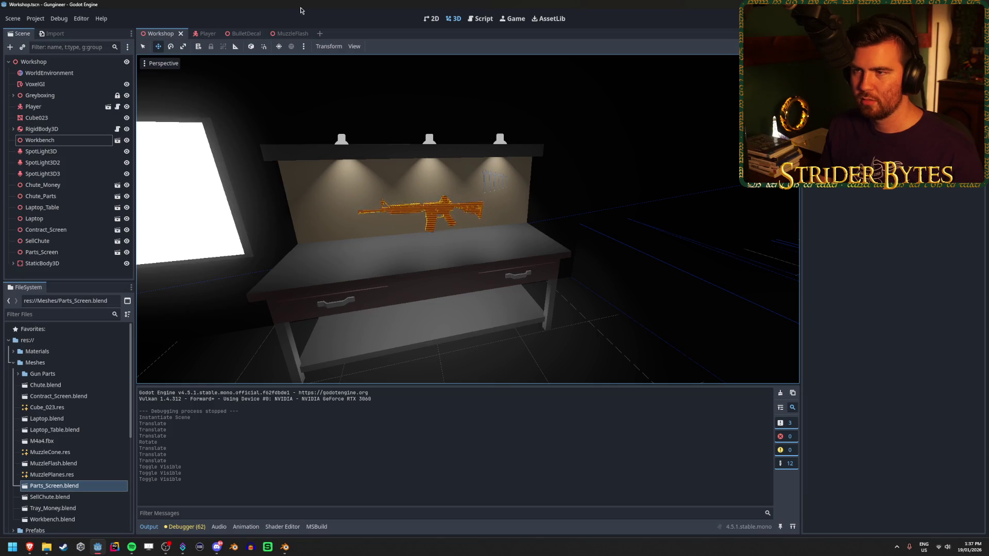
click(320, 33)
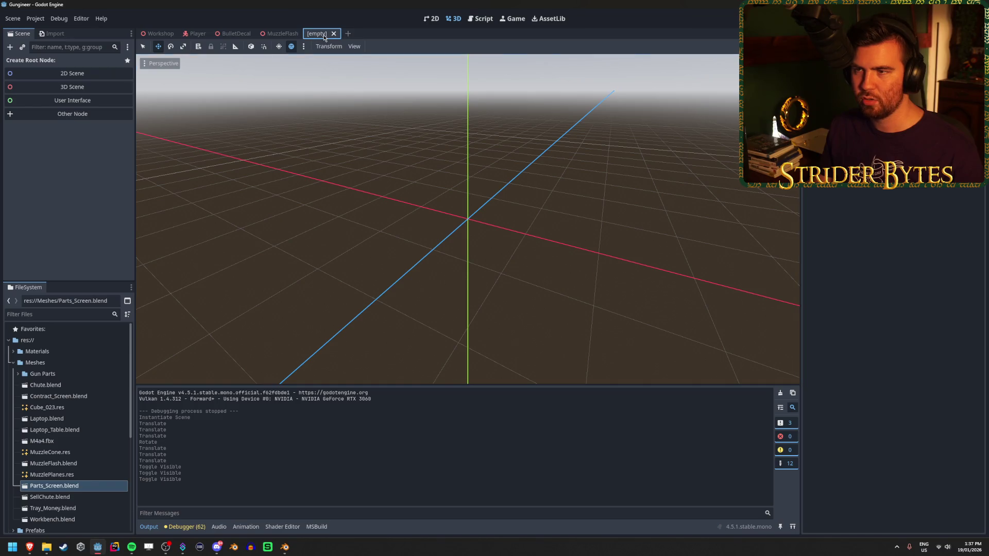
Create a 3D root node and rename it Workbench.
click(85, 86)
double_click(57, 62)
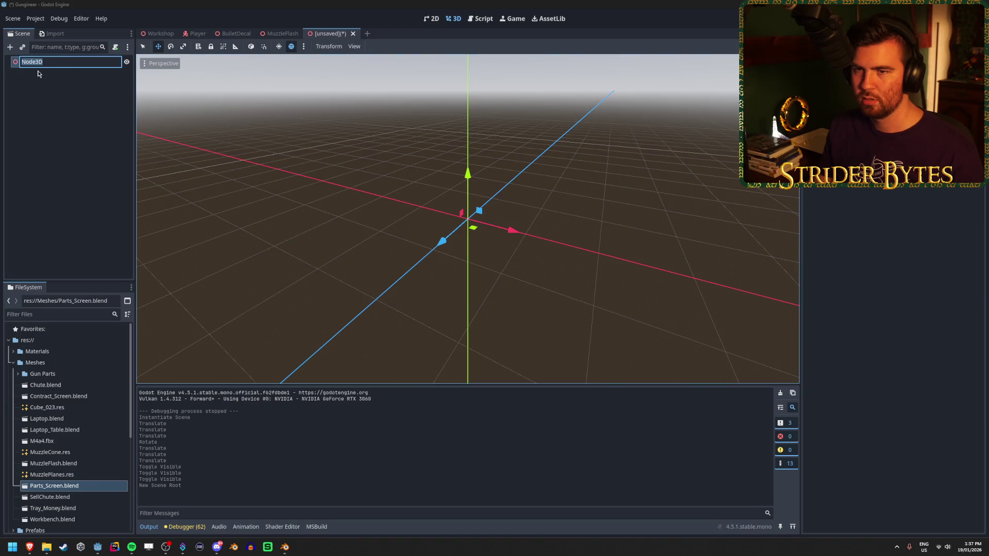
text(Workbench)
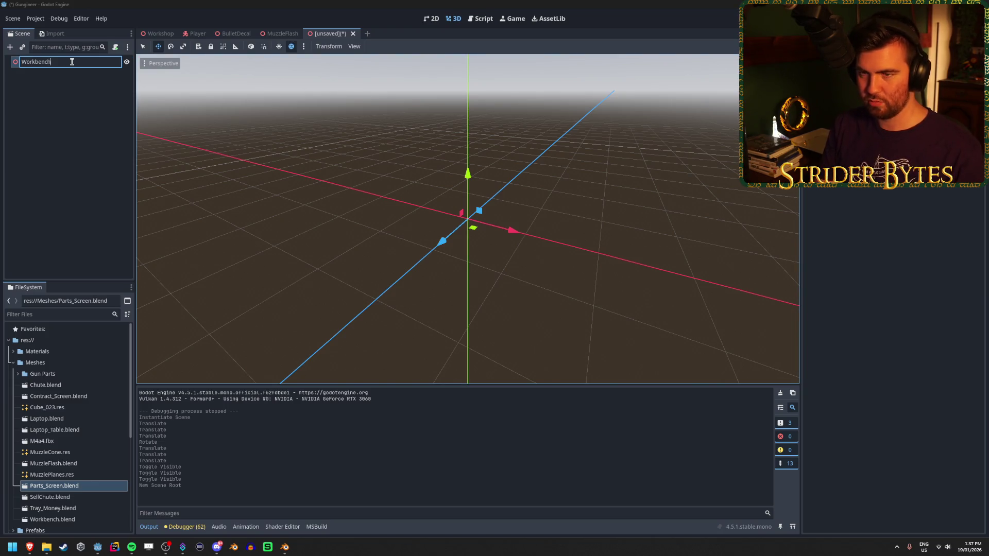
key(Return)
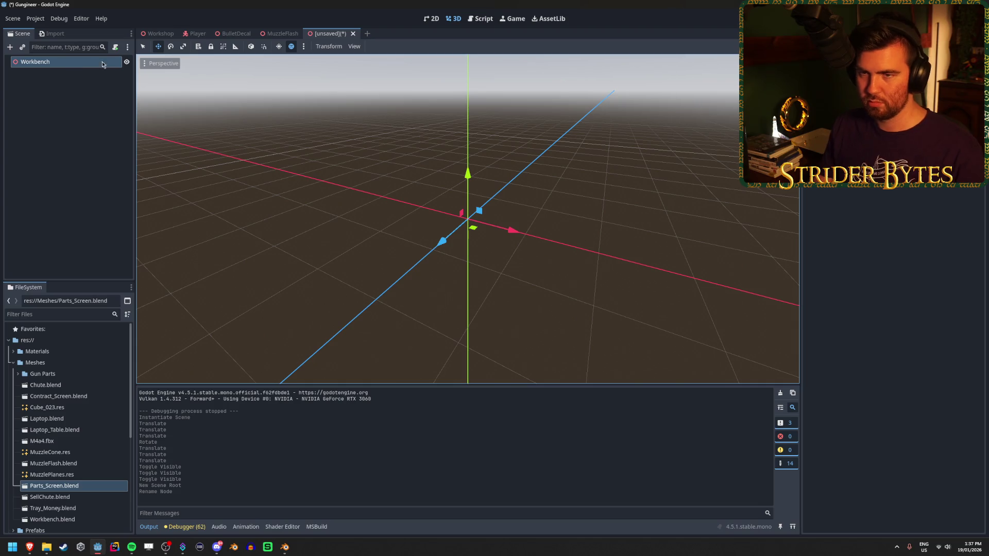
Save the scene as Workbench.tscn in res://Prefabs and reselect the root.
key(ctrl+s)
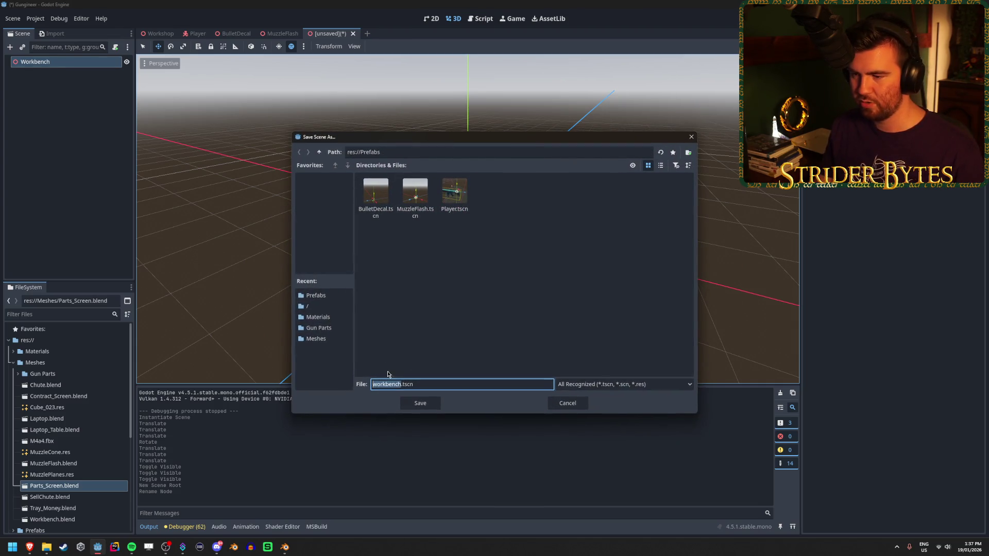
text(Workbench)
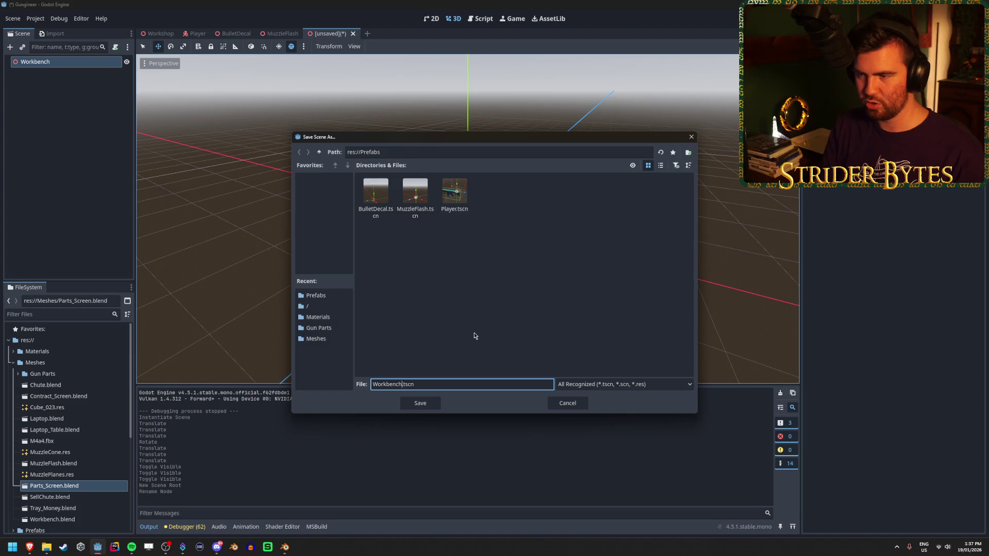
key(Return)
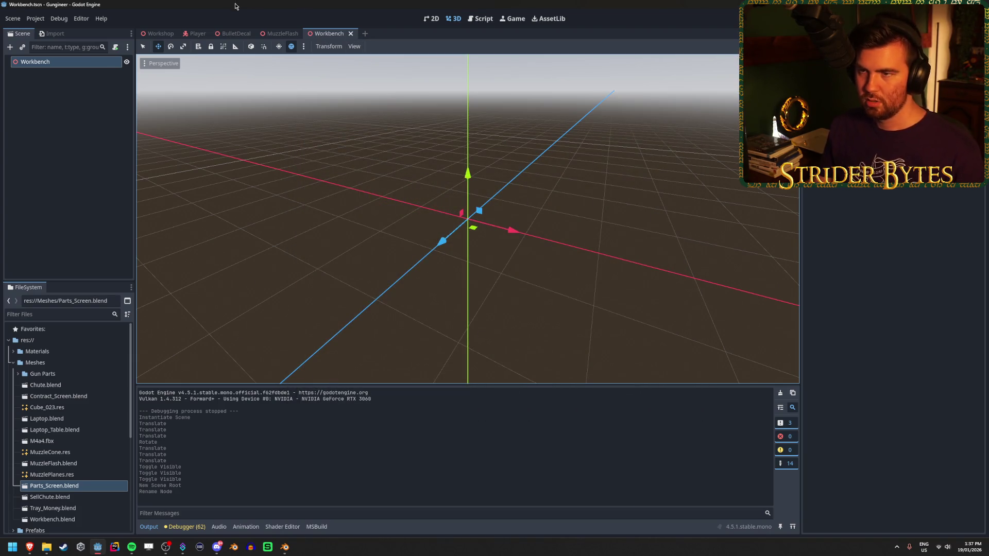
click(92, 191)
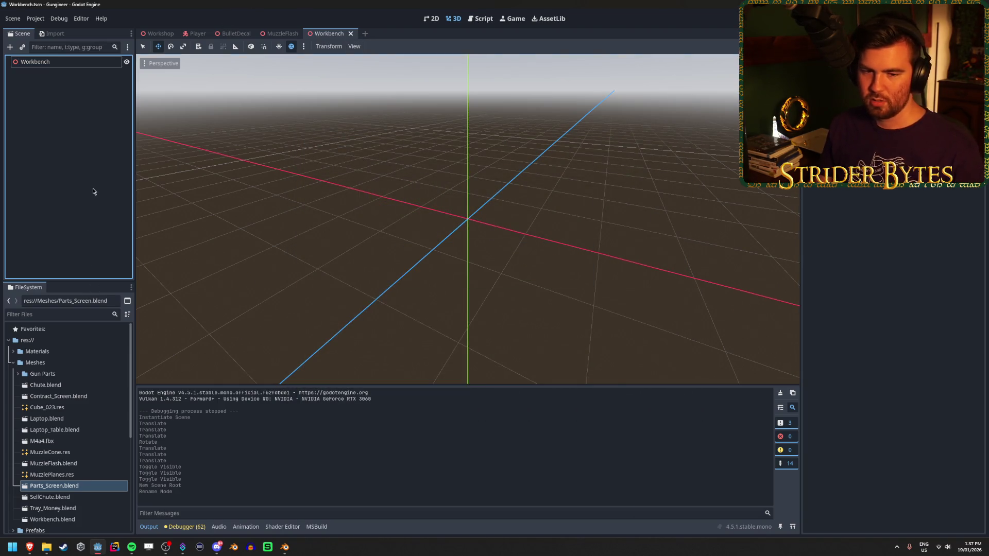
click(70, 62)
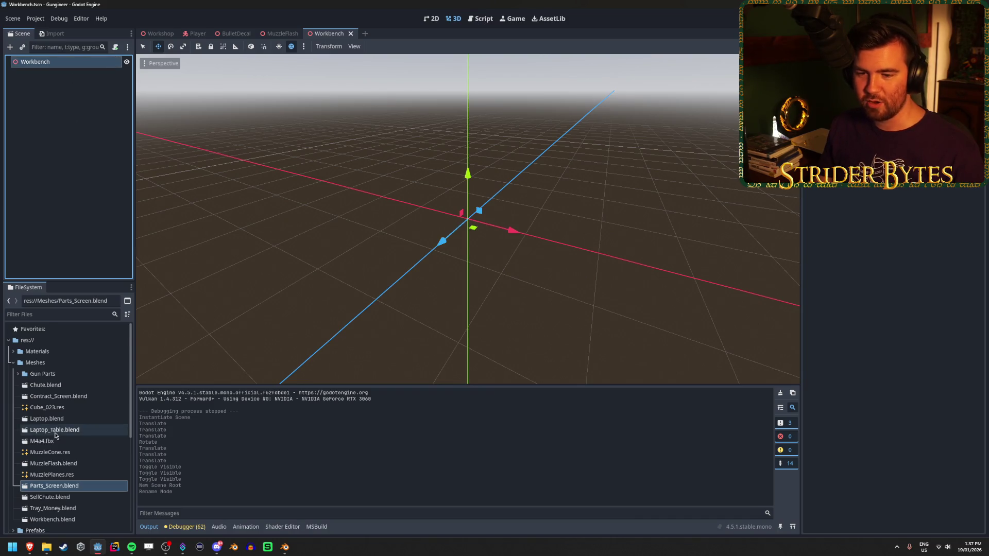
Instance Workbench.blend under the Workbench node and save the scene.
scroll(66, 482, down, 2)
mouse_move(52, 493)
mouse_down()
mouse_move(77, 98)
mouse_move(67, 63)
mouse_up()
key(ctrl+s)
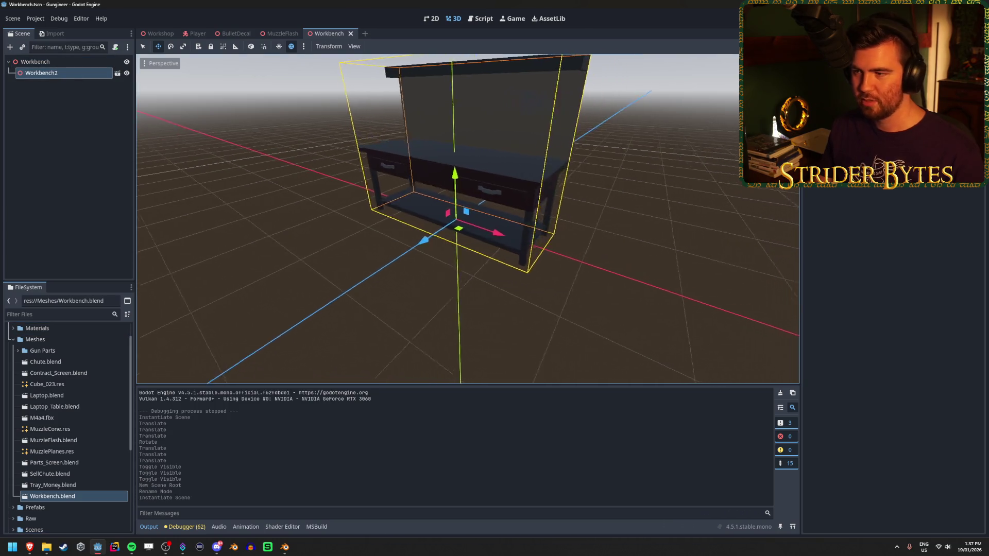
drag(515, 254, 571, 255)
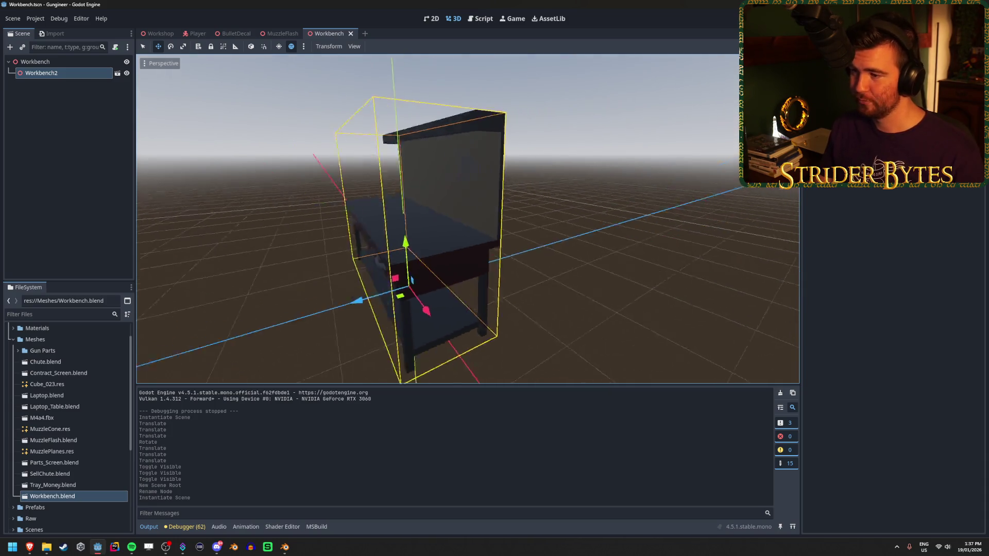
Rename the instanced Workbench2 node to Model.
click(49, 108)
click(53, 75)
click(54, 76)
text(Model)
key(Return)
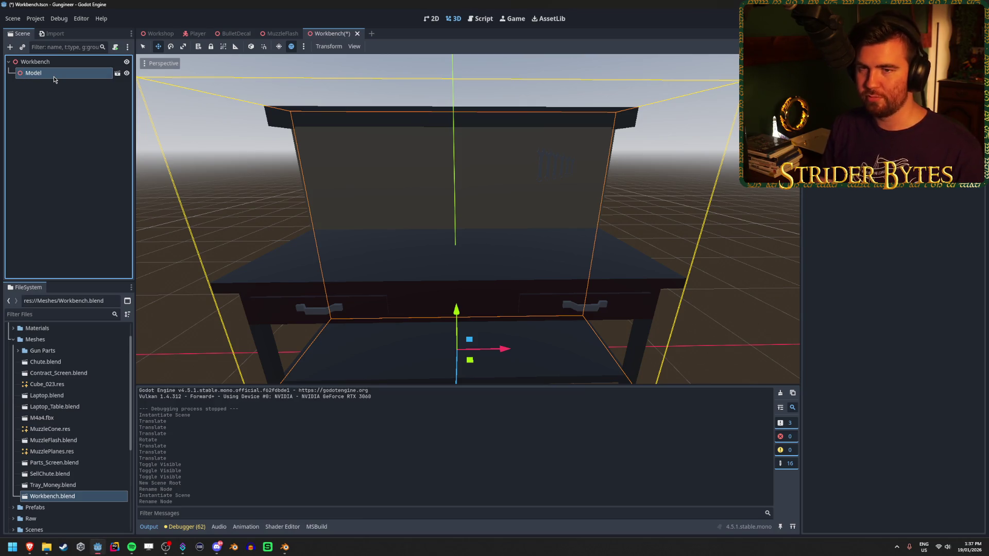
Toggle the Model's visibility off and on, then reselect the Workbench root.
click(127, 75)
click(127, 75)
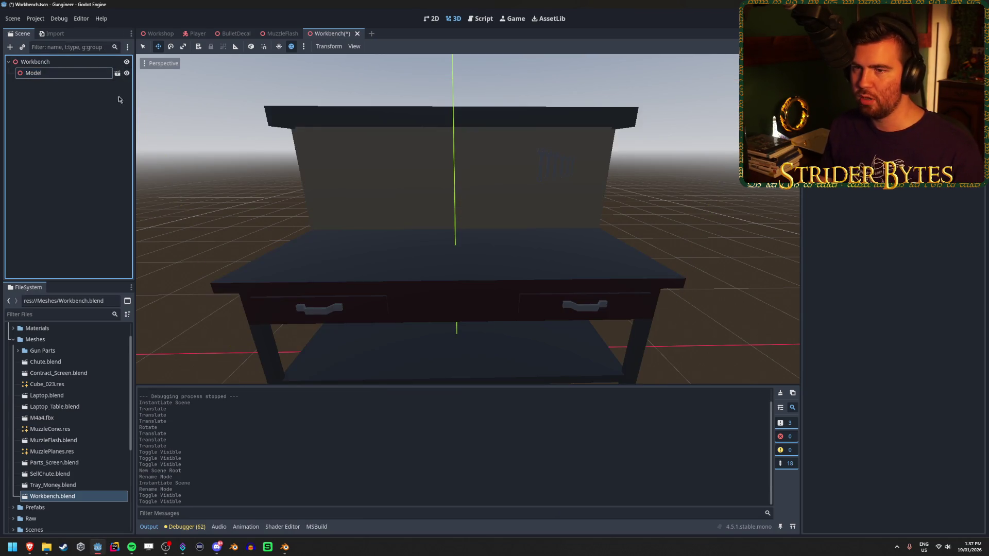
click(20, 127)
click(127, 72)
click(127, 72)
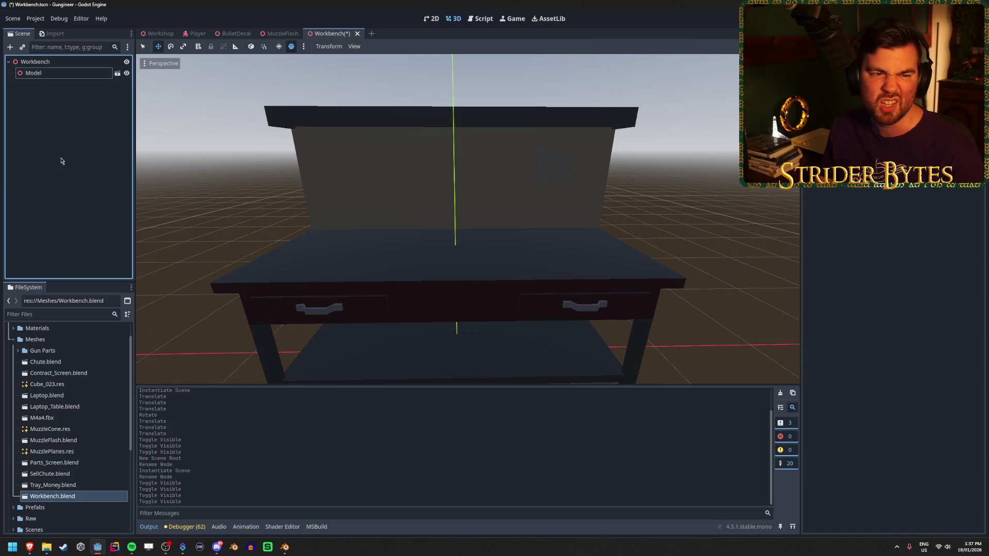
click(65, 65)
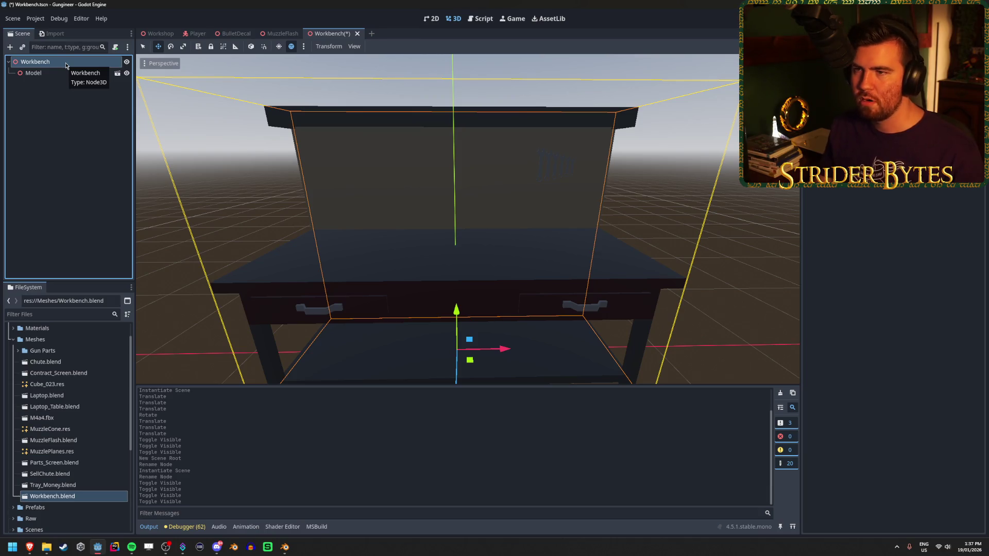
click(73, 139)
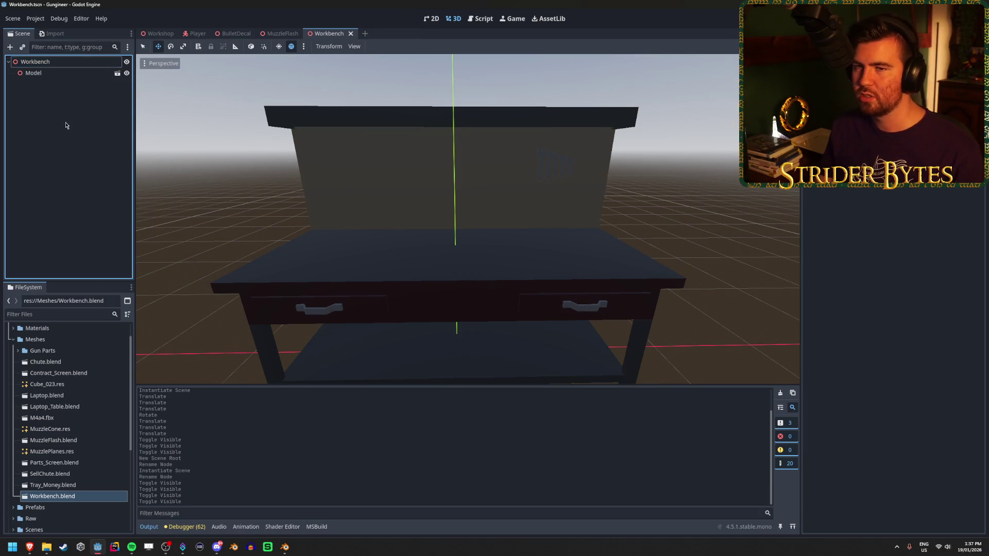
click(66, 66)
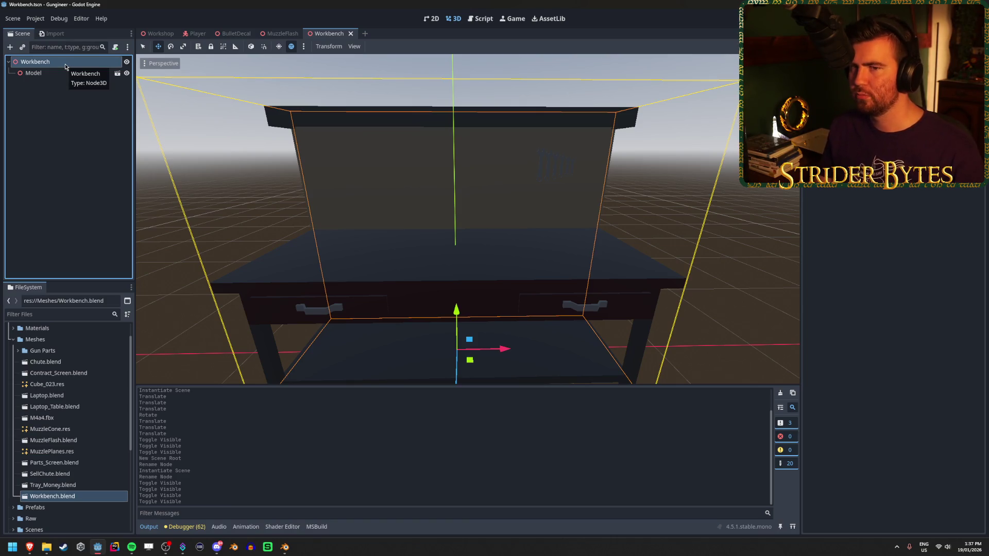
Add an Area3D child under the Workbench root.
right_click(66, 66)
click(78, 73)
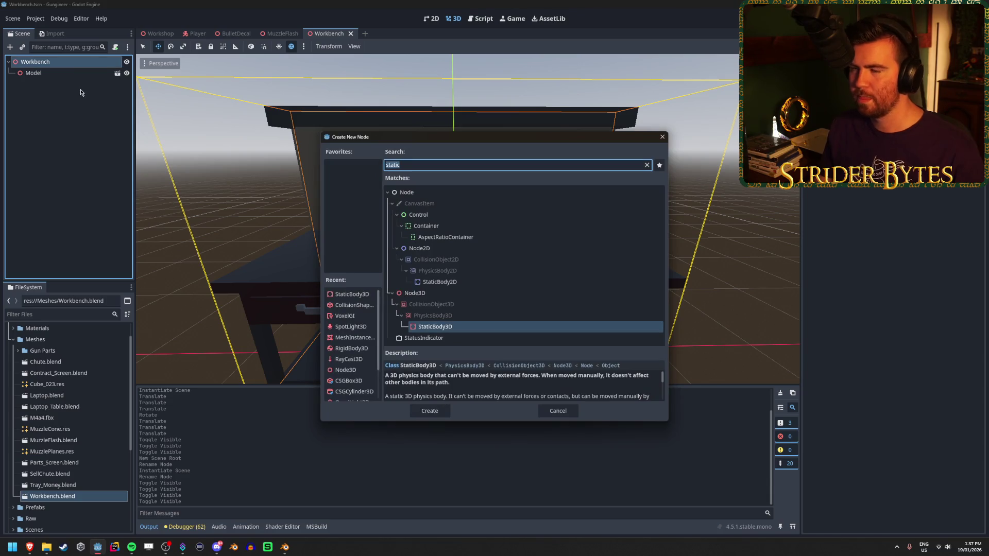
text(area)
key(Return)
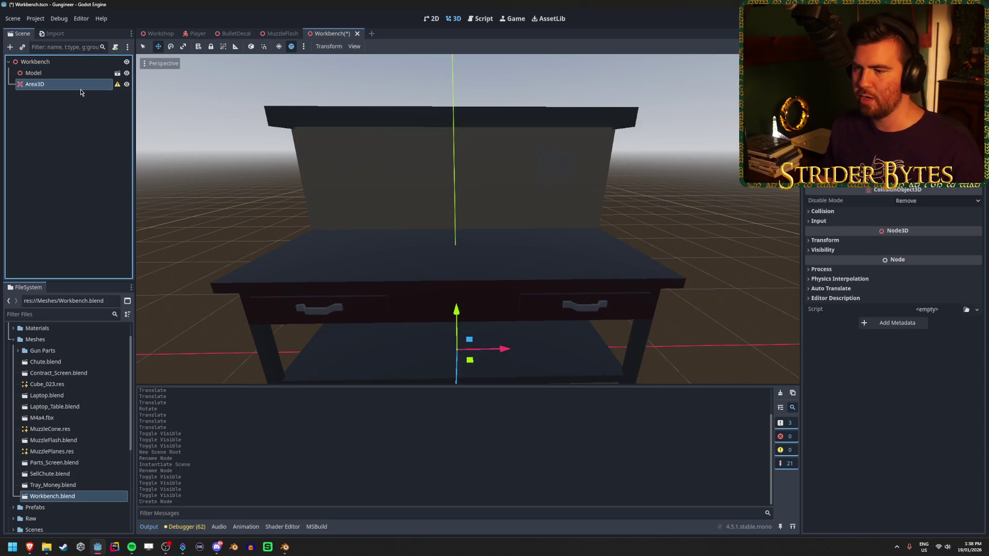
Raise the Area3D to the bench top and briefly inspect its Collision and Input settings.
scroll(543, 172, down, 3)
drag(542, 172, 643, 164)
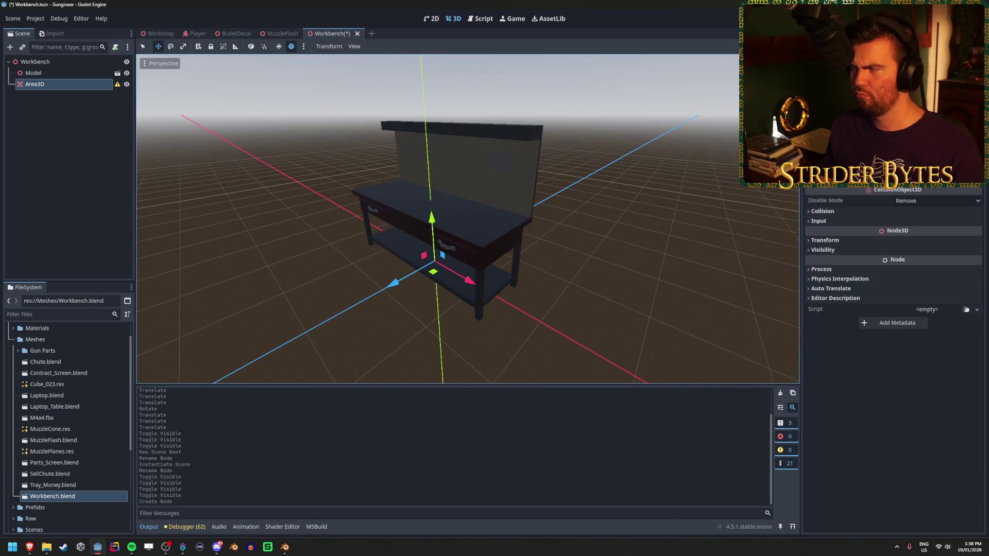
drag(432, 221, 427, 138)
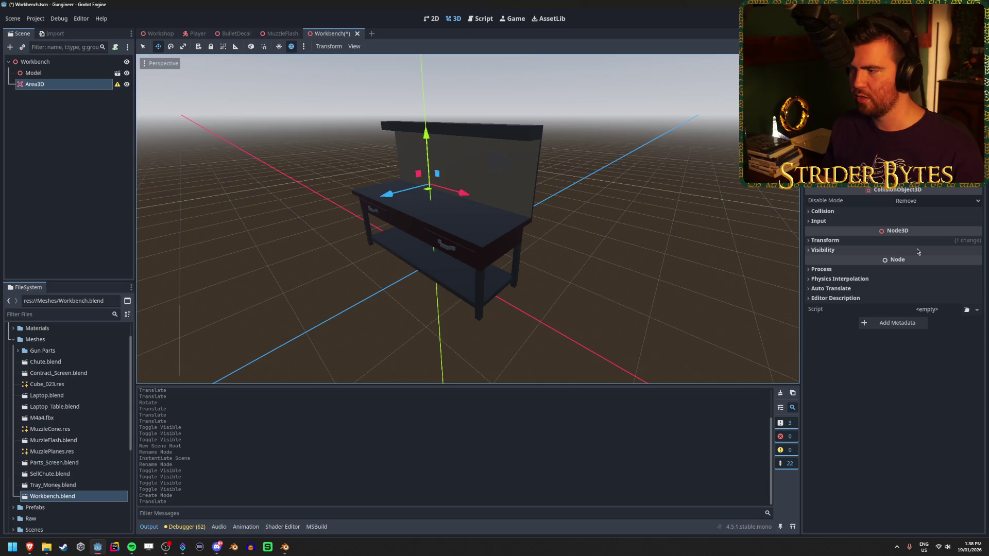
click(865, 213)
click(864, 213)
click(865, 221)
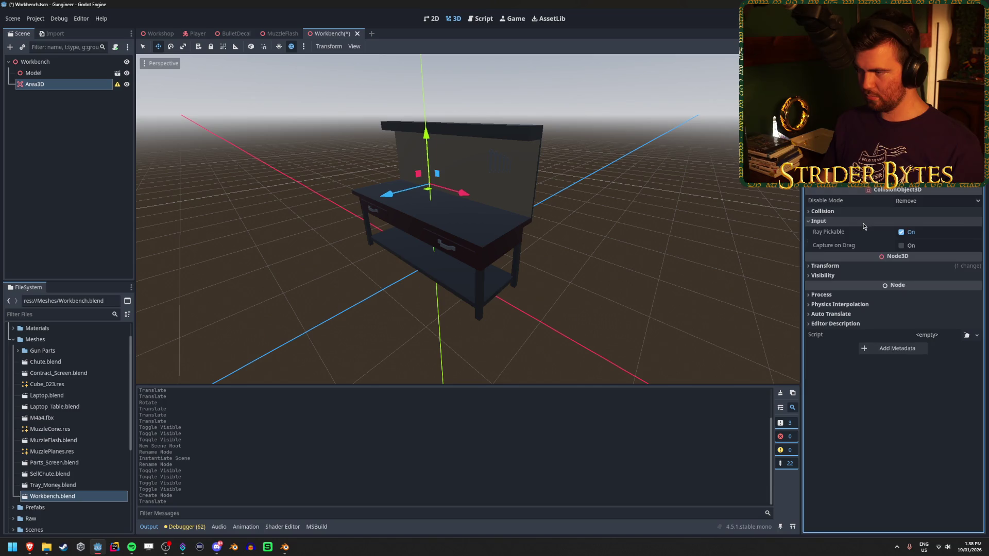
click(863, 222)
Begin adding a child node to the Area3D.
mouse_move(117, 90)
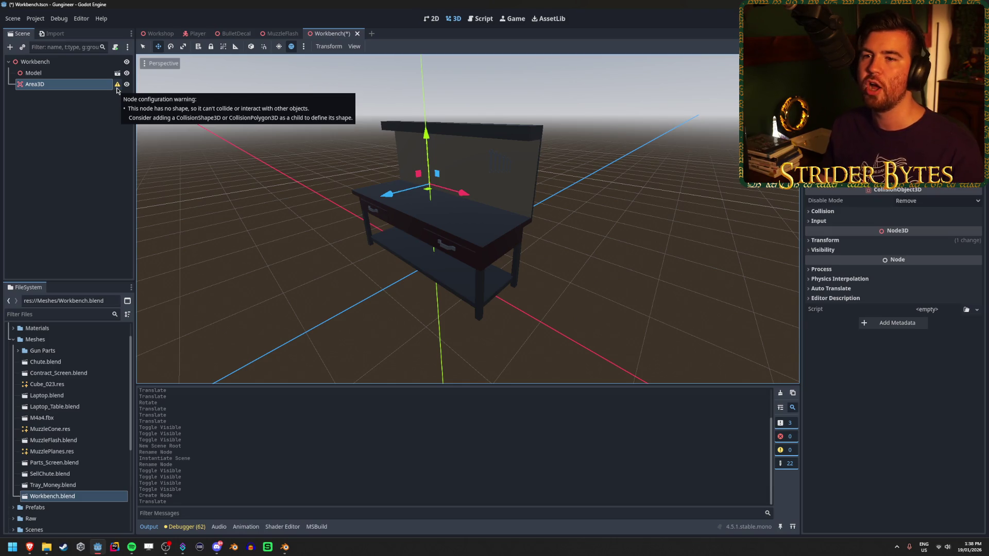
right_click(91, 86)
click(110, 89)
Create a CollisionShape3D under Area3D with a new BoxShape3D, then reselect Area3D.
text(coll)
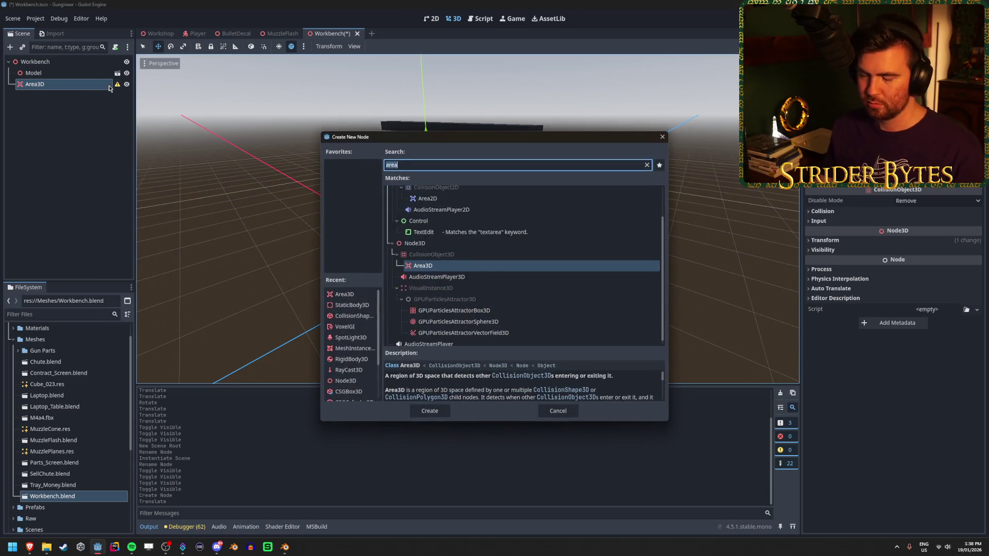
key(Return)
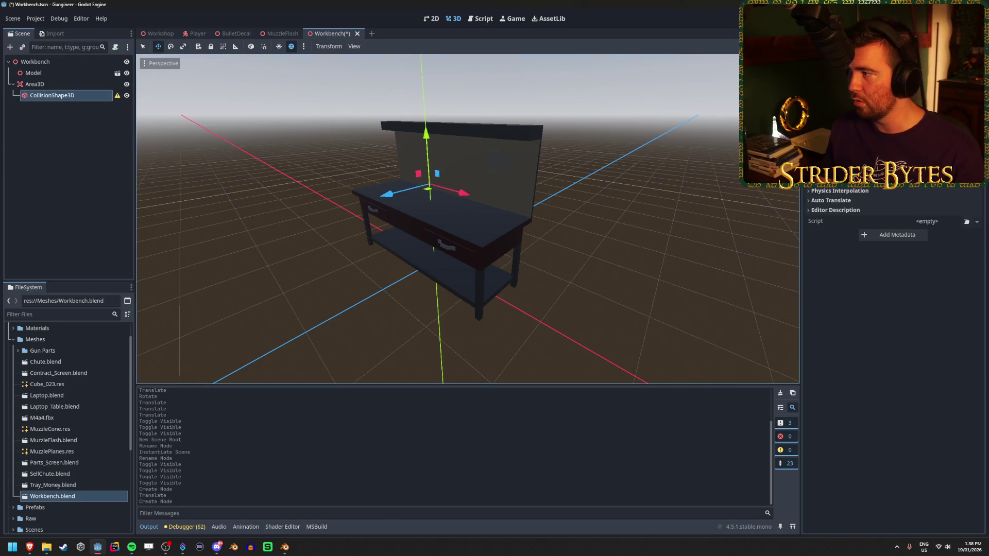
click(927, 106)
click(937, 111)
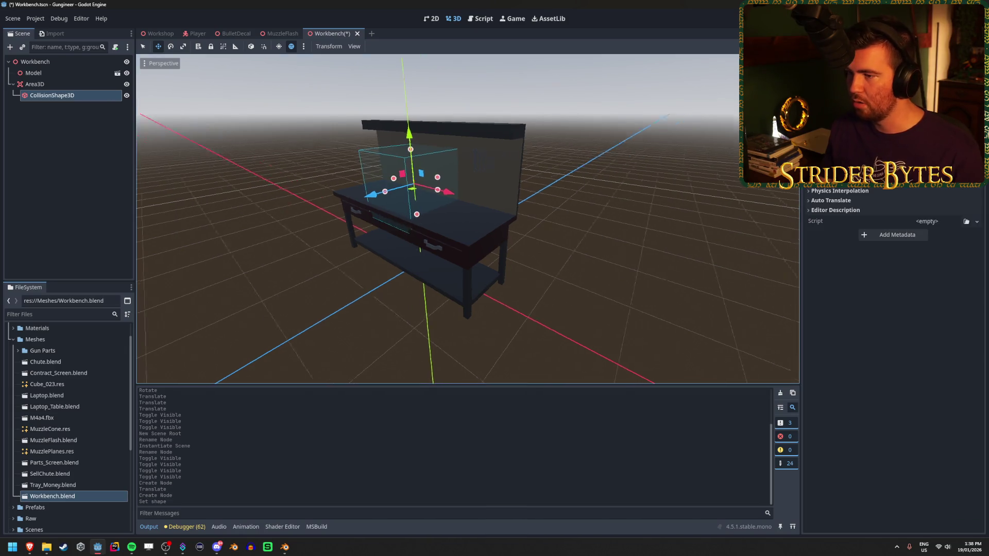
key(KP_1)
key(f)
scroll(467, 219, up, 2)
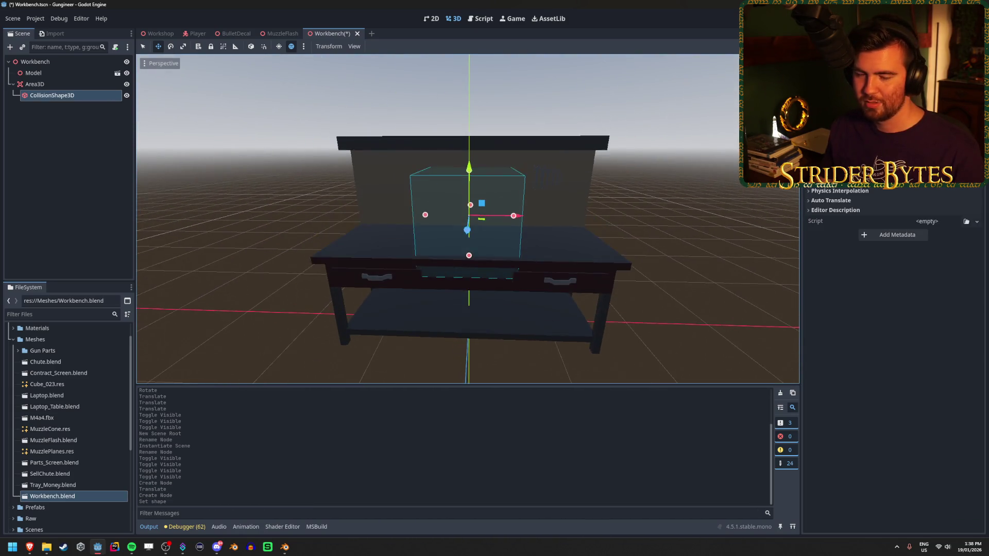
click(35, 84)
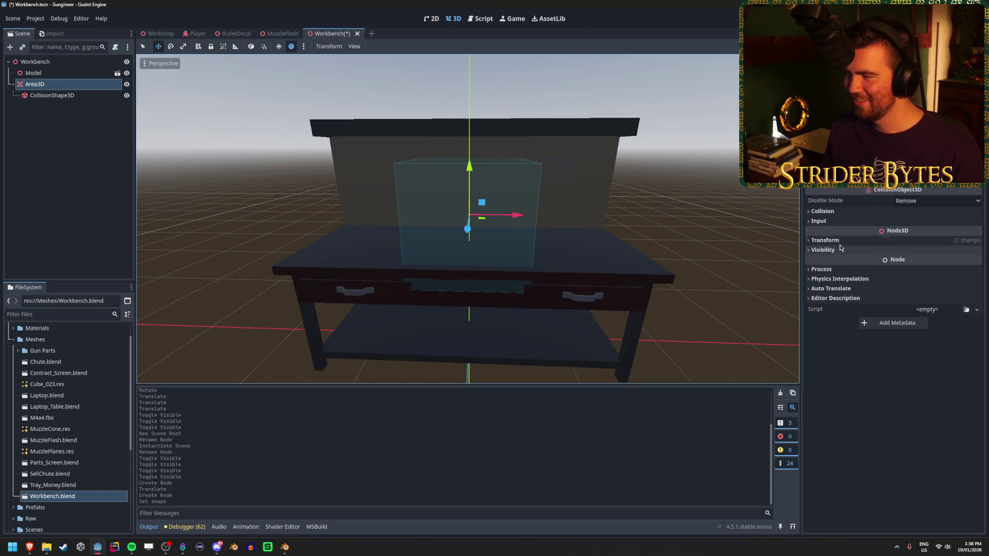
Set the Area3D's Y position to 1.6 m.
click(825, 240)
click(903, 262)
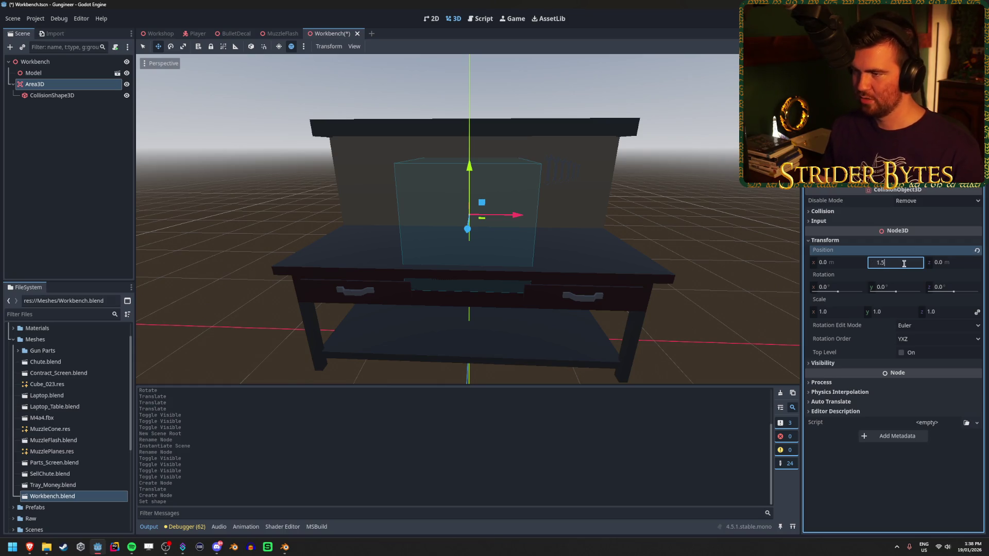
key(Return)
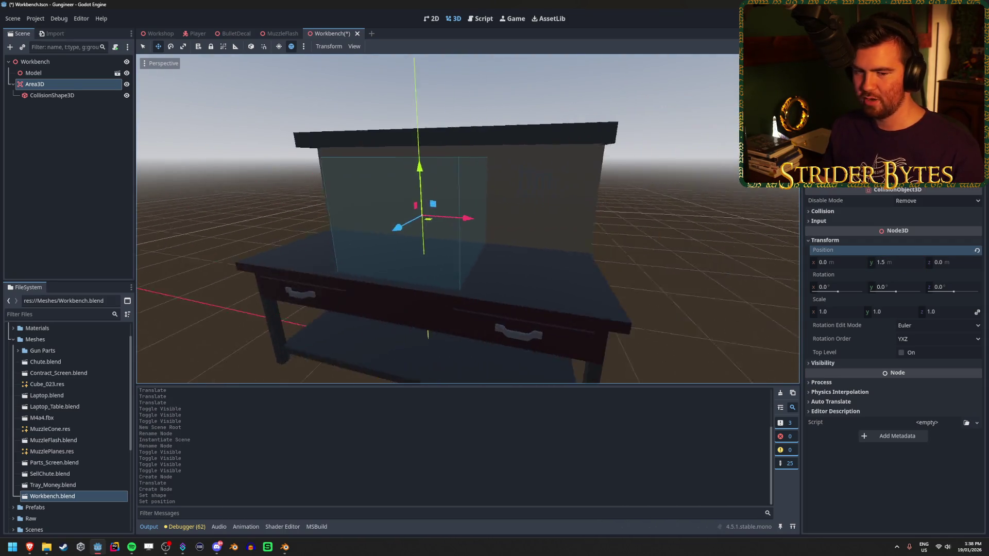
click(899, 263)
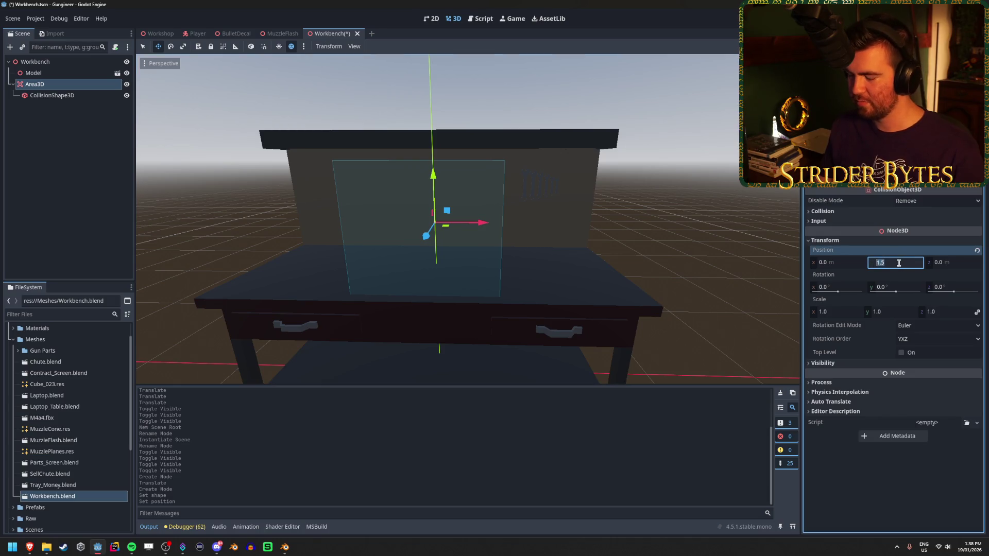
text(1.6)
key(Return)
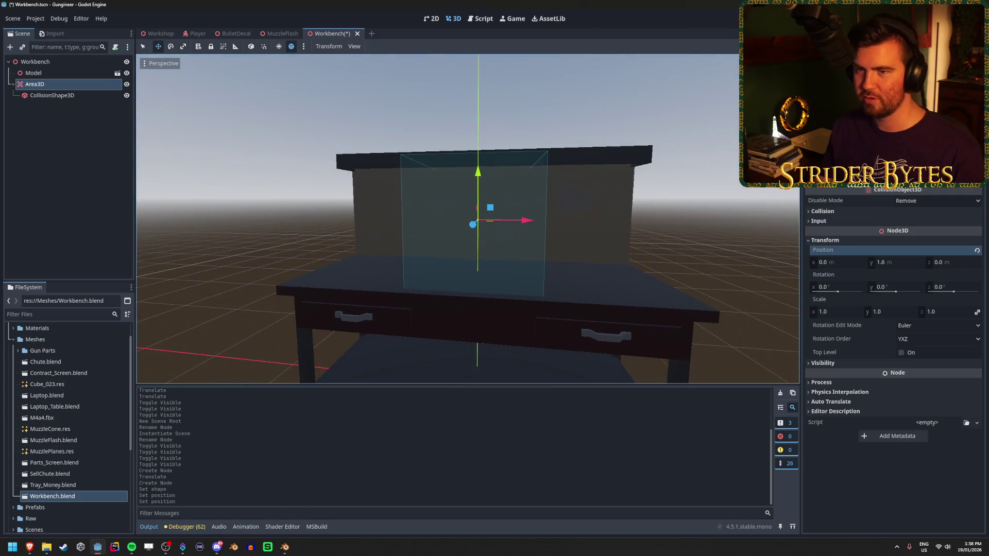
Drag the CollisionShape3D side handle to widen the box across the bench.
click(97, 96)
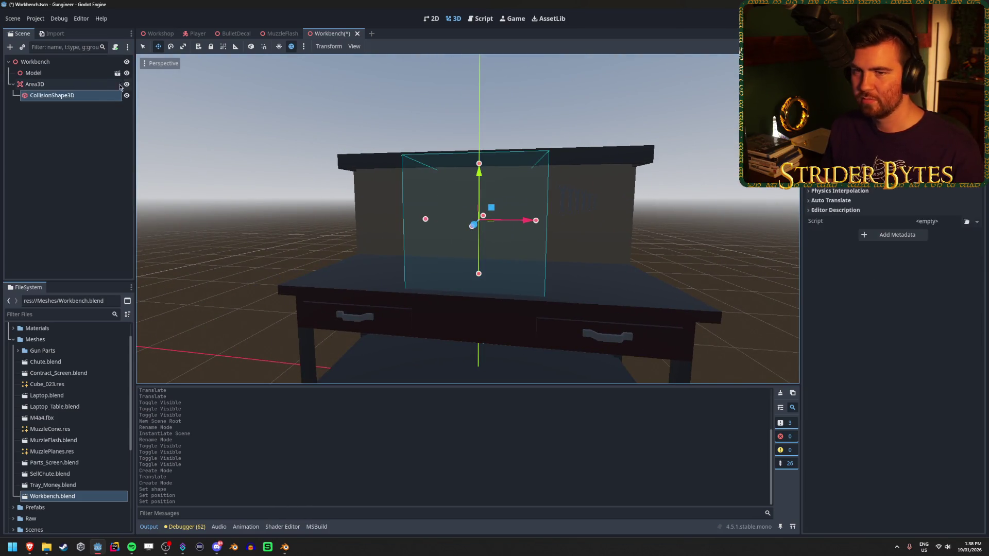
scroll(894, 360, up, 3)
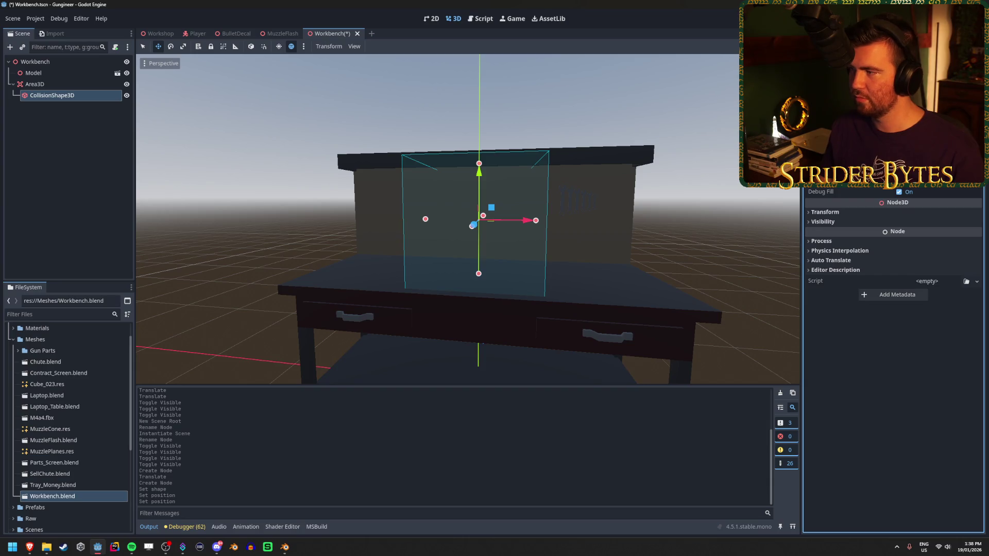
drag(536, 220, 663, 217)
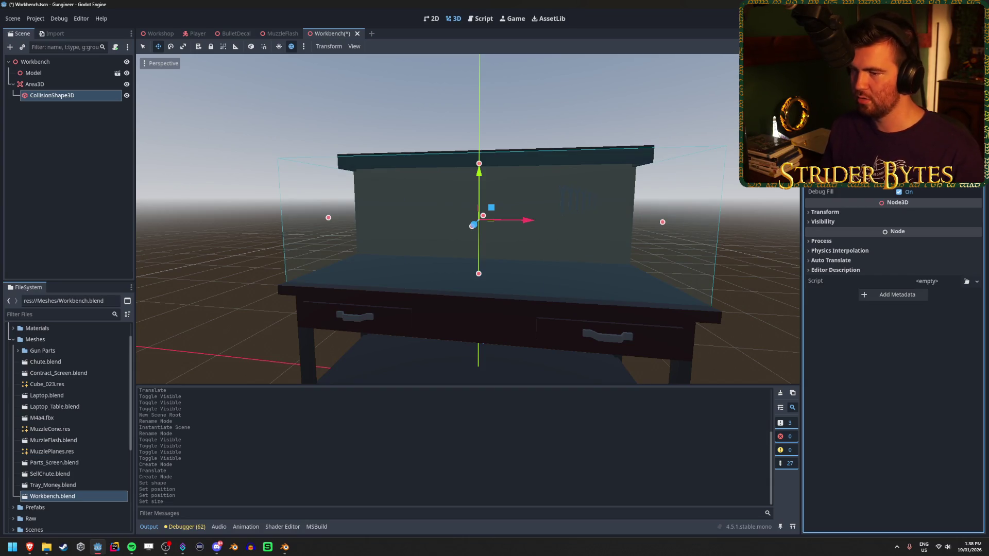
mouse_move(515, 206)
mouse_down()
mouse_move(556, 144)
mouse_move(577, 134)
mouse_up()
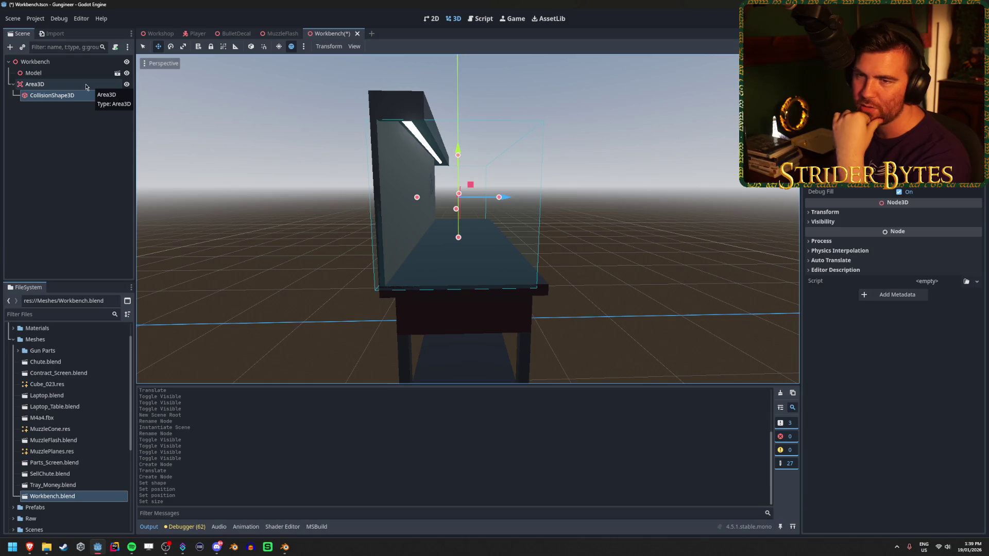
Select the Model node and toggle its visibility off and back on.
click(86, 85)
click(94, 75)
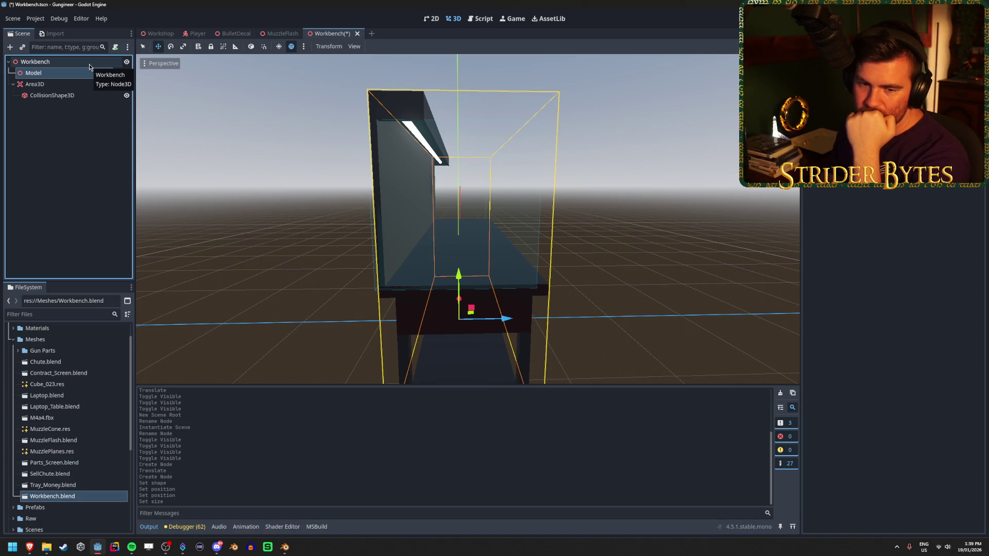
click(88, 64)
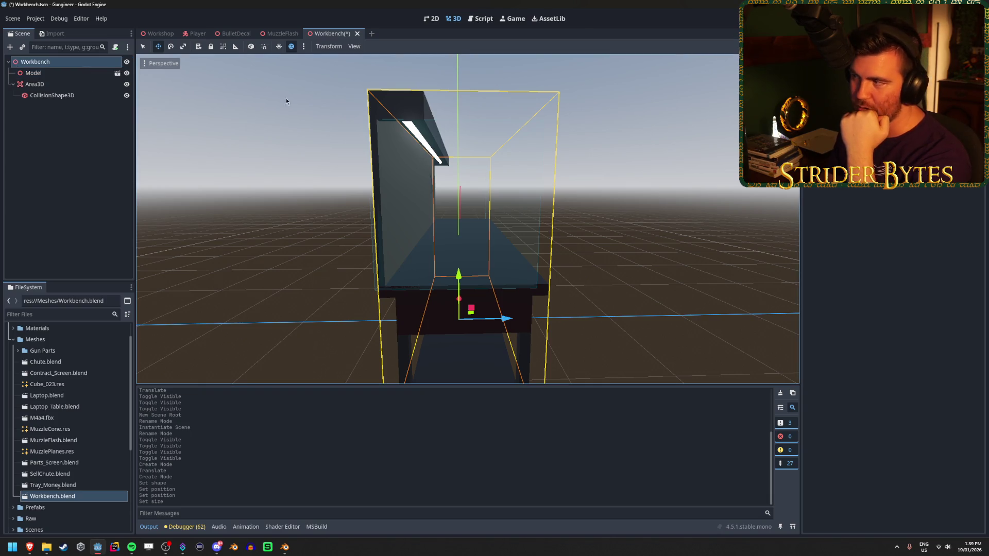
click(80, 75)
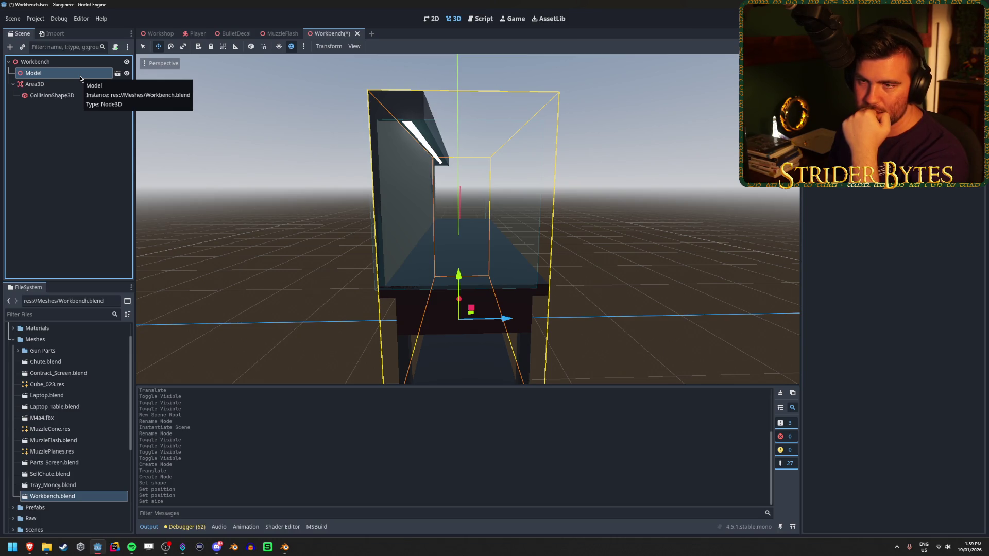
double_click(127, 73)
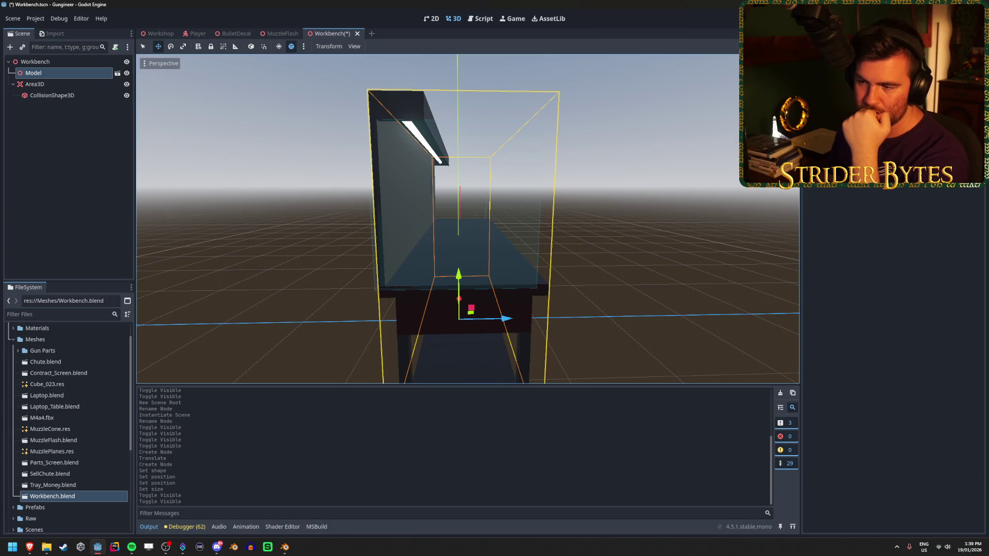
Set the Area3D's Z position to 0.1 m, then switch to the Workshop scene.
click(62, 84)
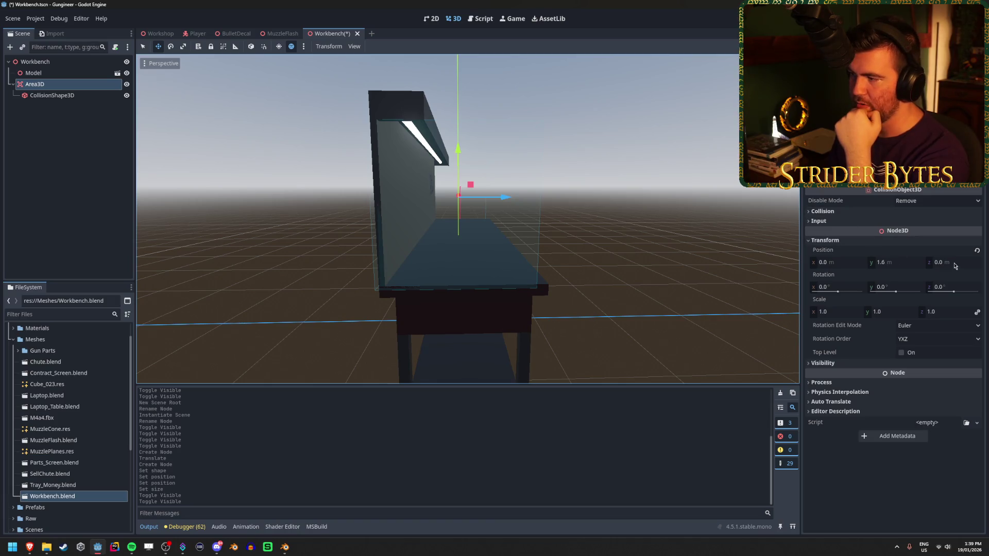
click(953, 262)
text(1)
key(Return)
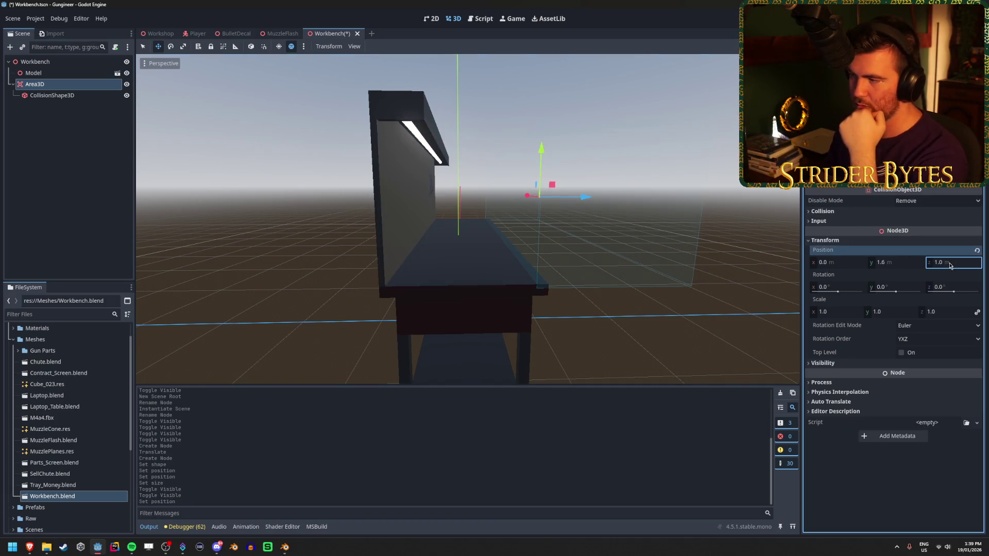
text(0.1)
key(Return)
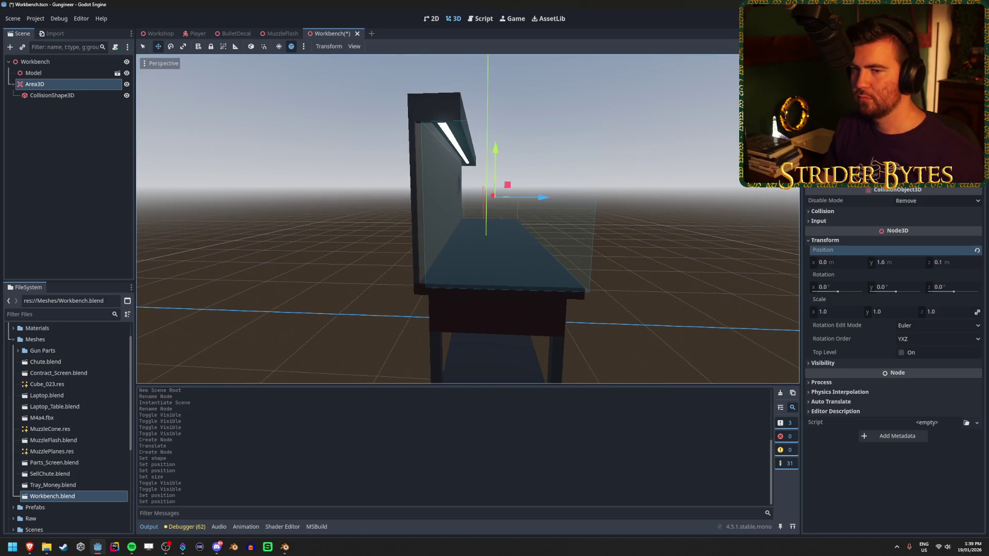
click(71, 75)
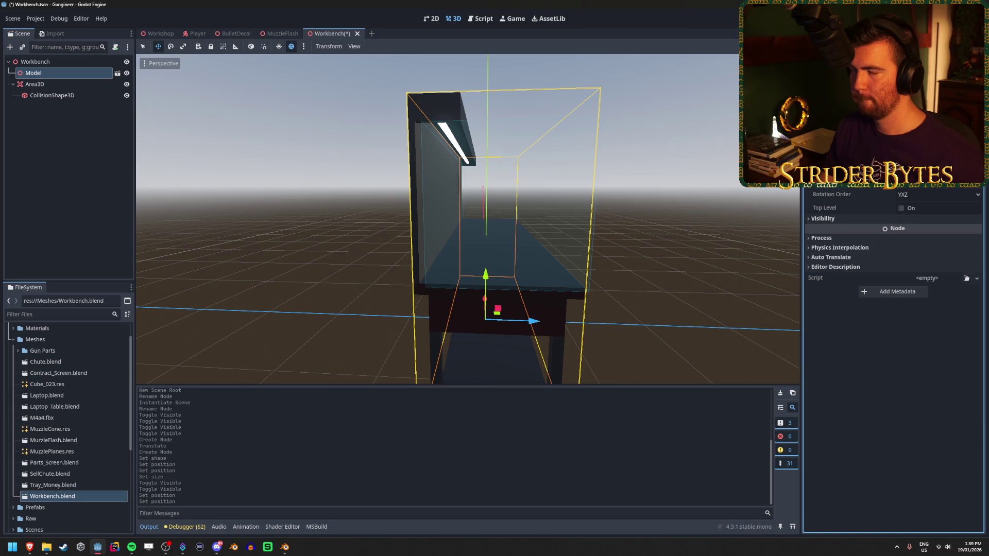
click(157, 33)
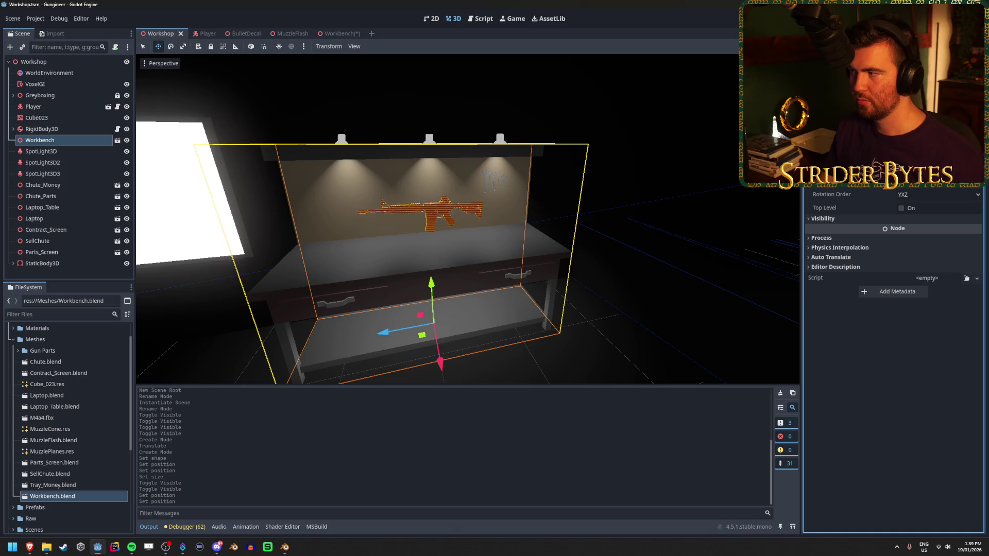
Look over the Workshop, return to Workbench, and show the CollisionShape3D's transform.
key(w)
key(s)
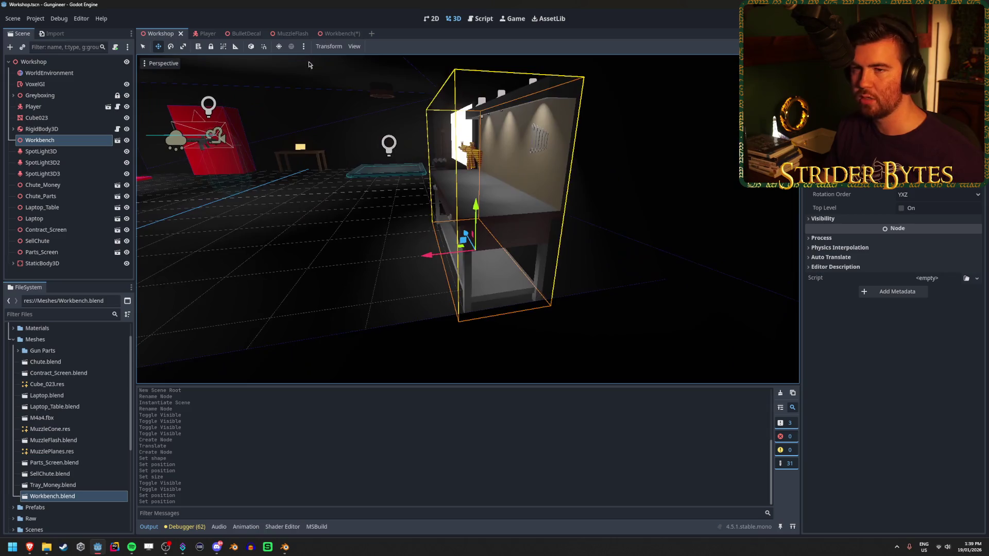
click(337, 33)
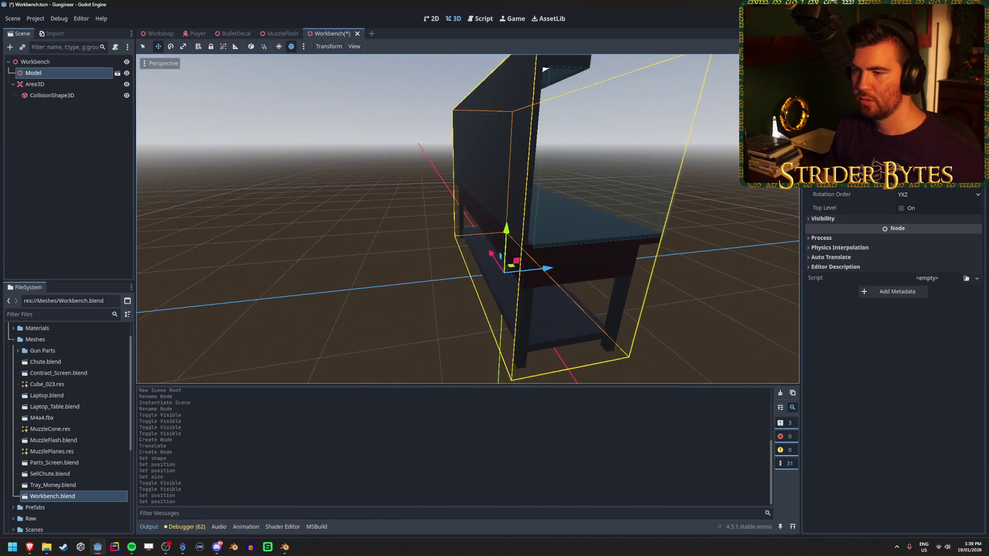
key(a)
key(a)
key(a)
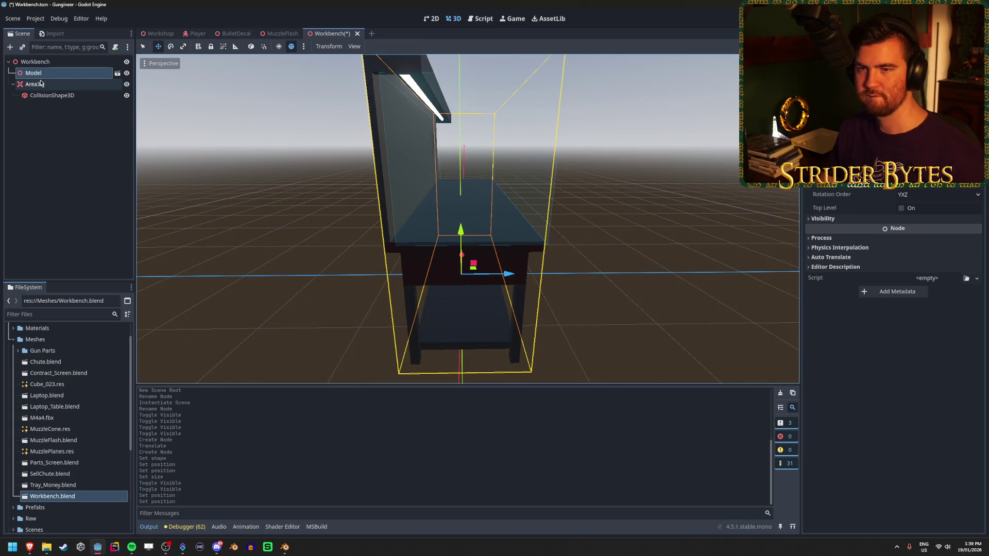
click(51, 95)
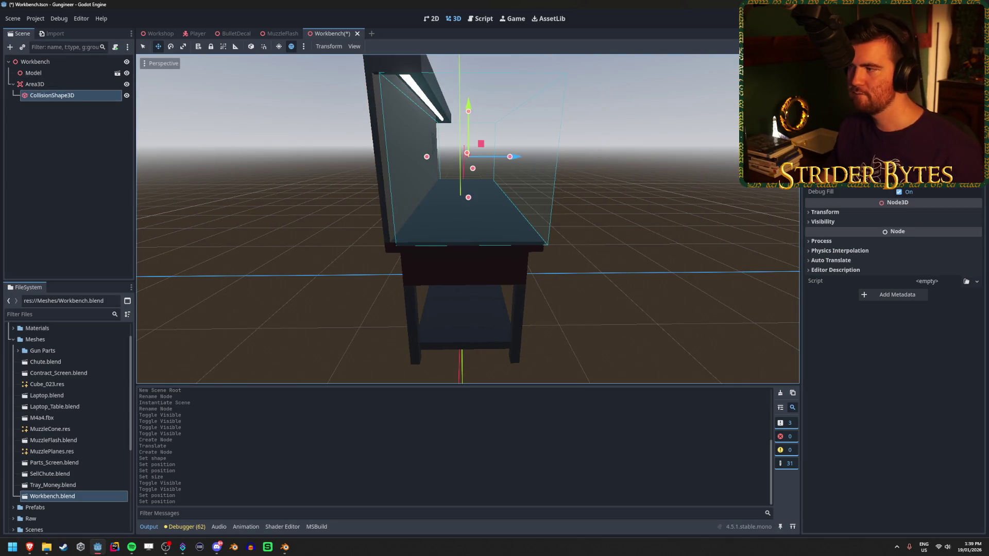
click(847, 213)
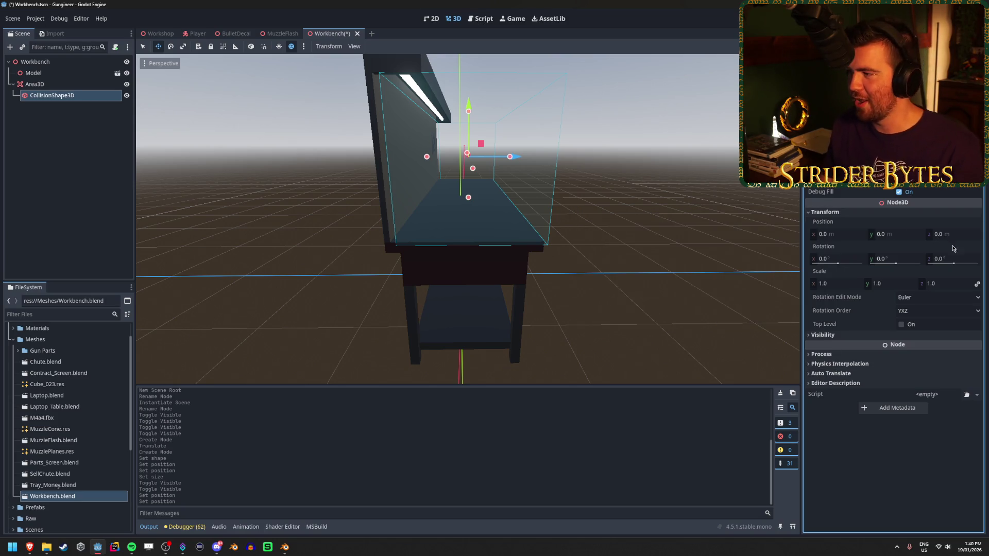
Set the Area3D's Z position to 0.05 m and save the Workbench scene.
click(65, 84)
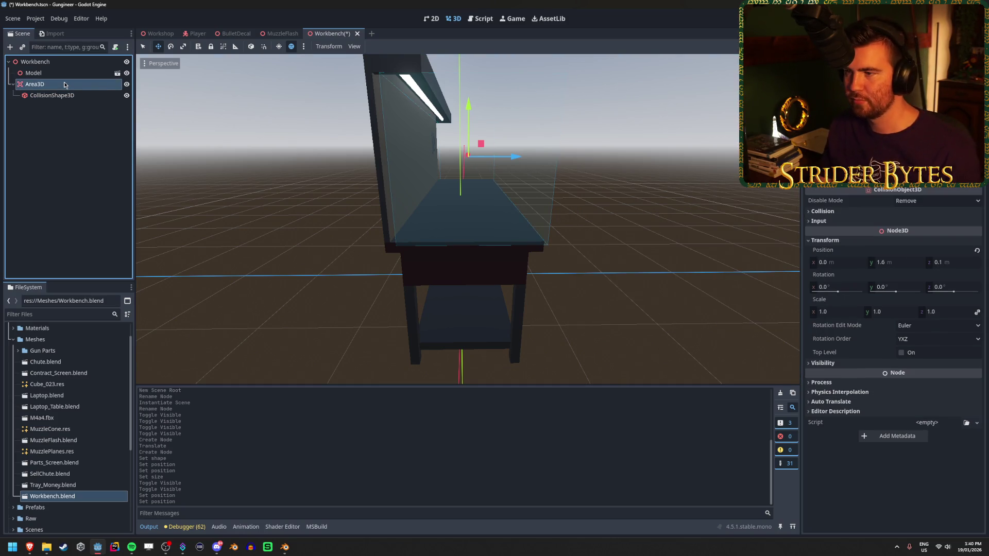
click(948, 262)
text(0.05)
key(Return)
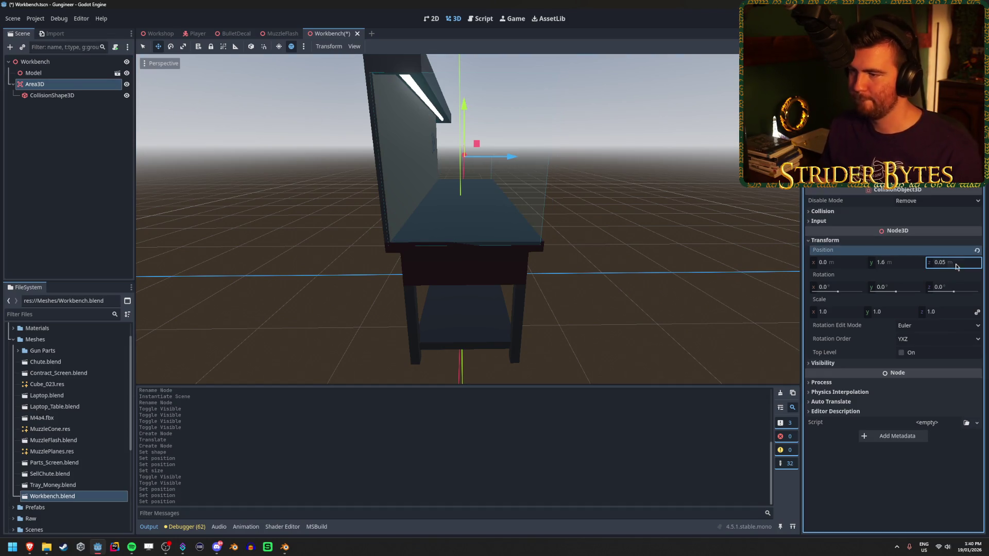
drag(567, 222, 642, 222)
key(ctrl+s)
Collapse the transform section, clear the selection, and orbit to a close front view.
click(855, 240)
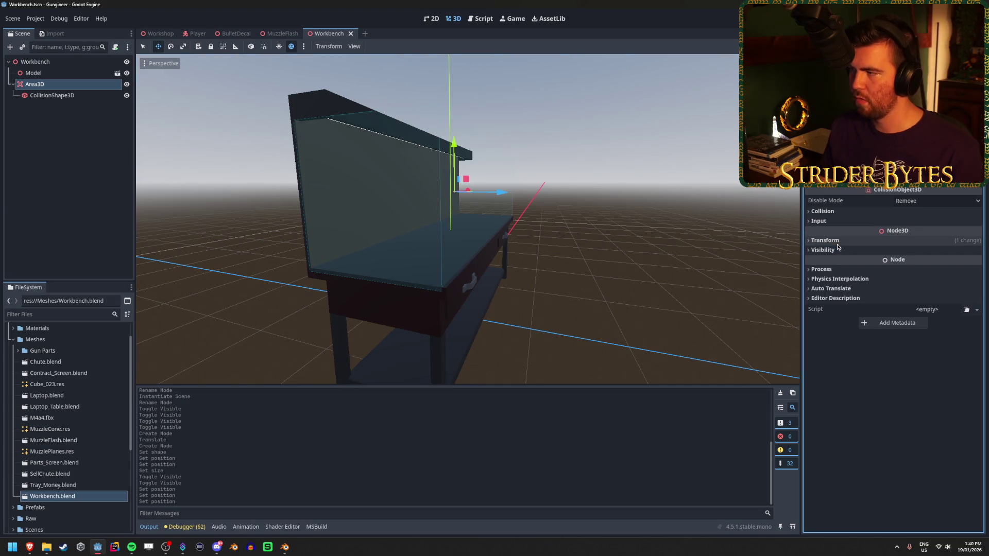
drag(780, 241, 711, 242)
scroll(199, 150, down, 2)
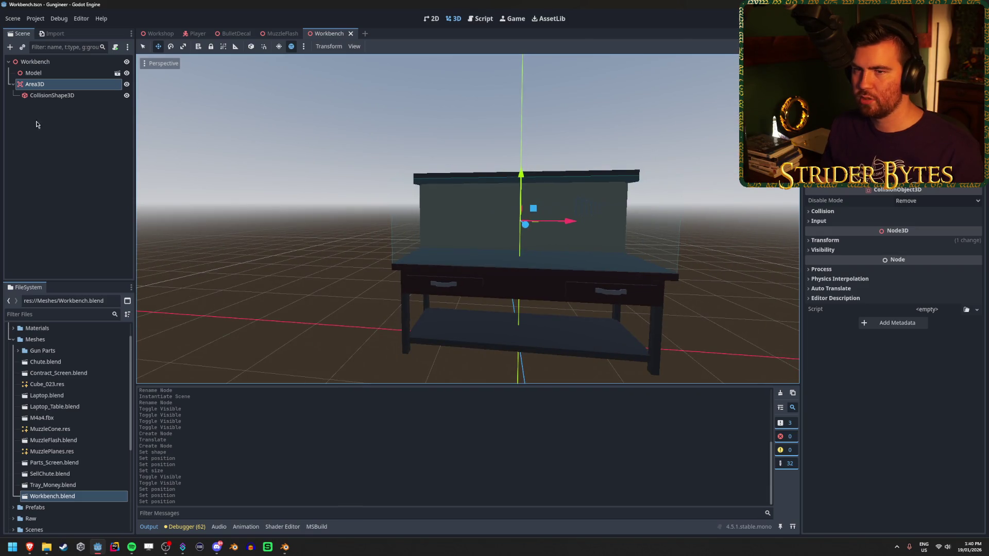
click(36, 124)
click(34, 84)
click(36, 124)
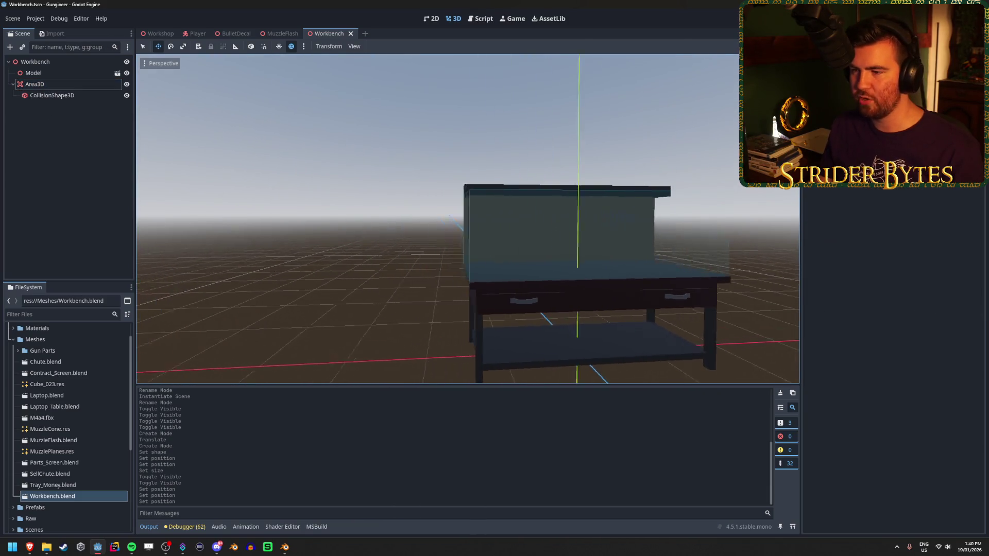
drag(525, 309, 579, 312)
drag(557, 207, 419, 265)
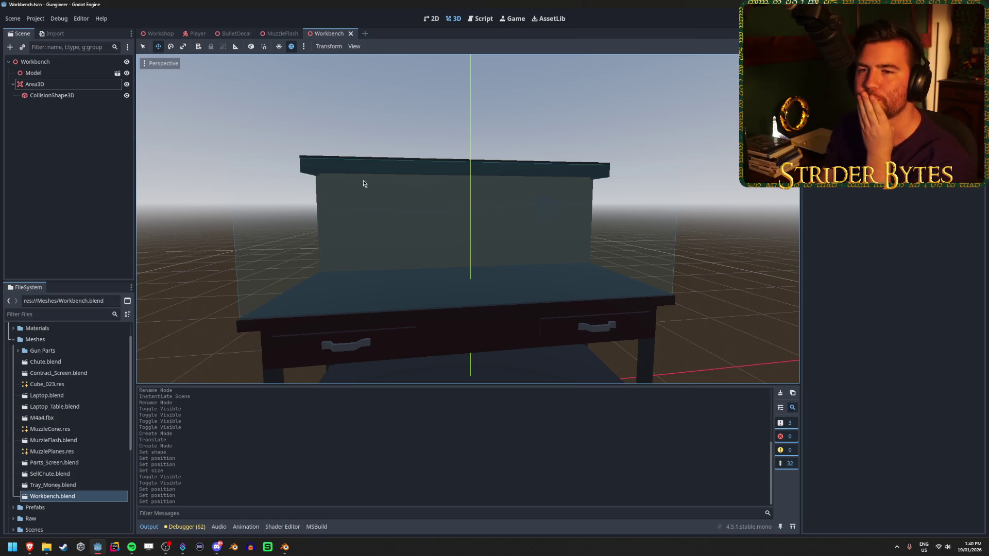
Select the Area3D and expand its Collision section to show layer and mask.
click(79, 120)
click(77, 84)
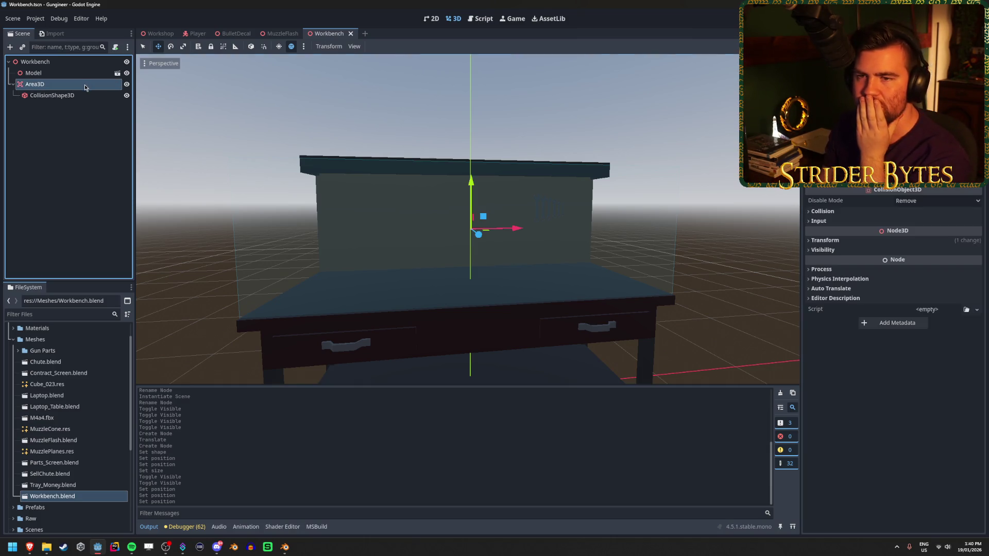
click(82, 96)
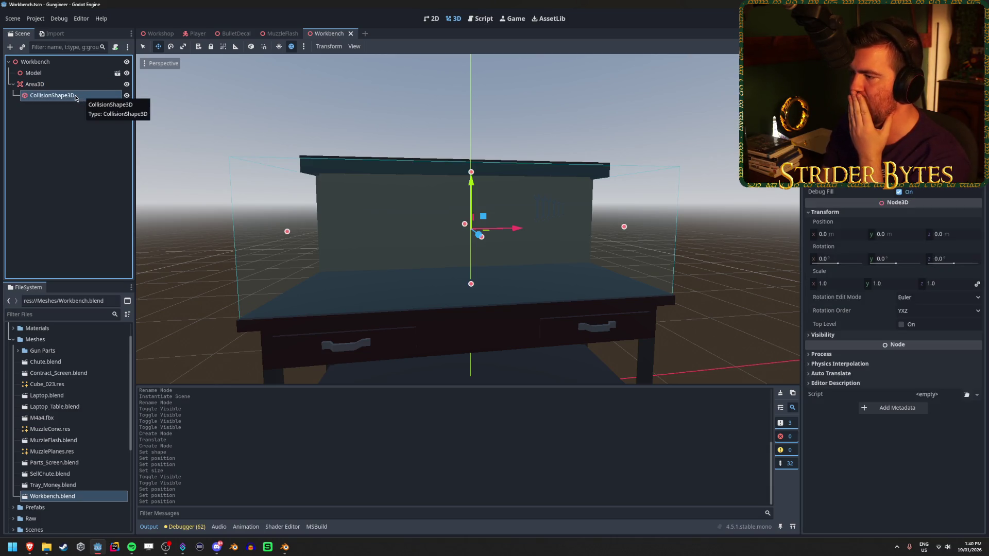
click(77, 84)
click(881, 220)
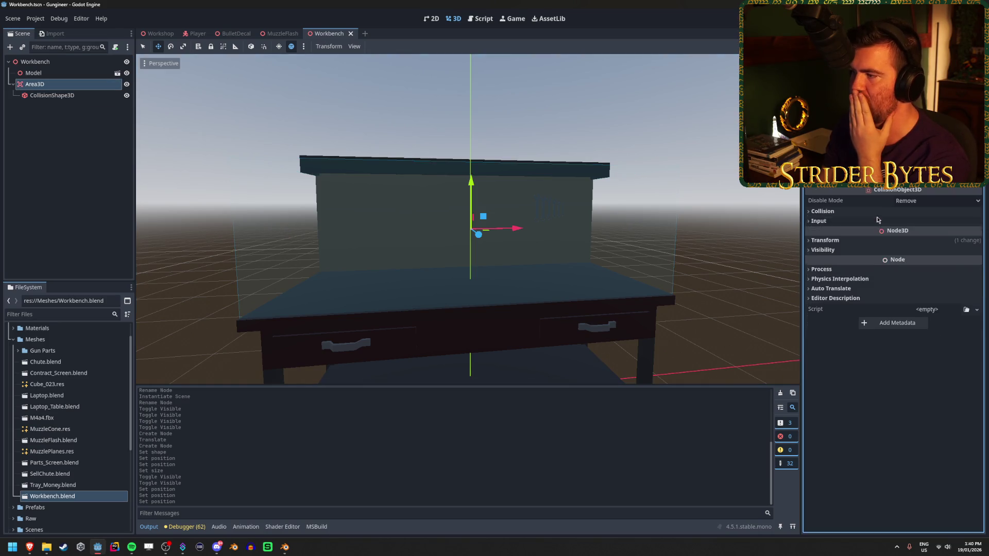
click(878, 214)
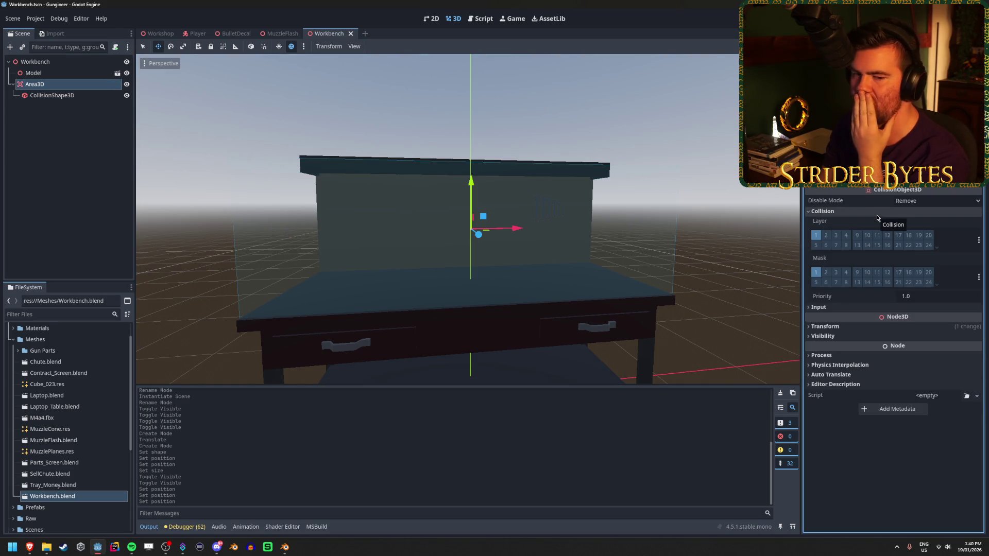
Test-run the scene with F6, stop it, and attach res://Scripts/Workbench.cs to the root.
key(F6)
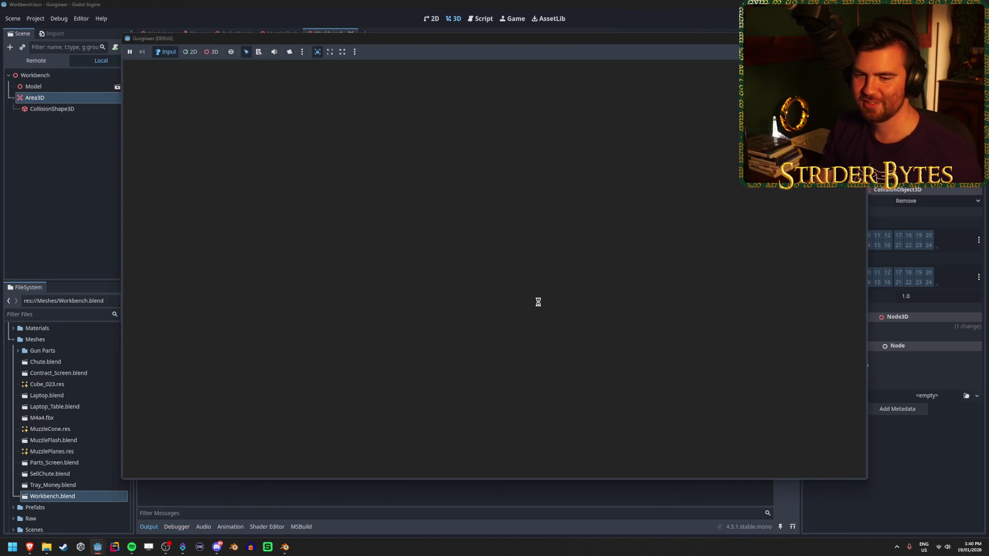
key(F8)
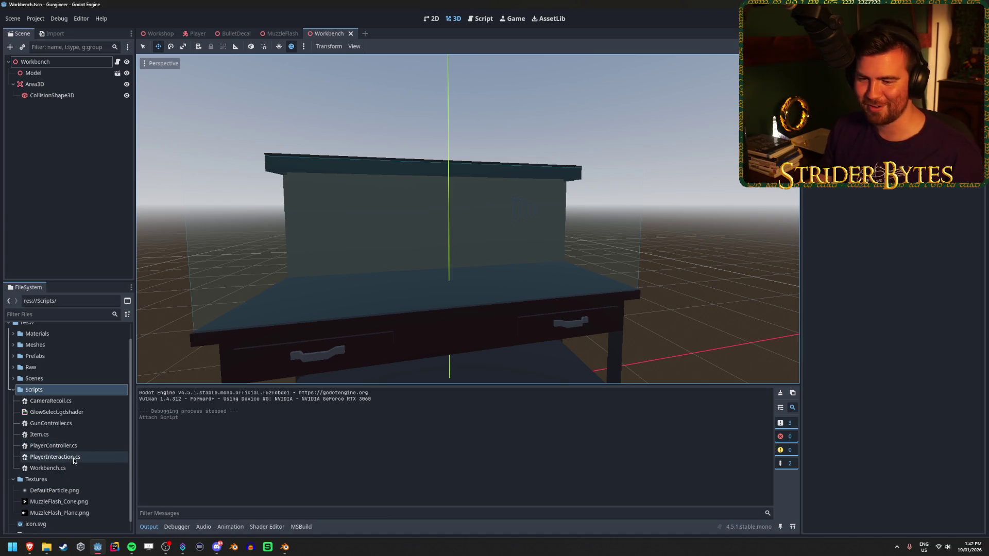
click(73, 469)
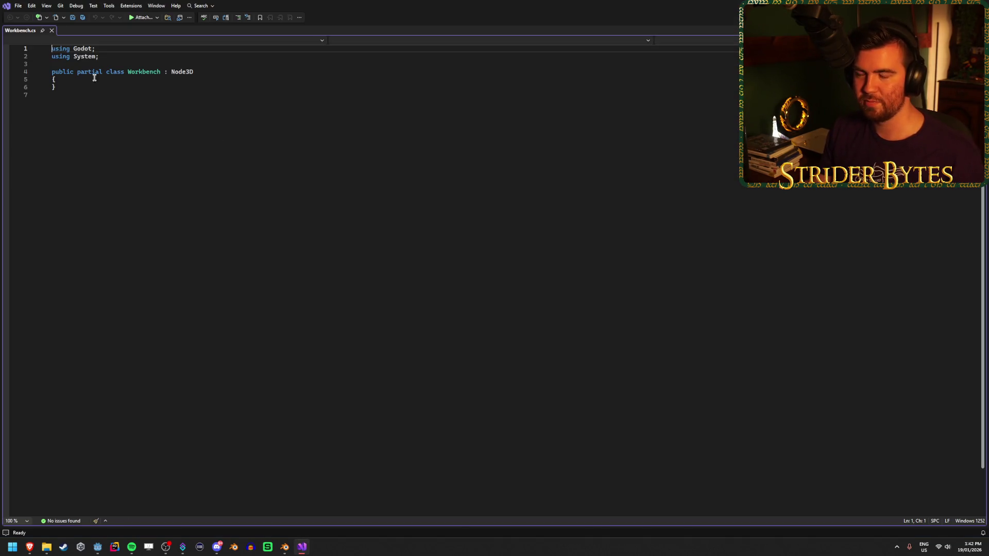
Open Workbench.cs from Godot's FileSystem in Visual Studio and add a blank line inside the class.
key(alt+F4)
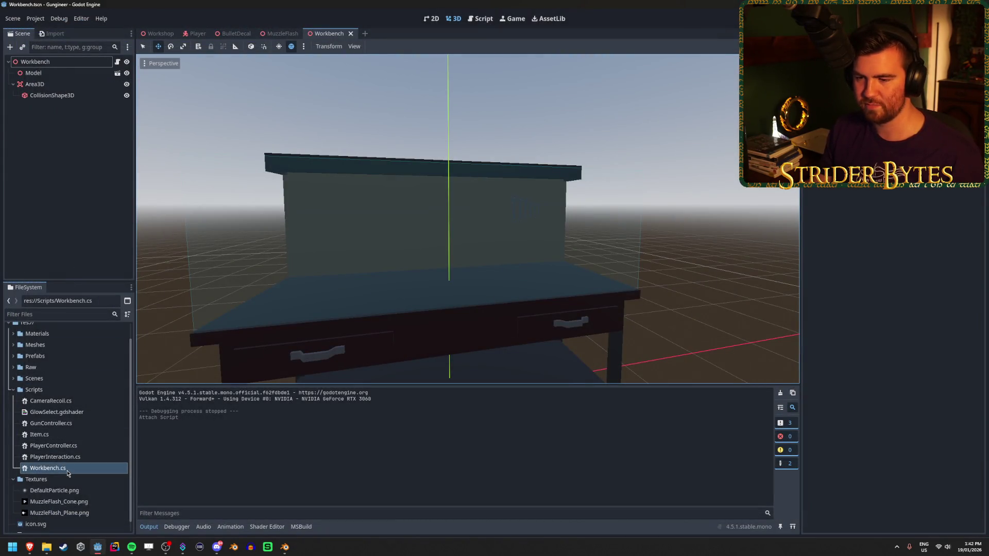
mouse_move(47, 551)
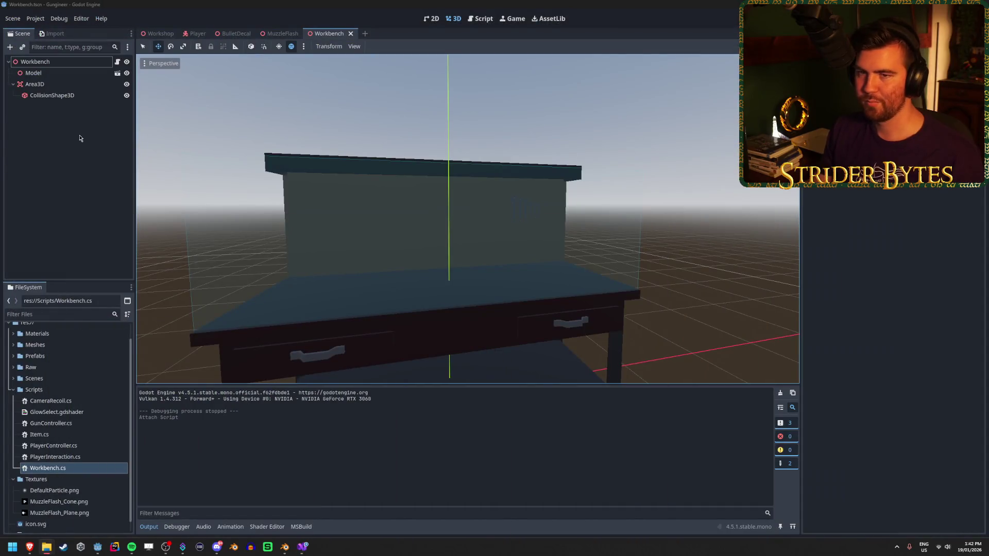
double_click(57, 468)
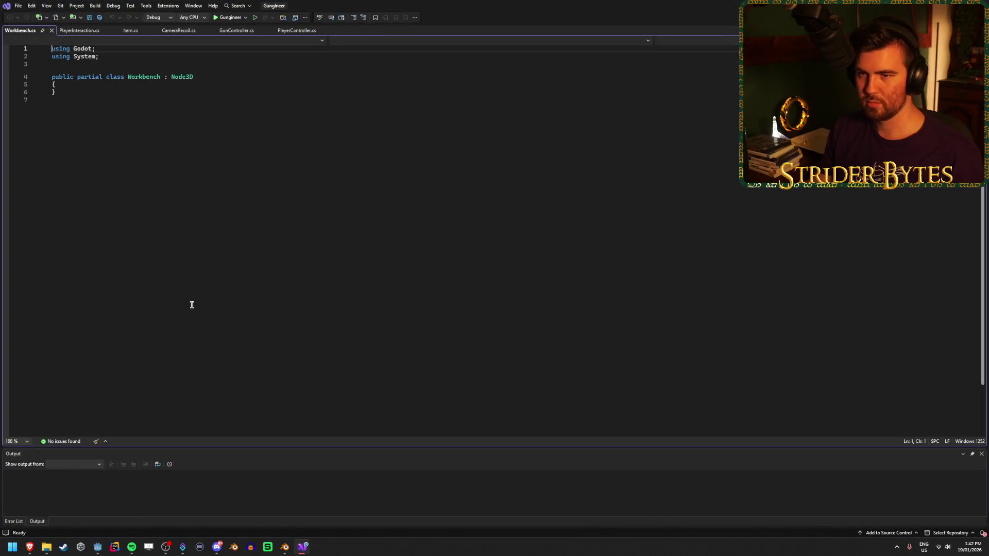
click(78, 84)
key(Return)
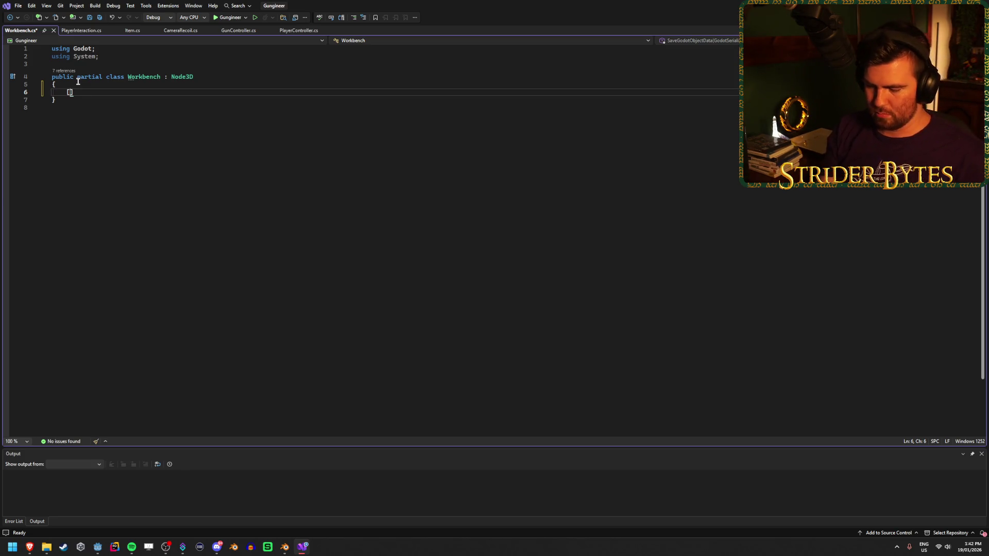
Declare '[Export] Area3D area;' in Workbench, save it, and bring up the Area3D docs page.
text(Export] )
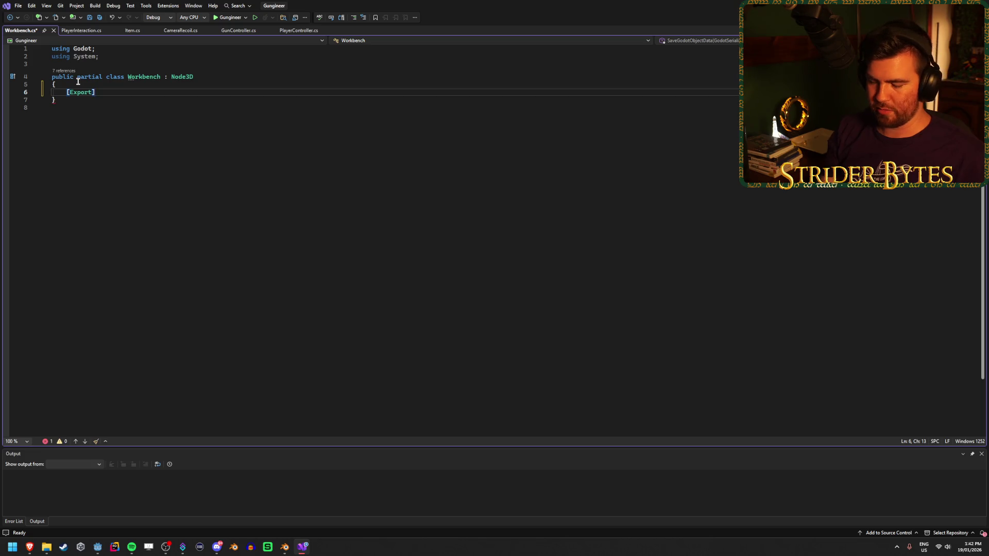
text(Area3D )
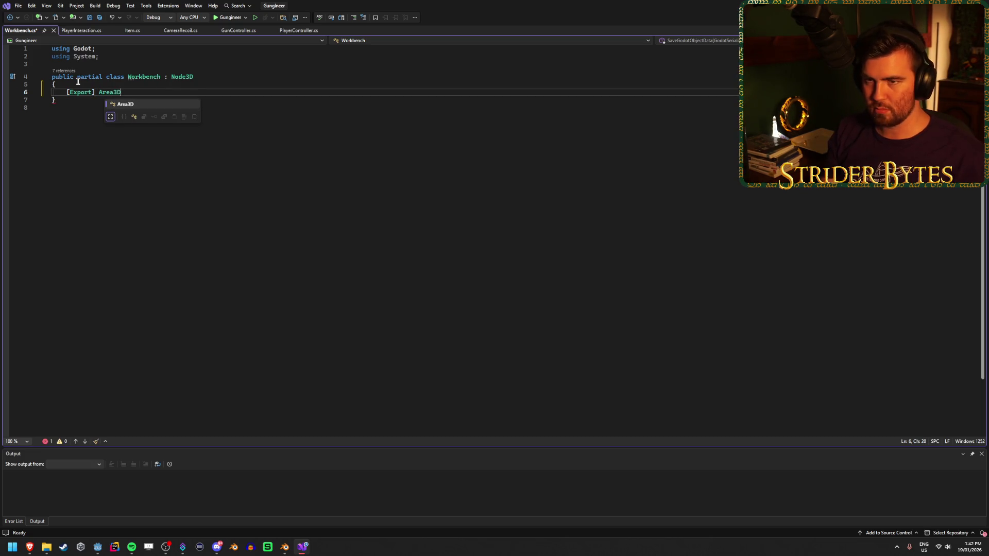
text(area;)
key(ctrl+s)
key(Return)
key(Return)
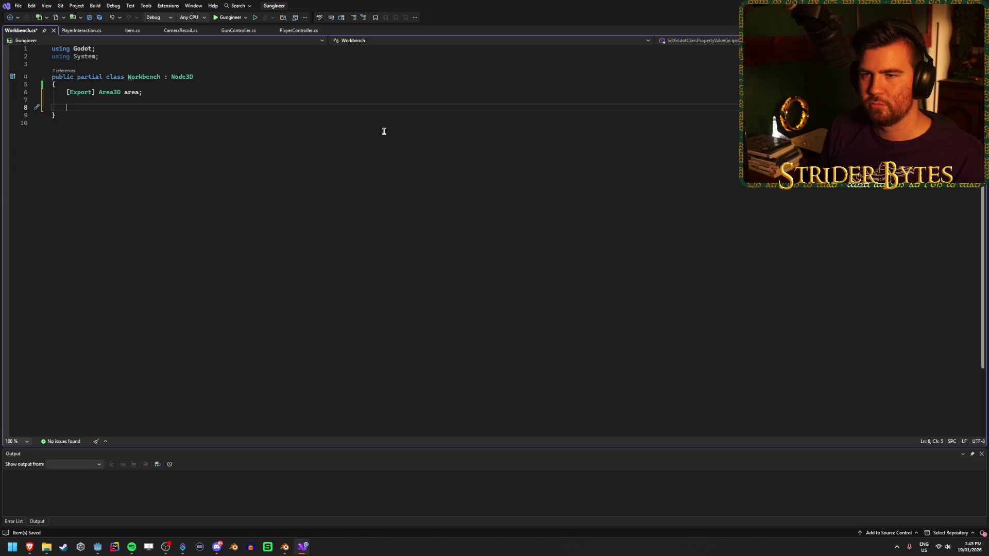
key(alt+Tab)
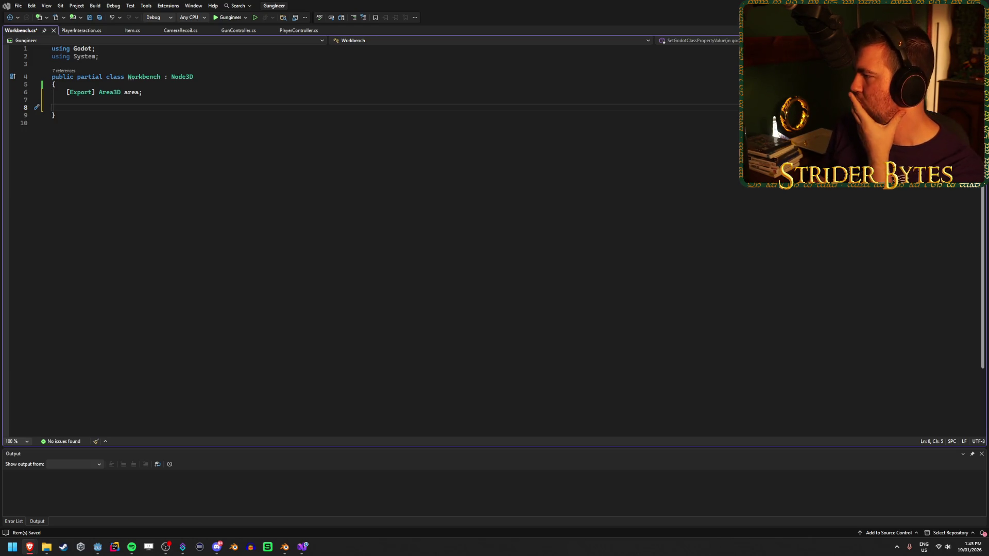
key(alt+Tab)
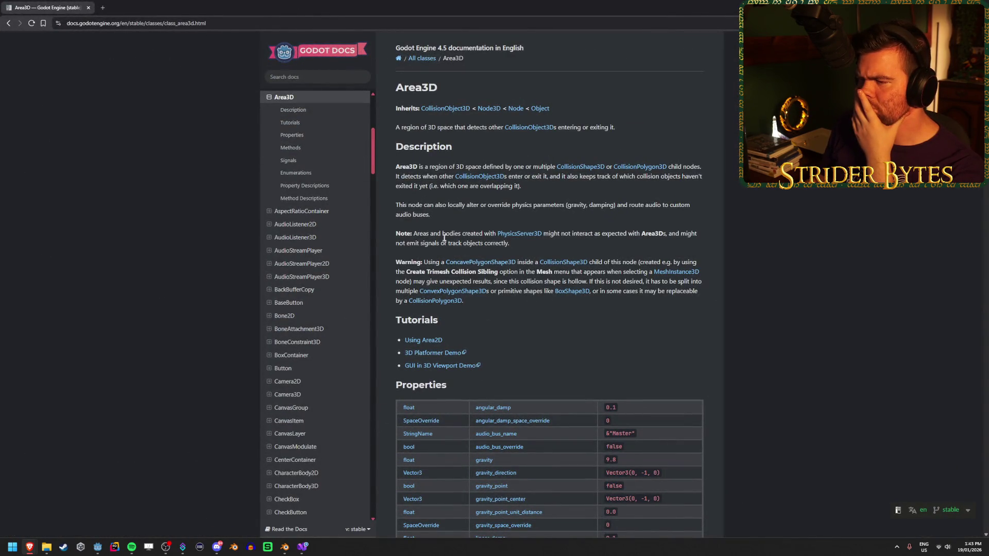
drag(414, 168, 486, 165)
click(486, 165)
drag(545, 177, 477, 186)
click(521, 187)
click(478, 187)
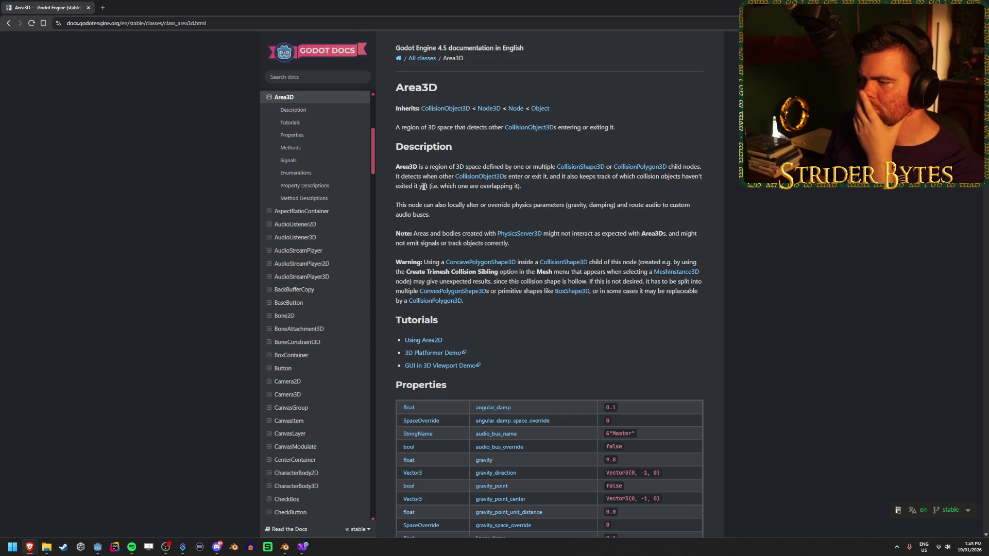
scroll(577, 231, down, 5)
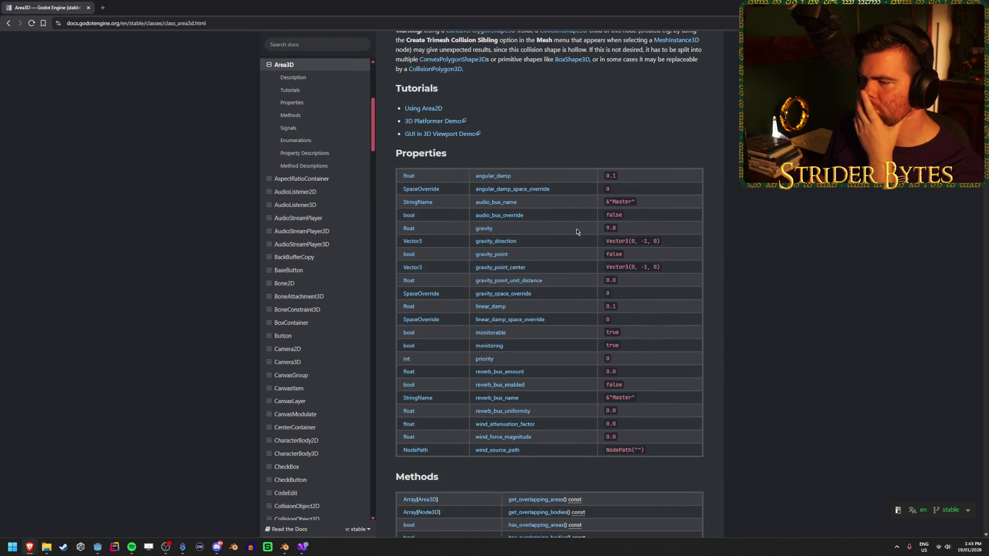
scroll(577, 232, down, 3)
scroll(575, 231, down, 1)
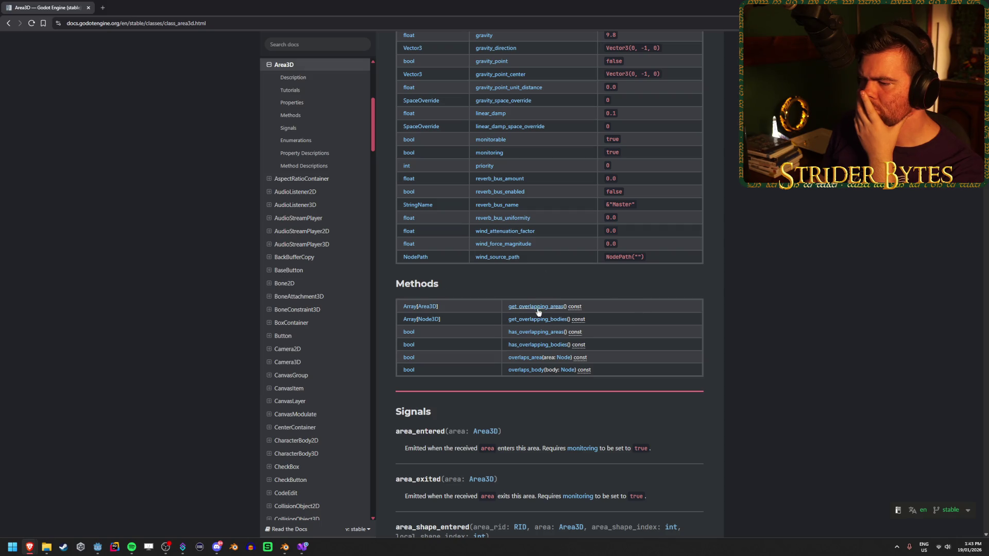
scroll(625, 402, down, 3)
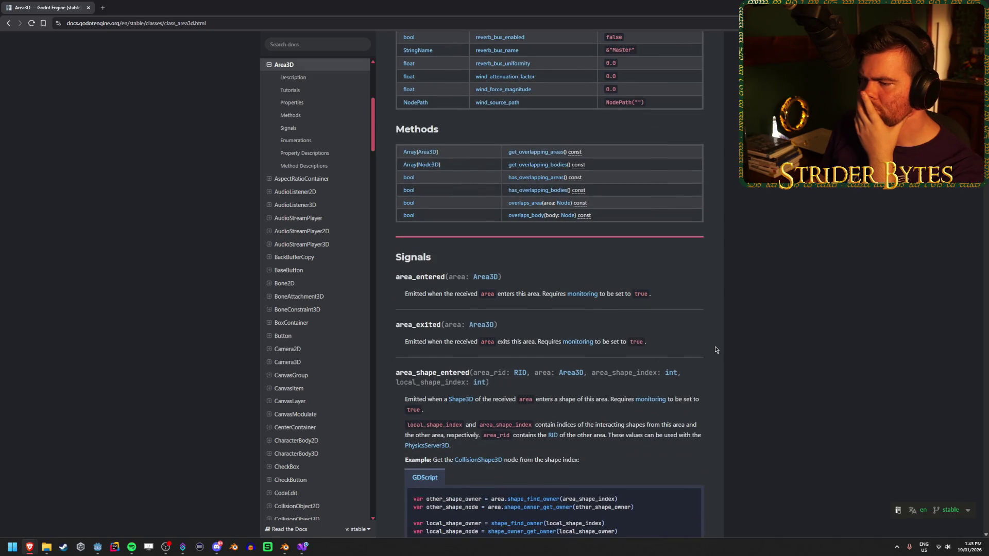
drag(404, 293, 554, 297)
click(401, 296)
click(478, 295)
click(554, 302)
scroll(715, 332, down, 4)
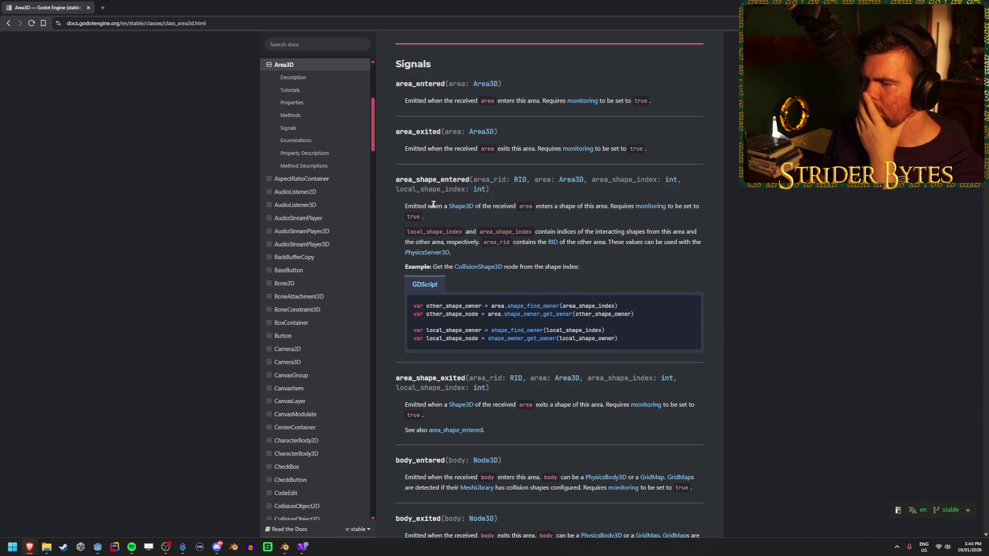
drag(536, 205, 595, 206)
click(603, 206)
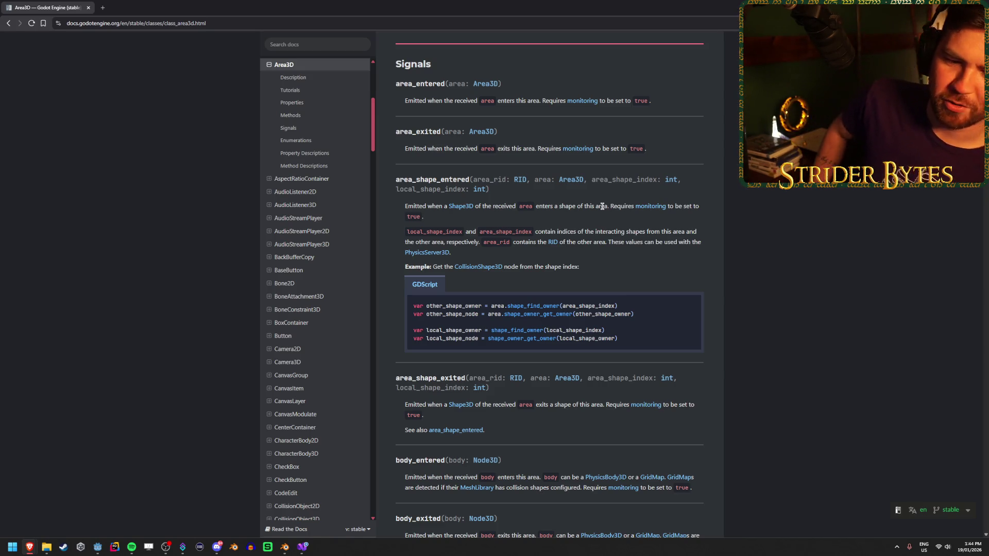
scroll(605, 222, down, 5)
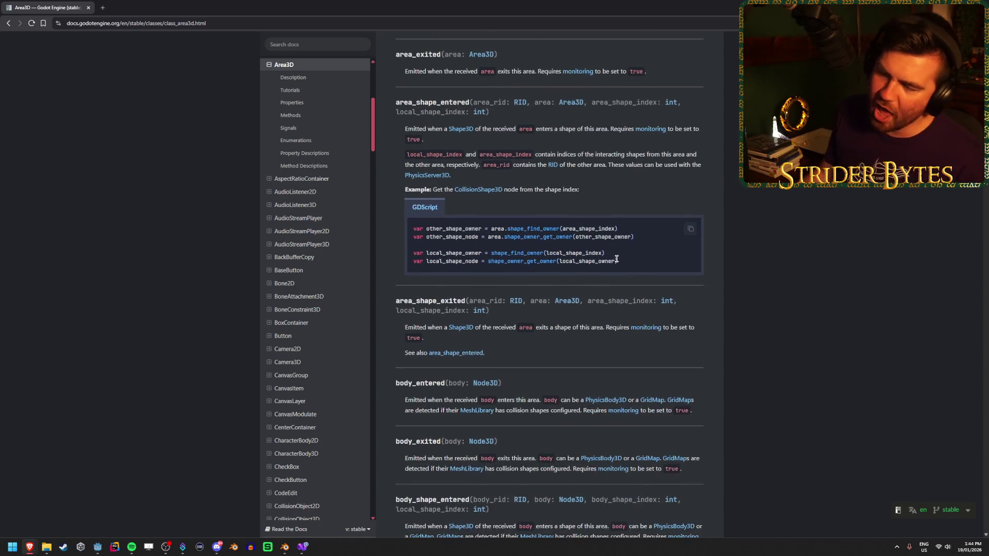
scroll(609, 245, down, 5)
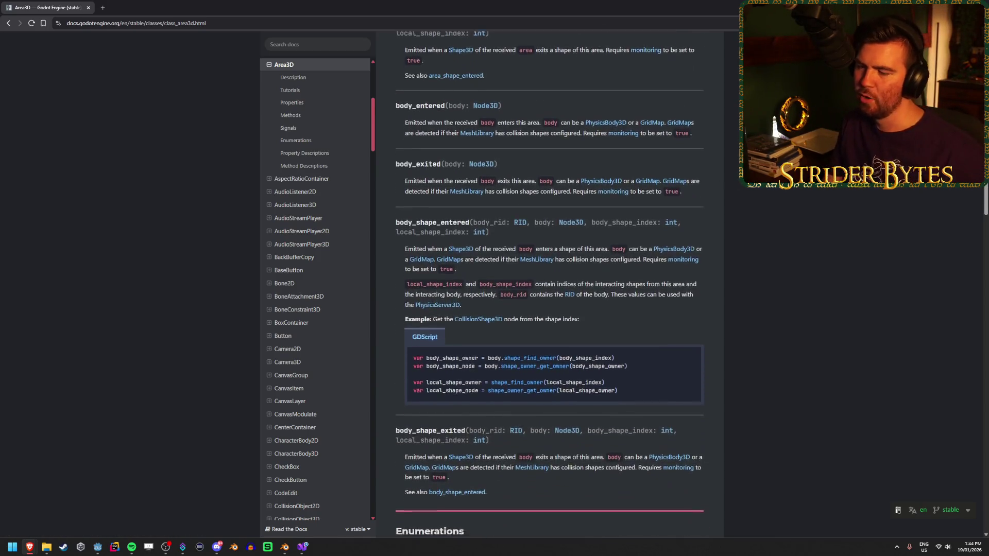
scroll(719, 246, down, 12)
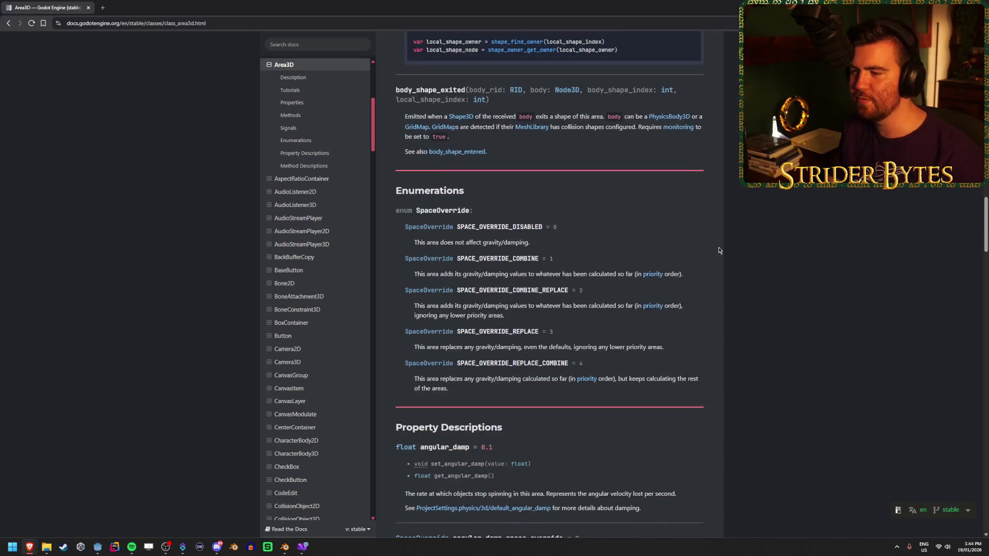
key(Home)
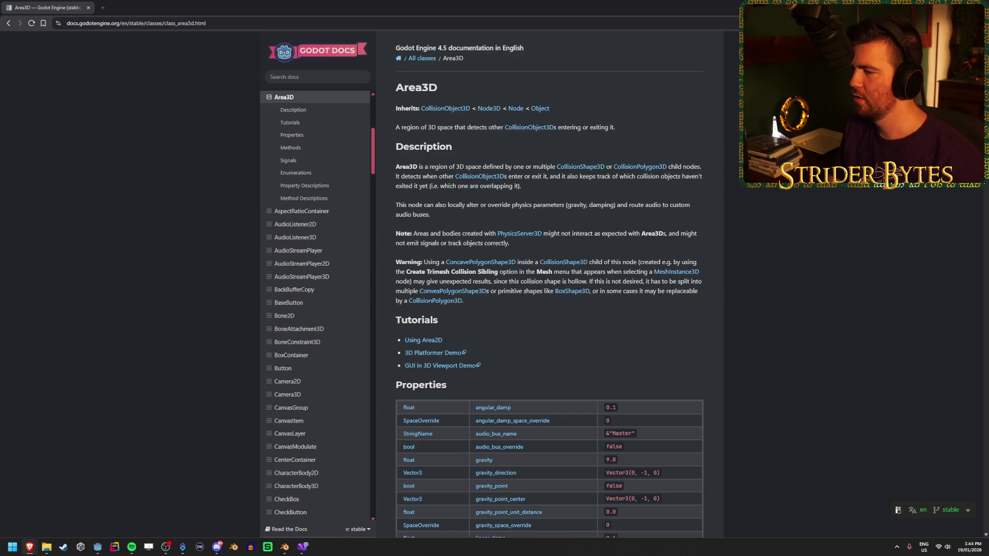
scroll(770, 223, down, 7)
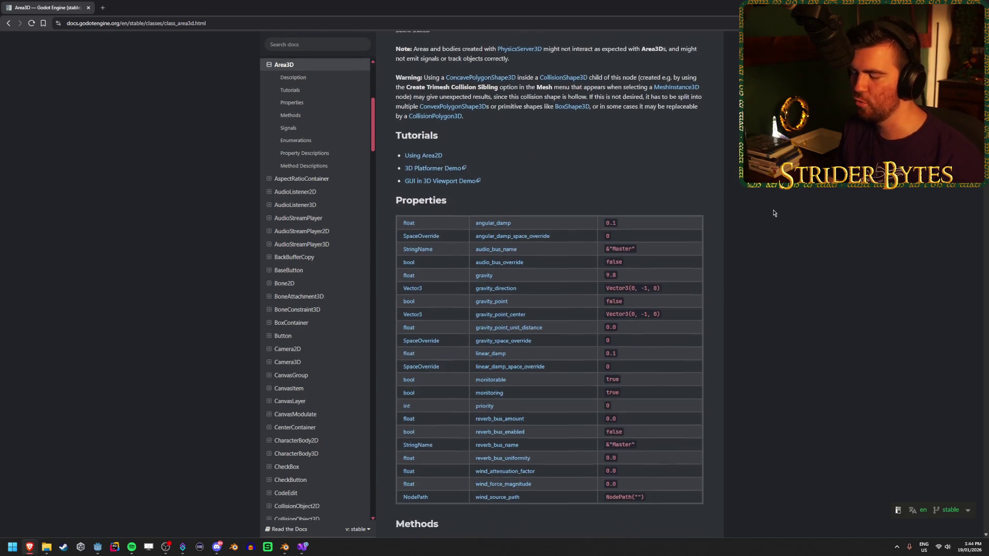
scroll(771, 213, down, 2)
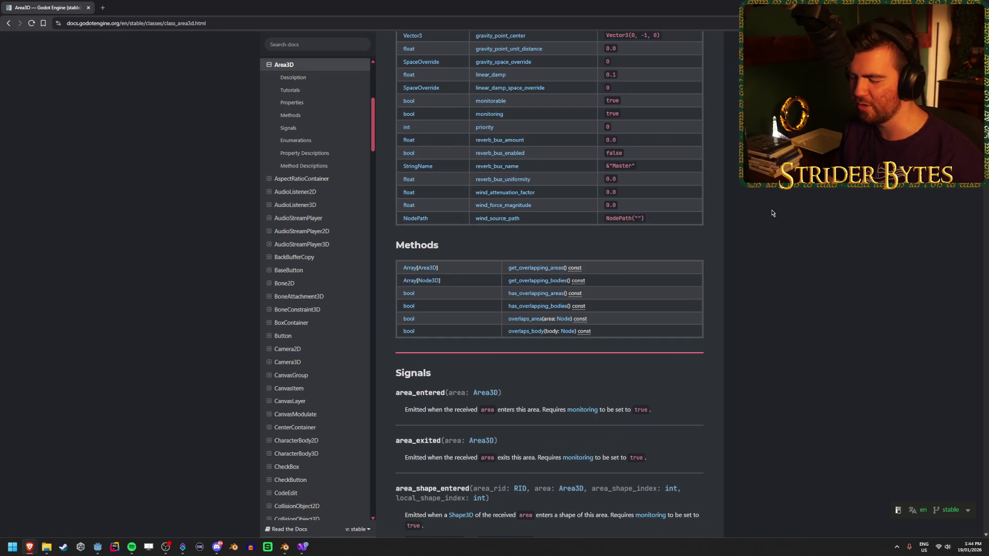
scroll(769, 212, down, 2)
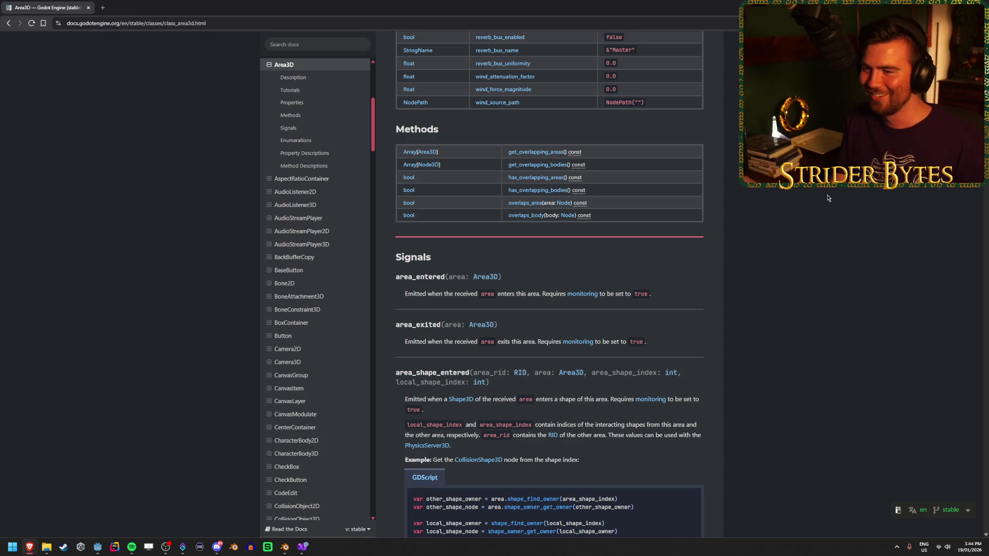
scroll(792, 213, up, 2)
scroll(791, 212, up, 4)
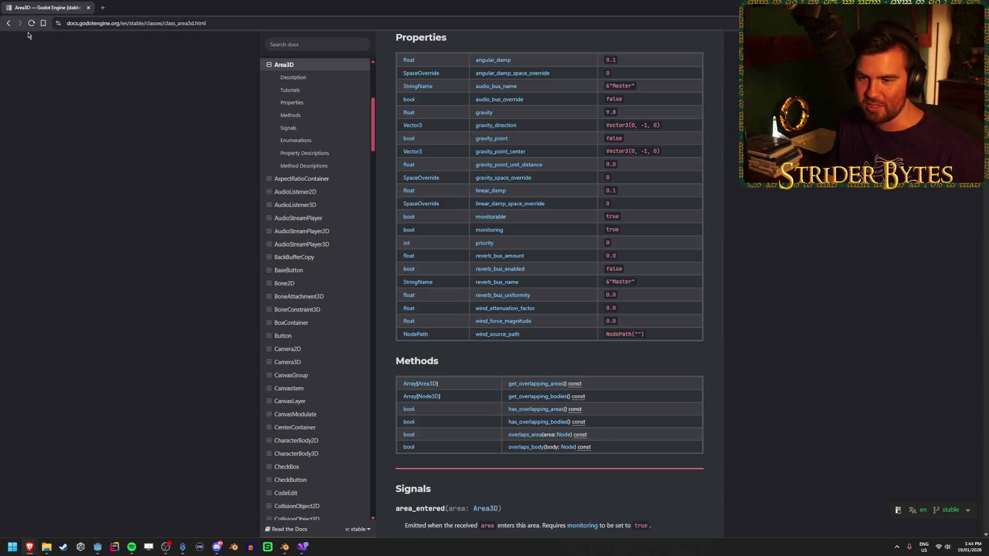
Return to the 'godot area3d' results and open 'Make a 3D Trigger Zone in Godot 4 in One Minute'.
right_click(9, 24)
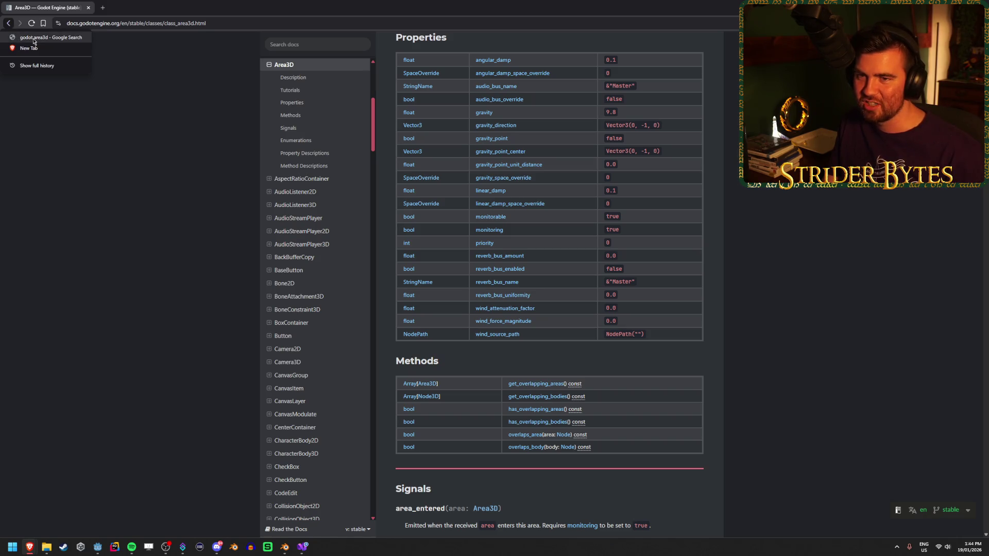
click(34, 39)
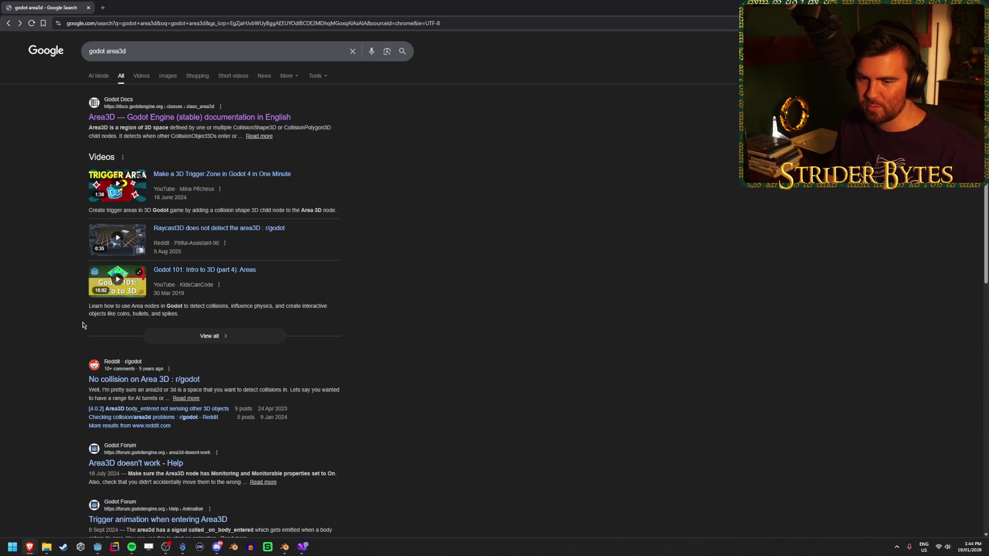
click(221, 174)
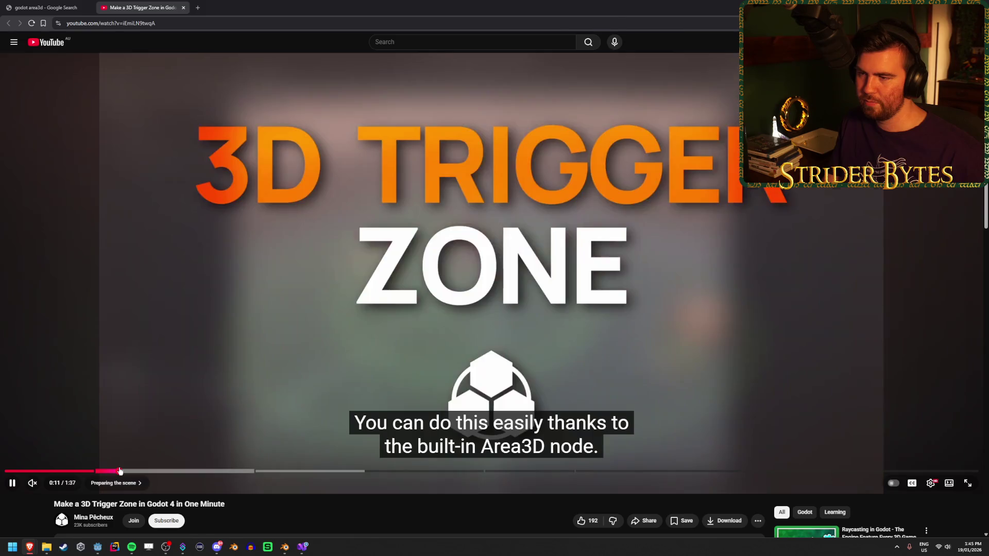
Skip the tutorial ahead past 0:14 and 0:26, pausing it at 0:30.
click(146, 470)
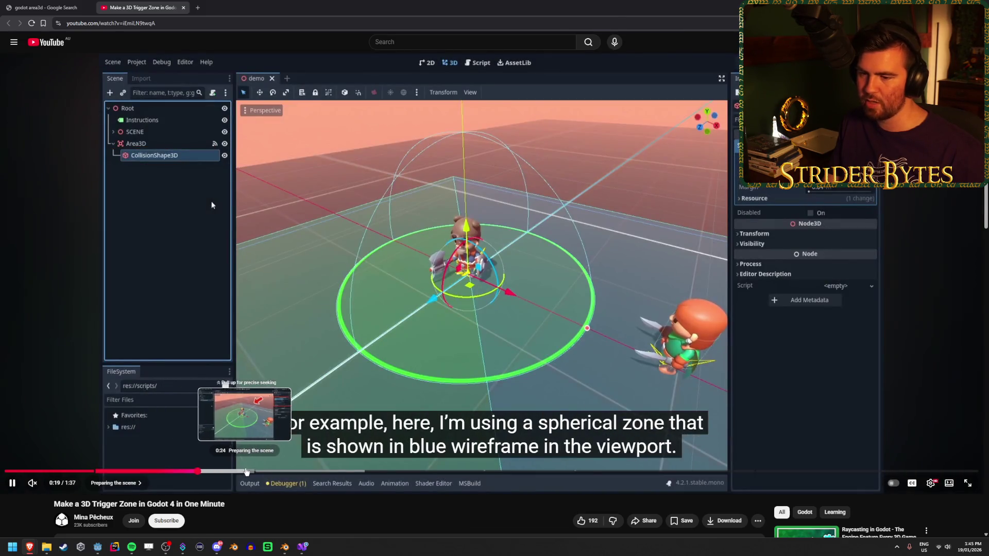
click(271, 472)
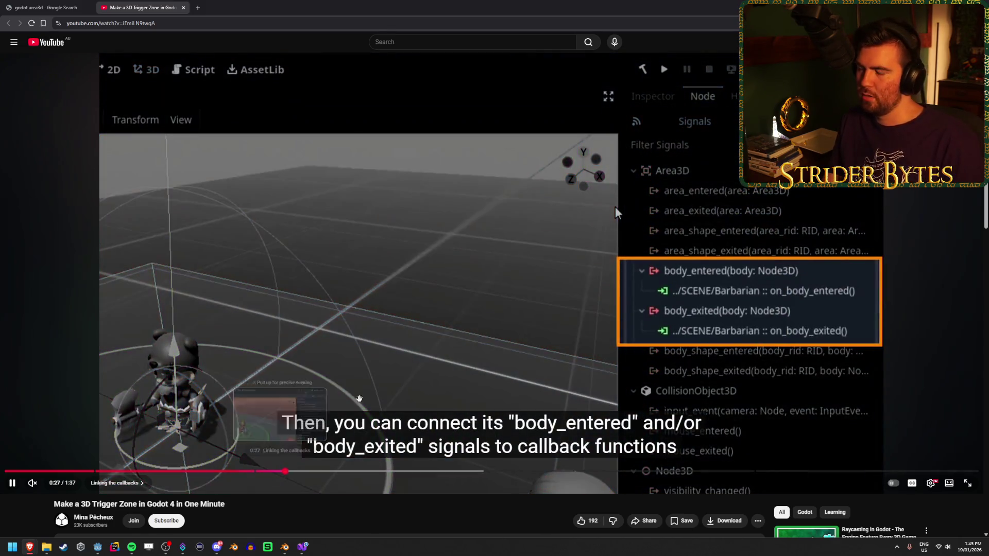
click(615, 206)
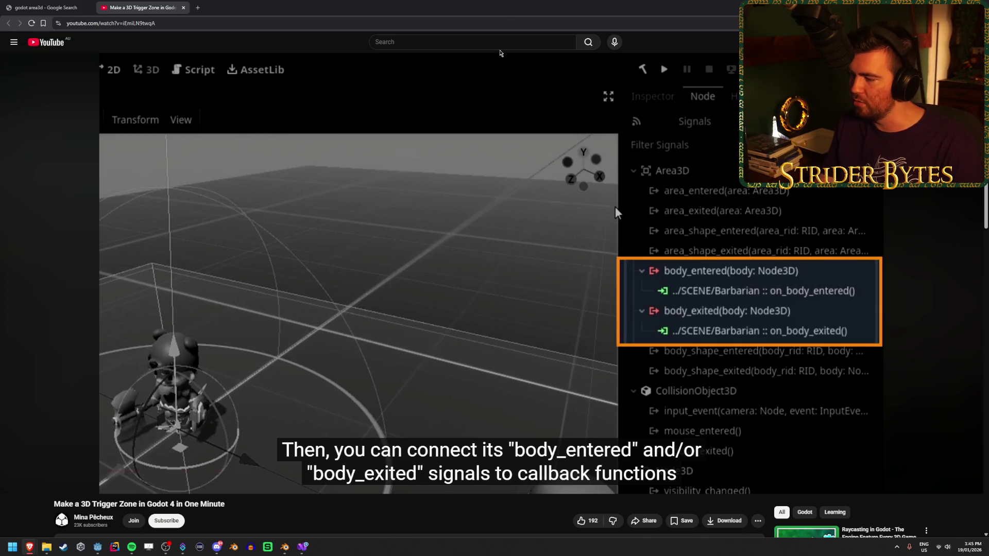
Dismiss the calendar flyout, resume the video and skip ahead to the 0:44 callback section.
click(969, 550)
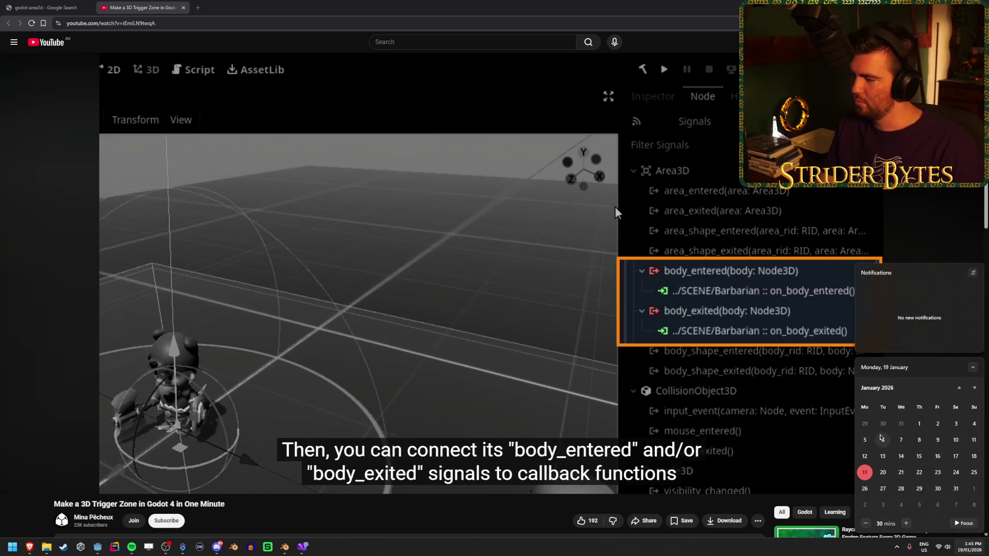
key(Escape)
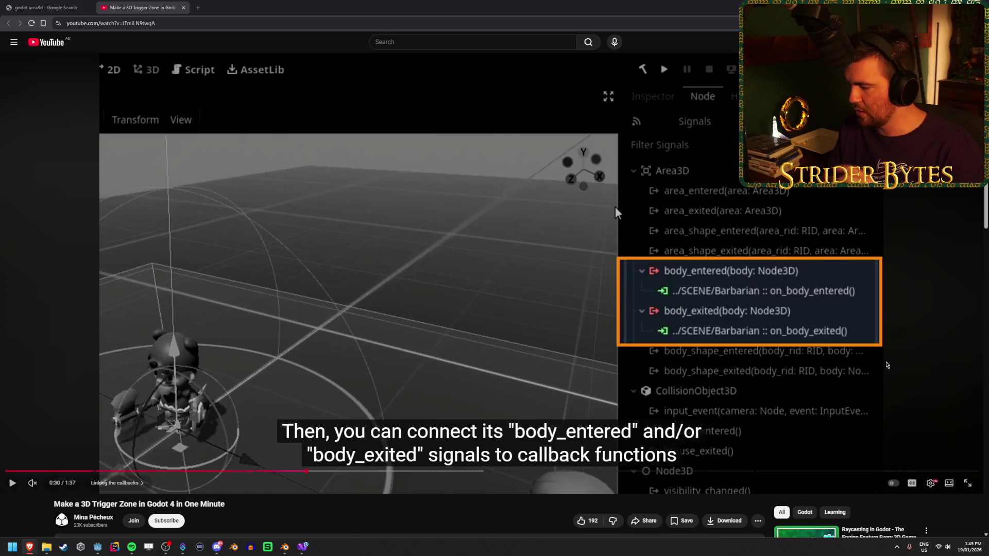
click(969, 547)
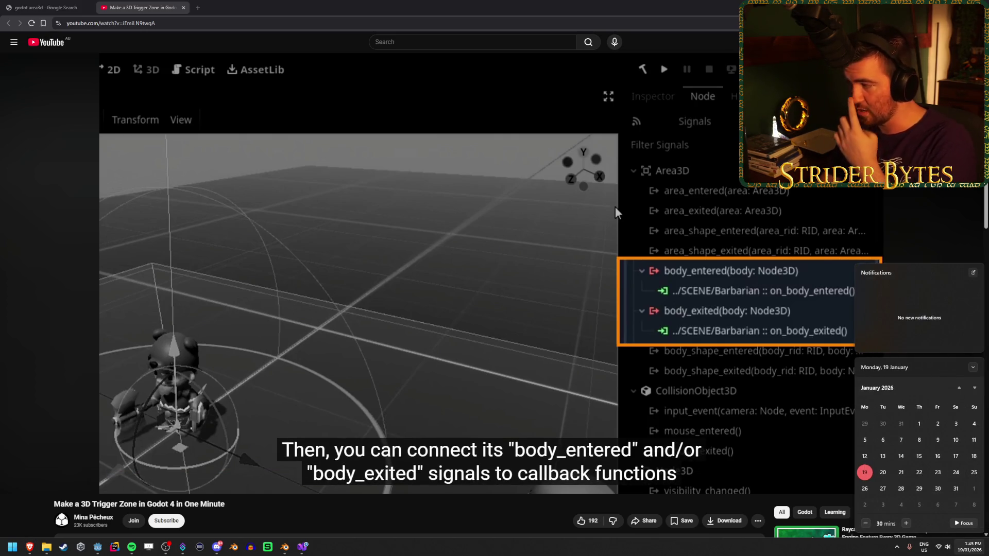
key(Escape)
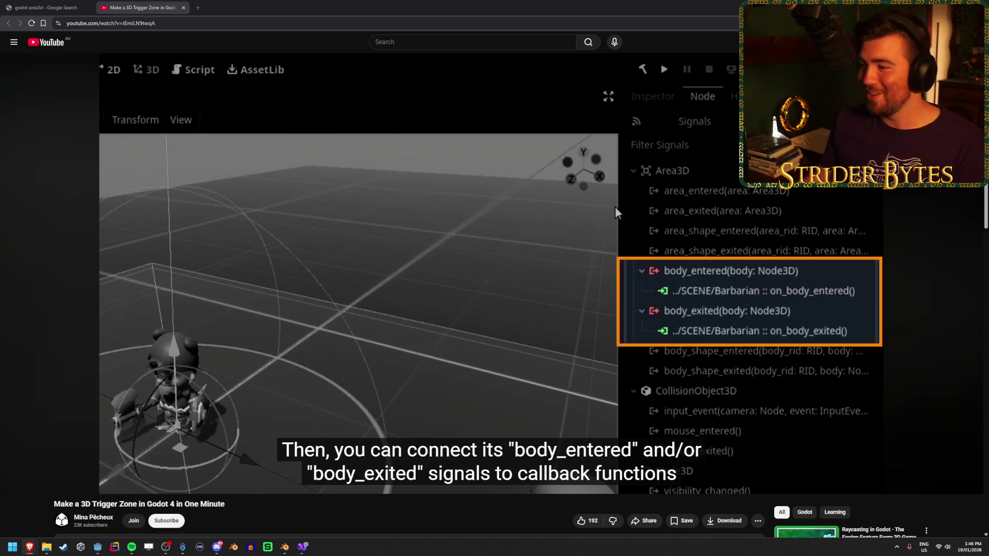
click(513, 249)
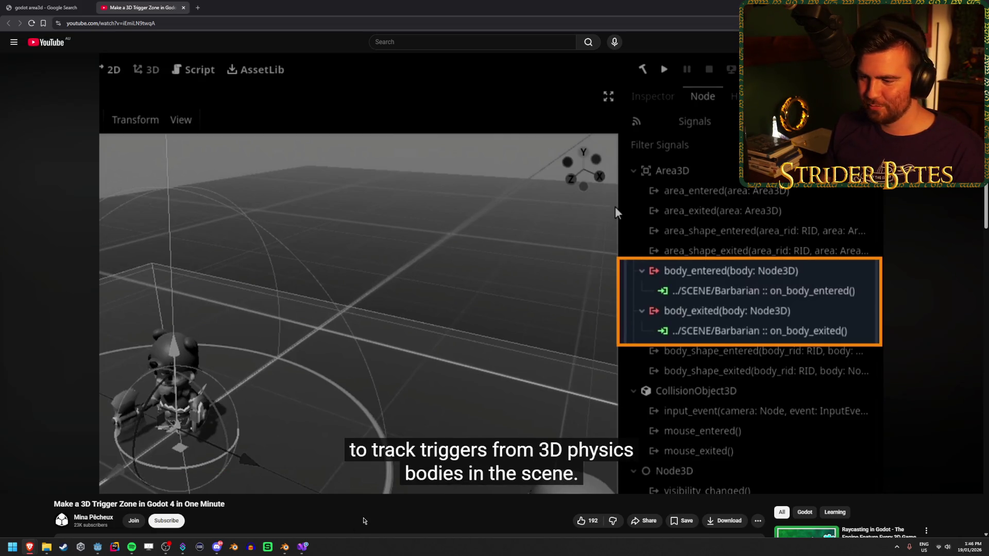
drag(345, 471, 451, 472)
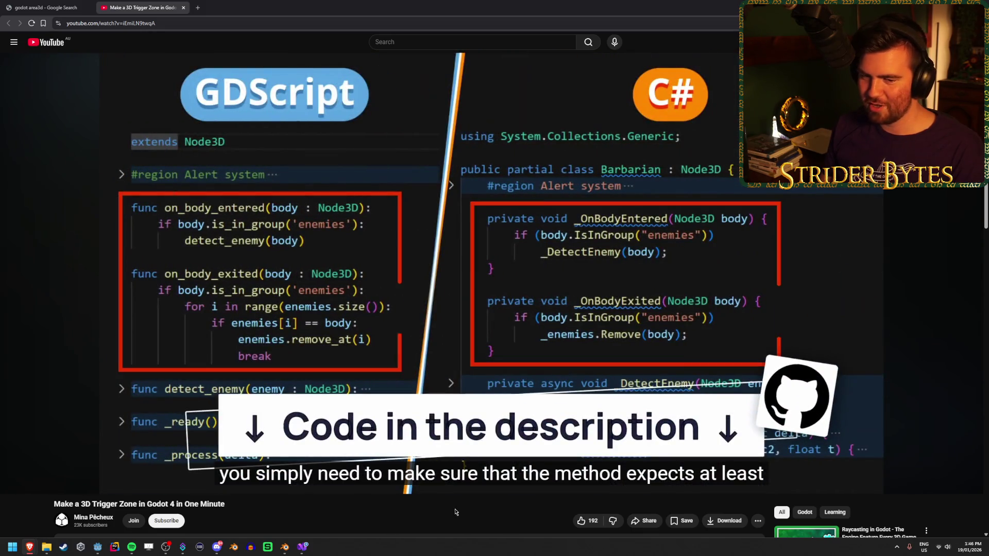
Pause and replay the callback code around 0:51–0:58, then jump back to 0:37.
click(390, 322)
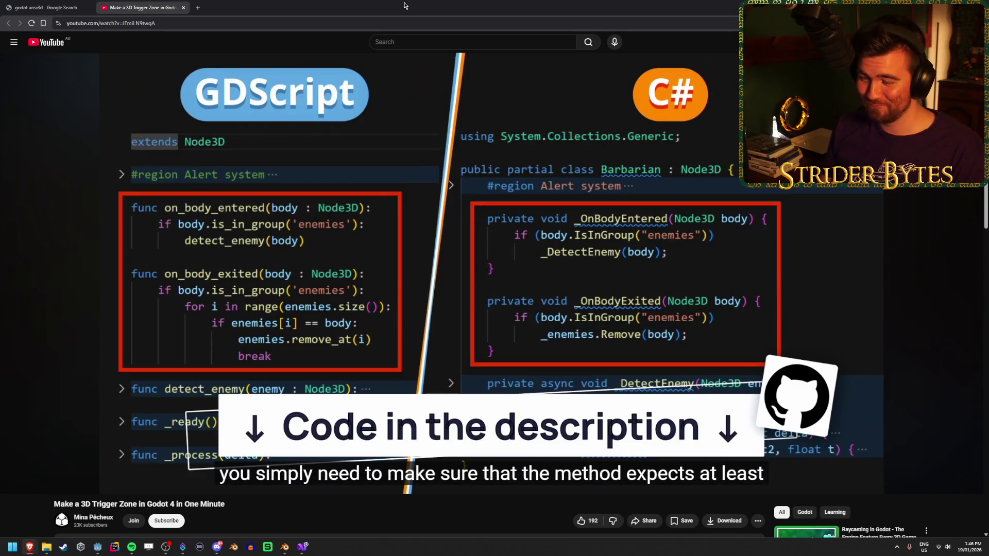
click(379, 256)
click(378, 257)
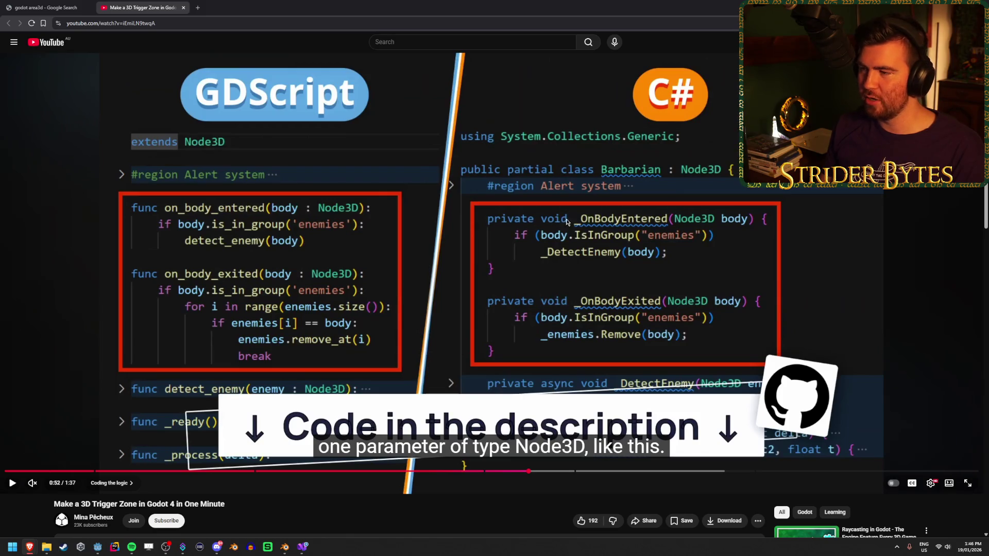
click(589, 280)
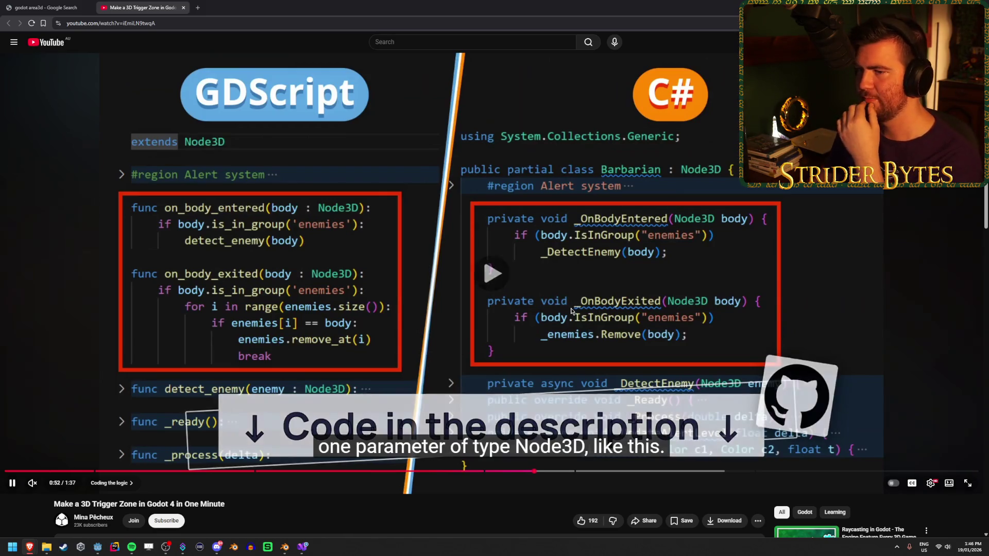
click(589, 280)
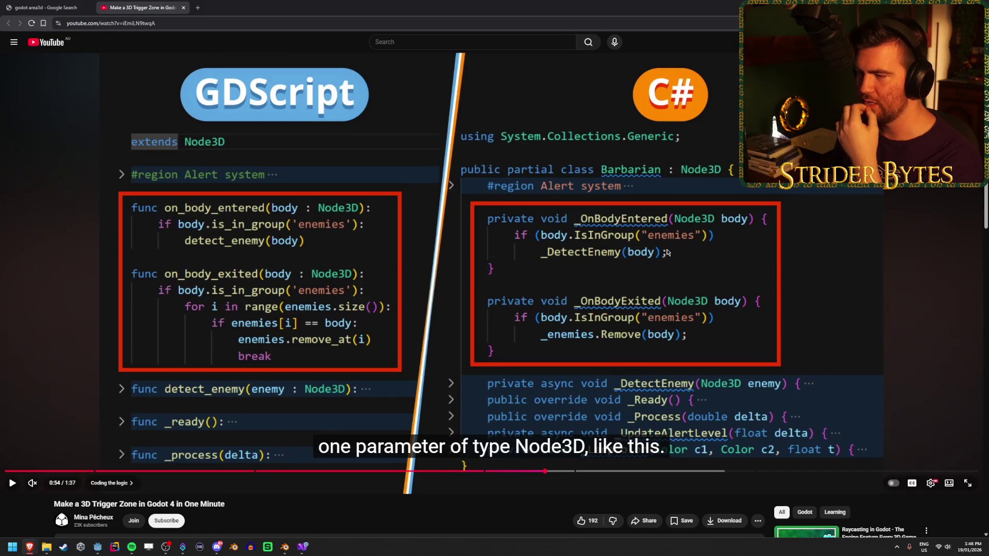
click(667, 265)
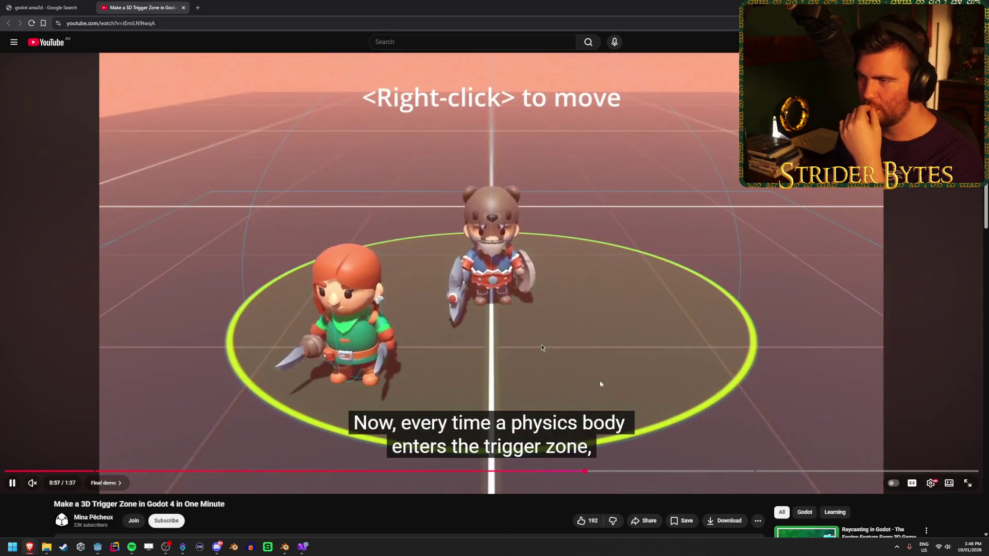
key(space)
click(385, 470)
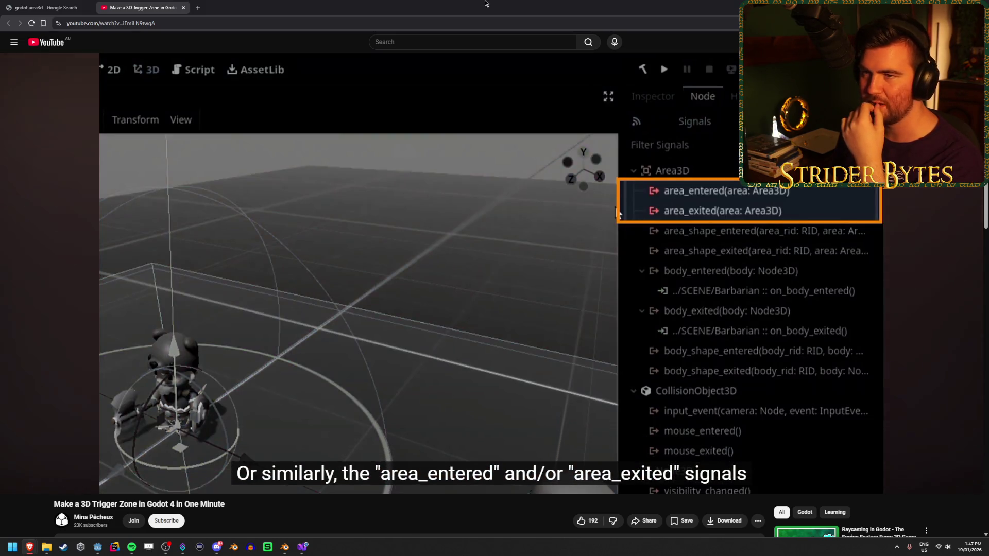
click(350, 302)
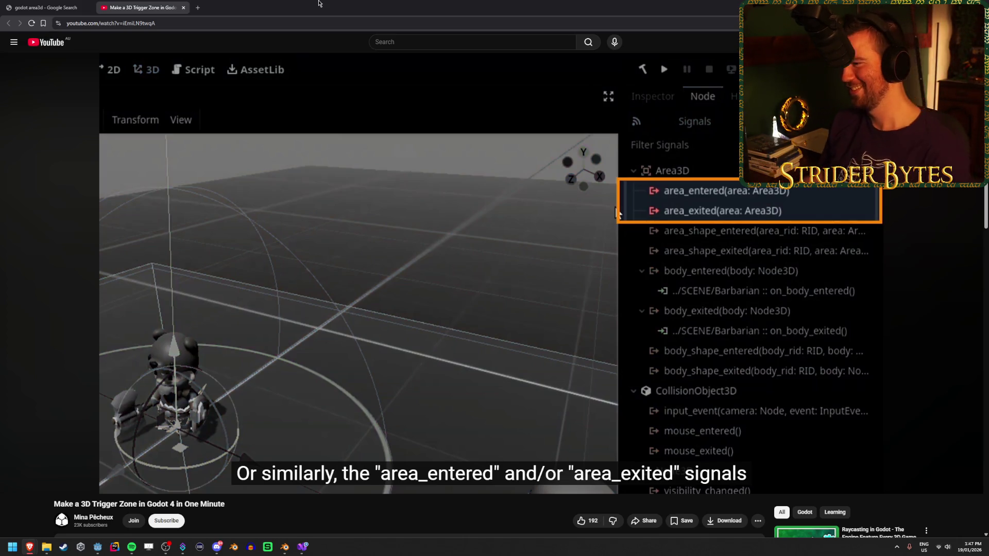
Rewind the tutorial to 0:23, replay to the callback code and pause, then return to Visual Studio.
click(369, 156)
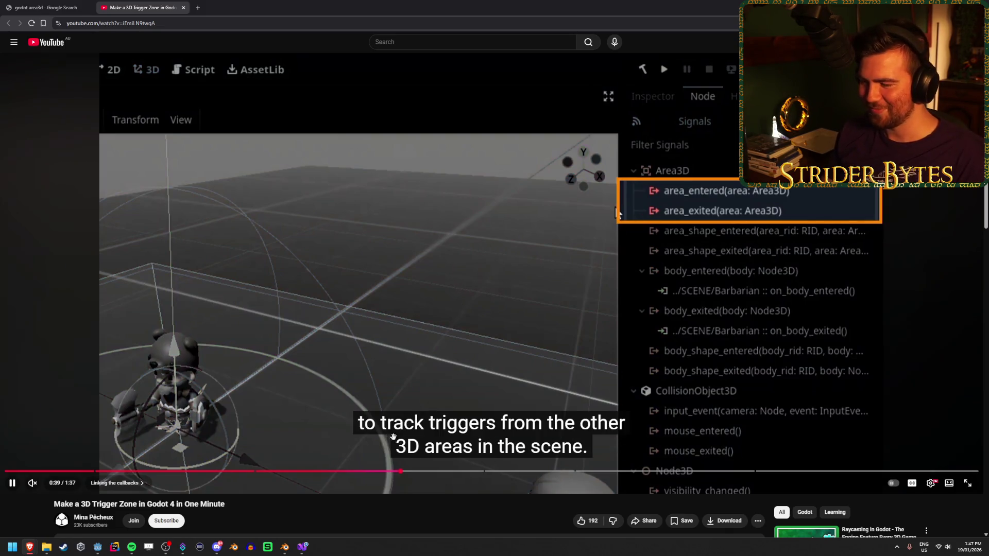
drag(334, 471, 303, 472)
click(349, 295)
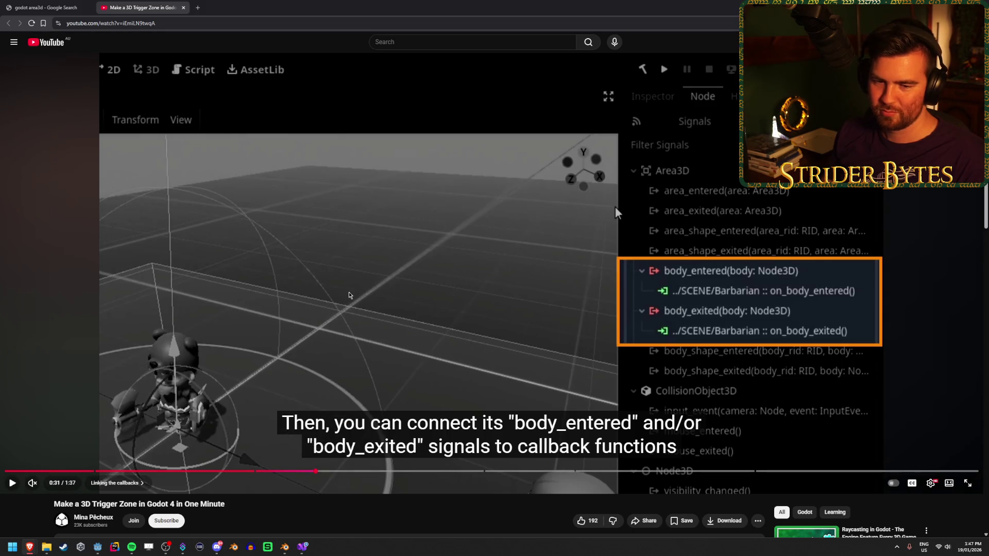
click(365, 320)
drag(236, 471, 168, 472)
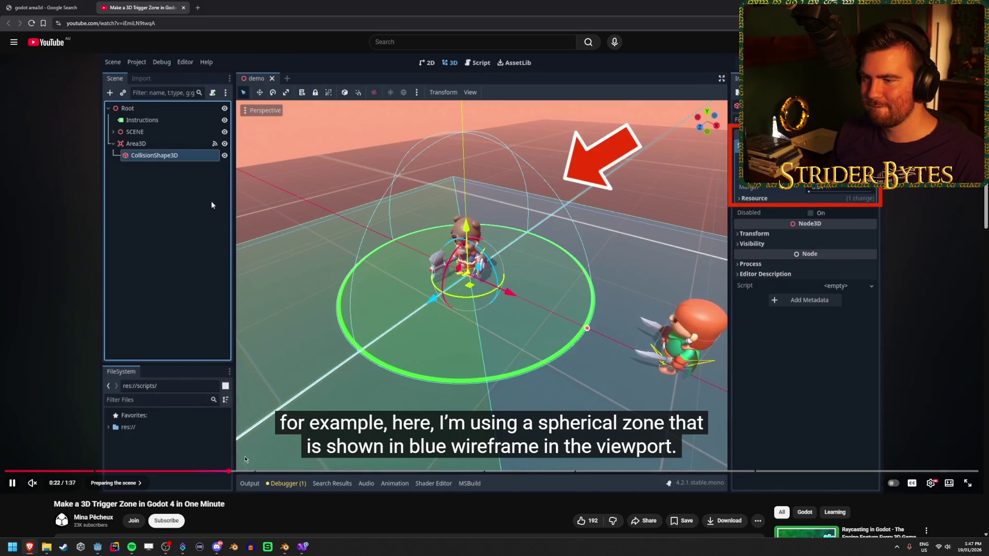
drag(258, 472, 515, 471)
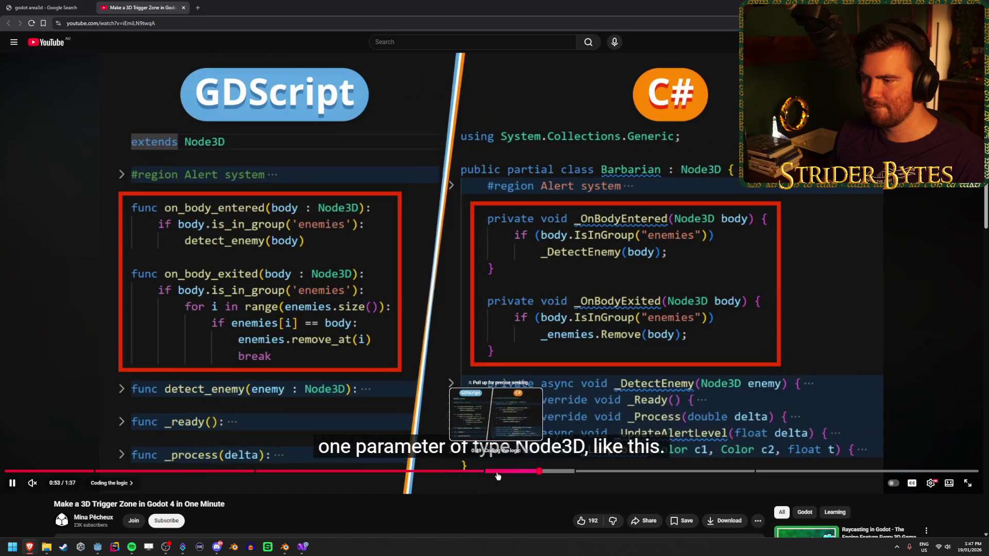
key(space)
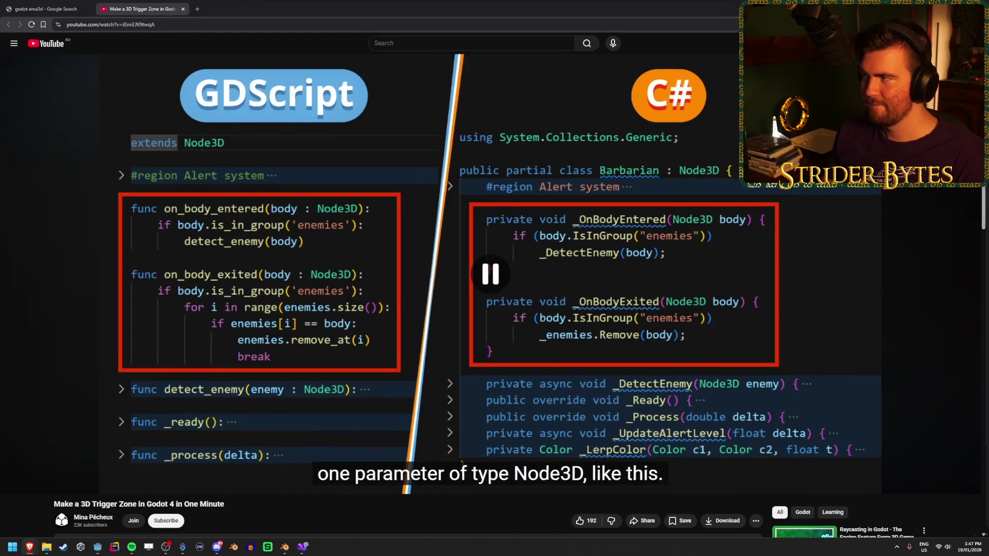
key(alt+Tab)
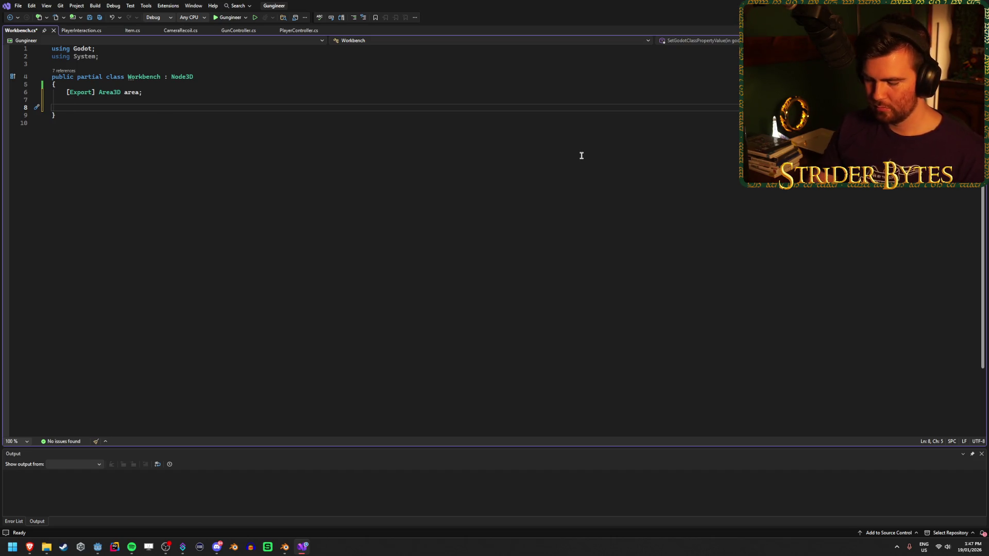
Start line 8 with 'public override' and browse the overridable-method suggestions.
text(public override)
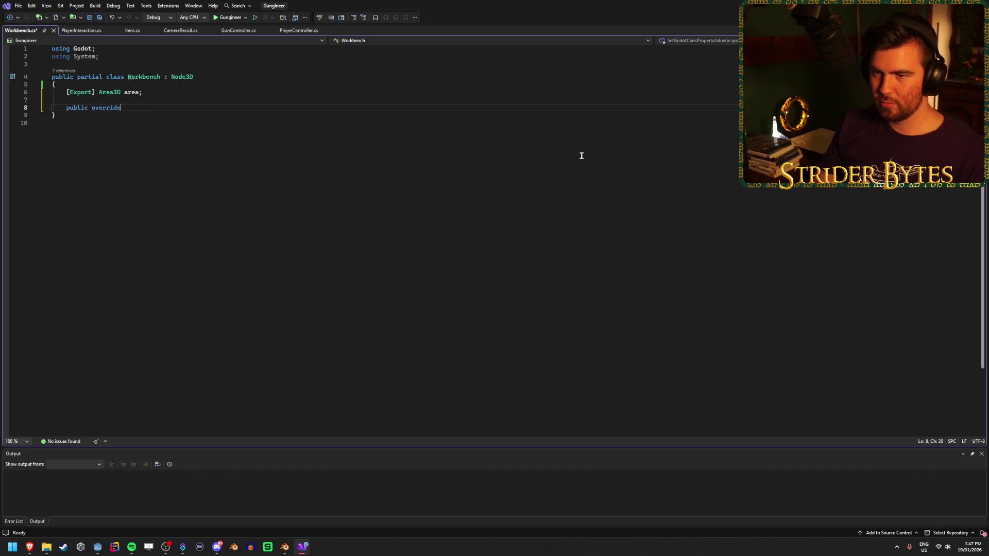
key(Down)
key(Down)
key(Down)
key(Down)
key(Down)
key(Down)
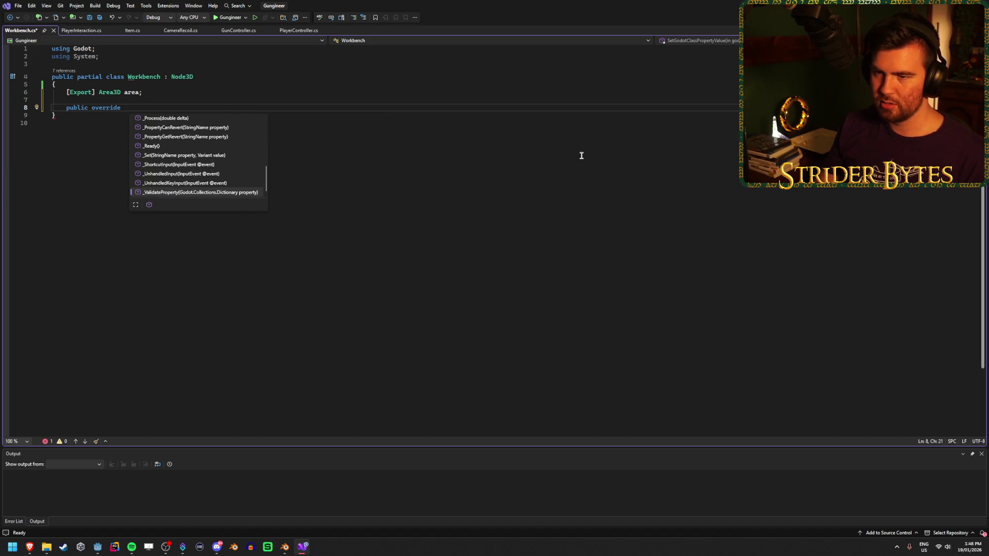
key(Up)
key(Up)
key(Up)
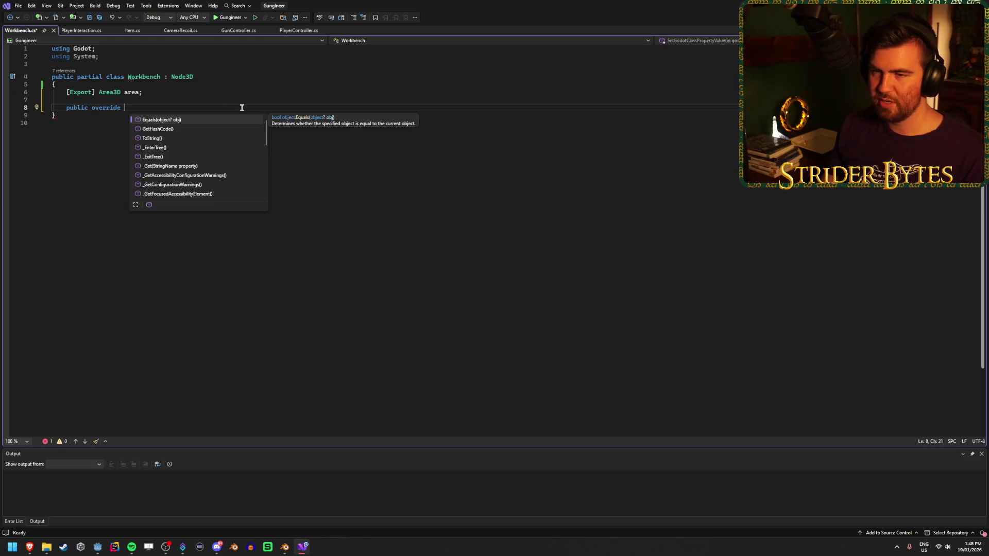
key(Escape)
Change 'public' to 'private' and append 'void OnBod', then switch to the Godot editor.
double_click(79, 109)
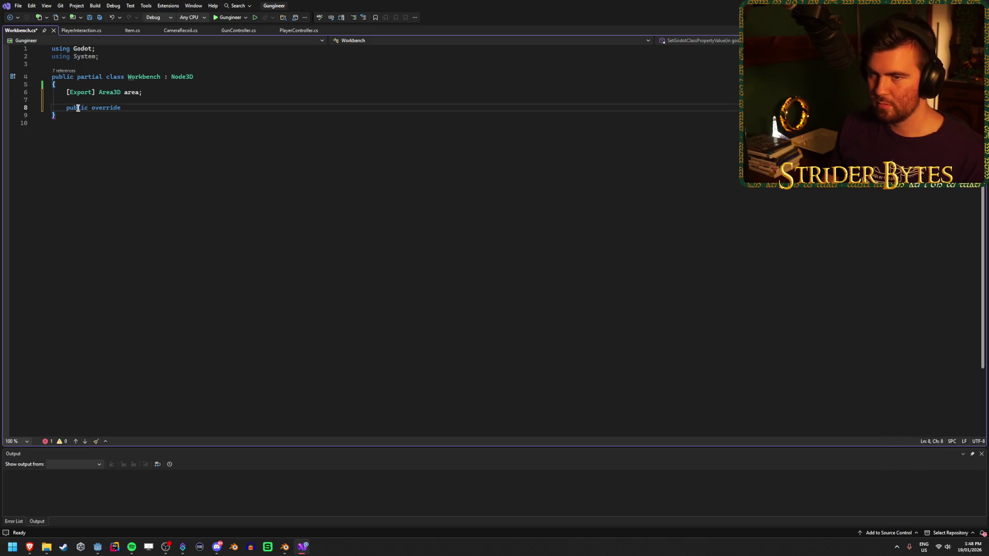
text(private)
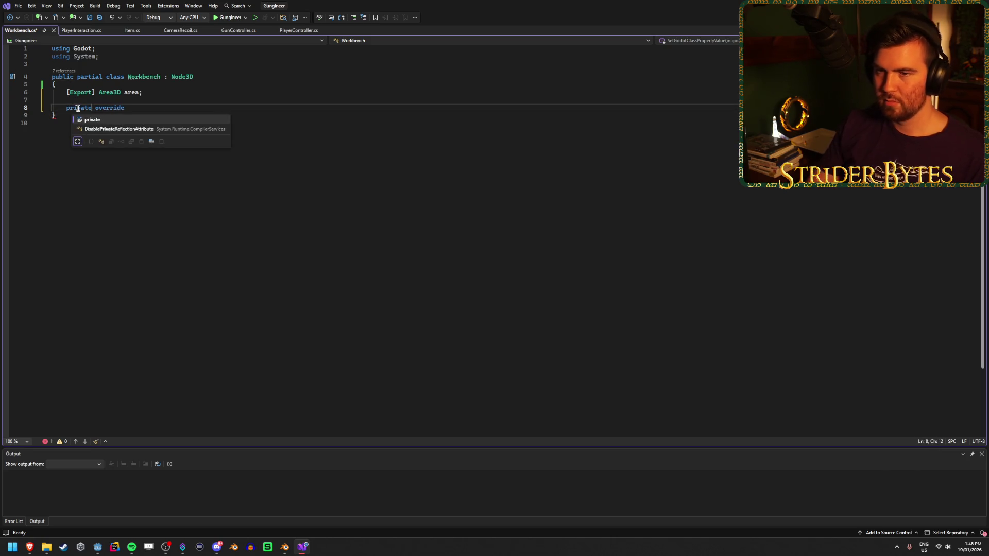
click(138, 109)
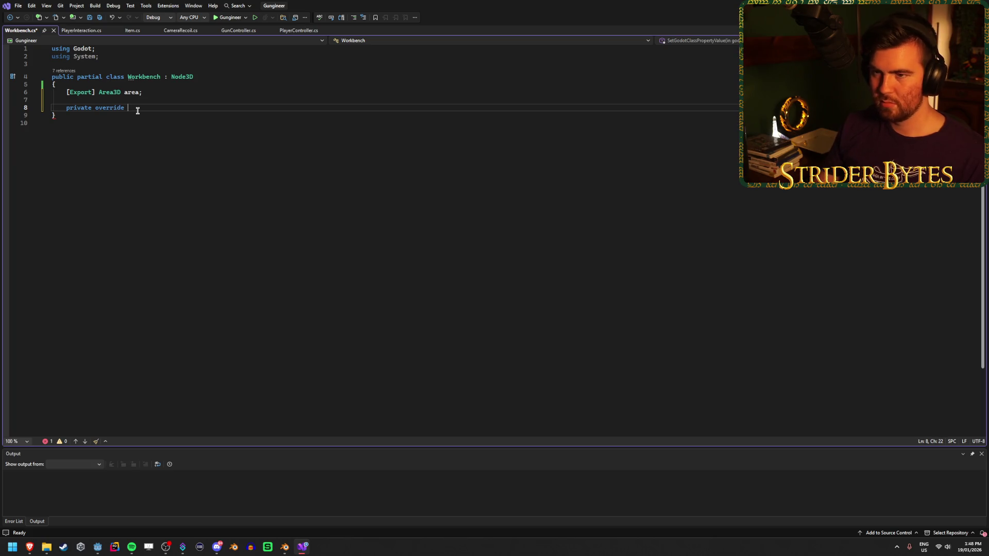
text(void )
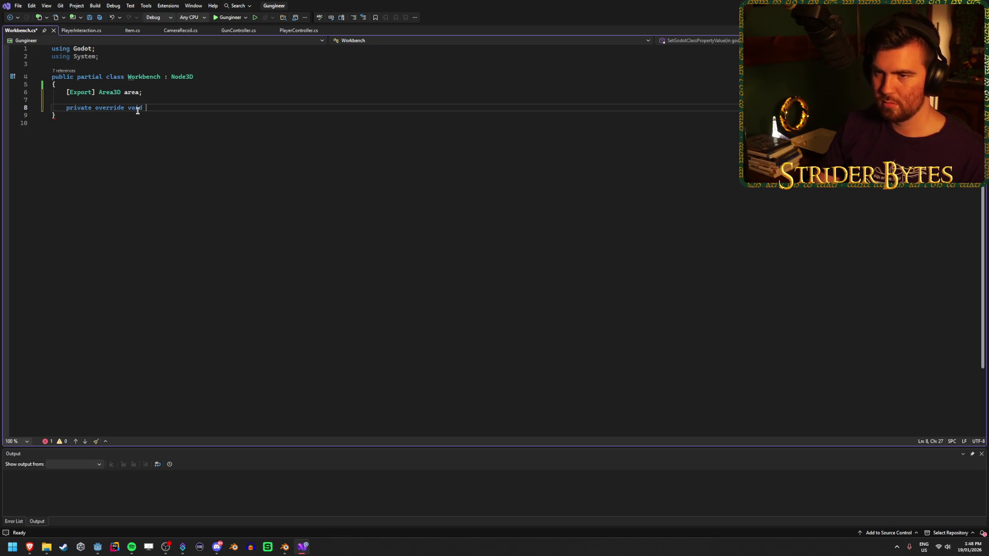
text(OnBod)
click(97, 546)
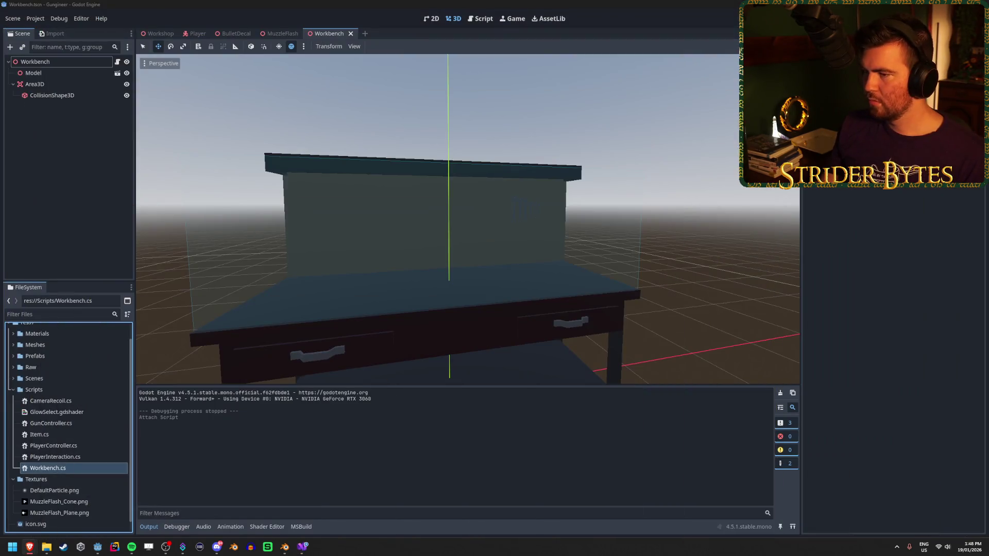
Replay the tutorial's C# handler code between 0:44 and 0:53, pause on it, and return to Godot.
mouse_move(28, 549)
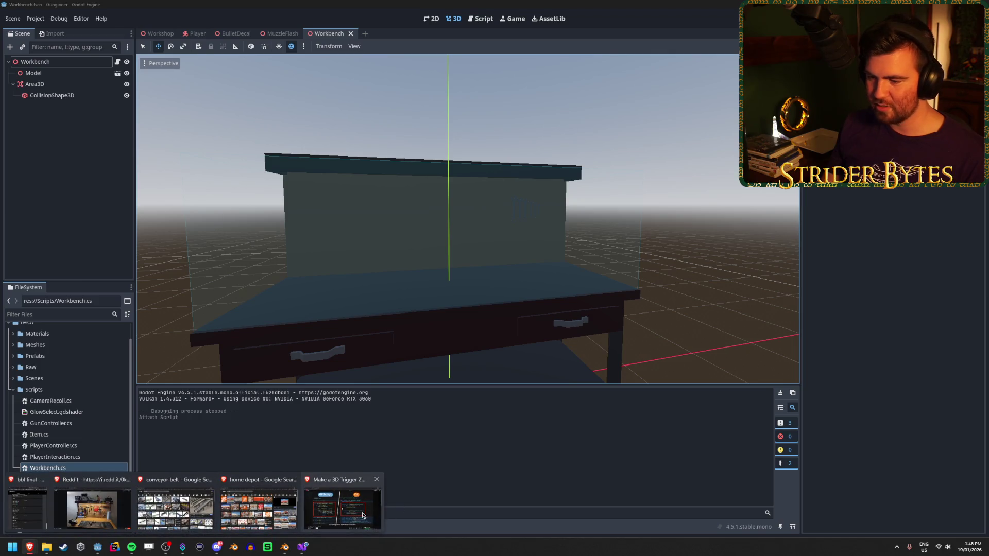
click(342, 510)
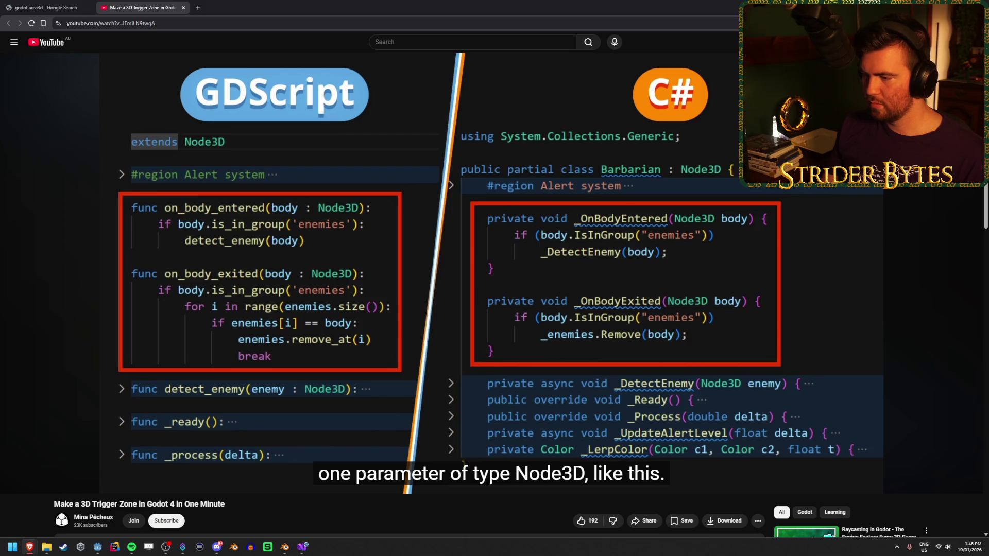
click(582, 361)
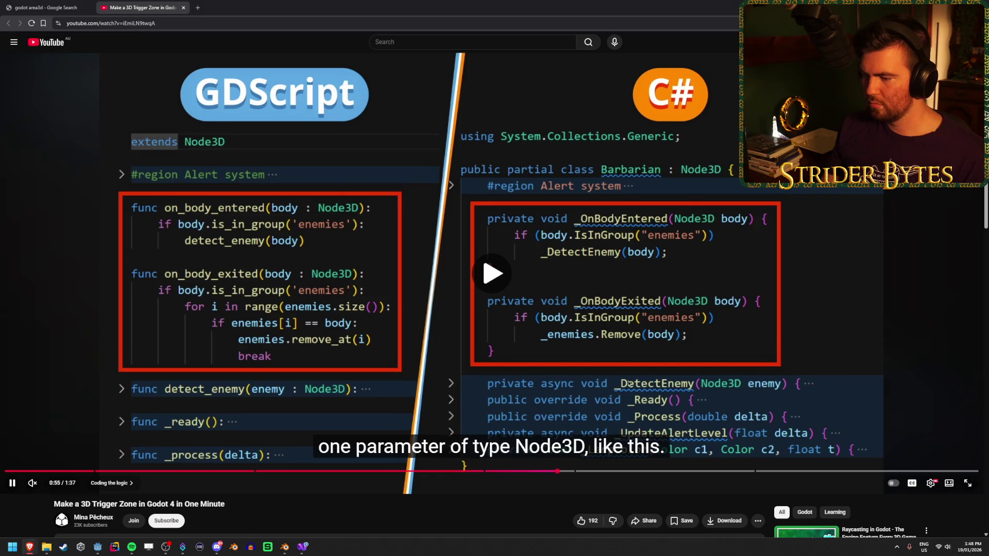
click(537, 471)
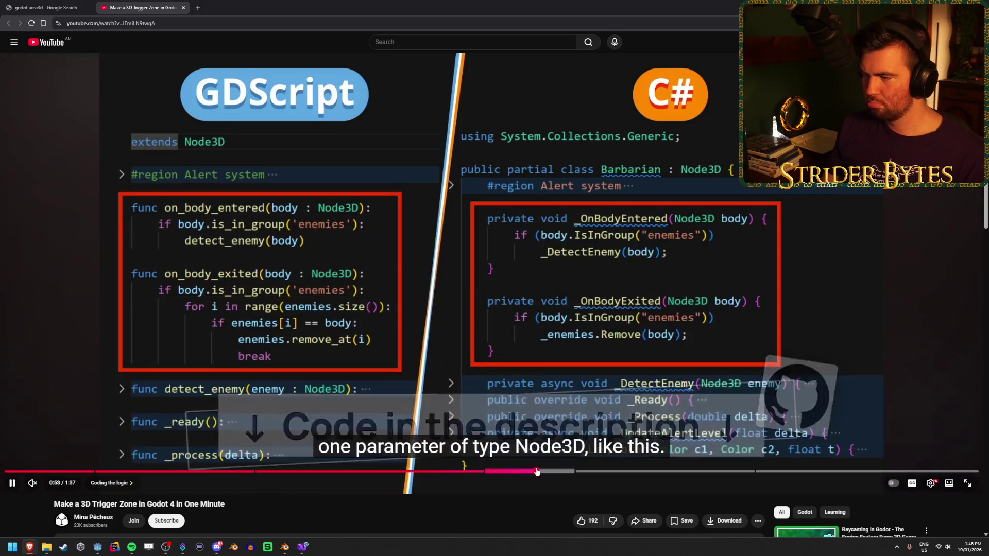
click(831, 220)
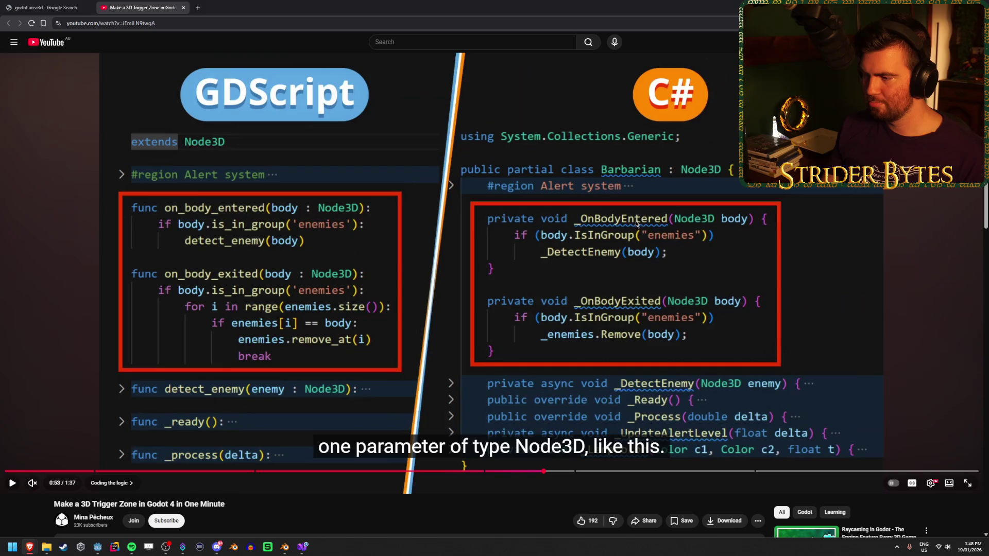
click(514, 241)
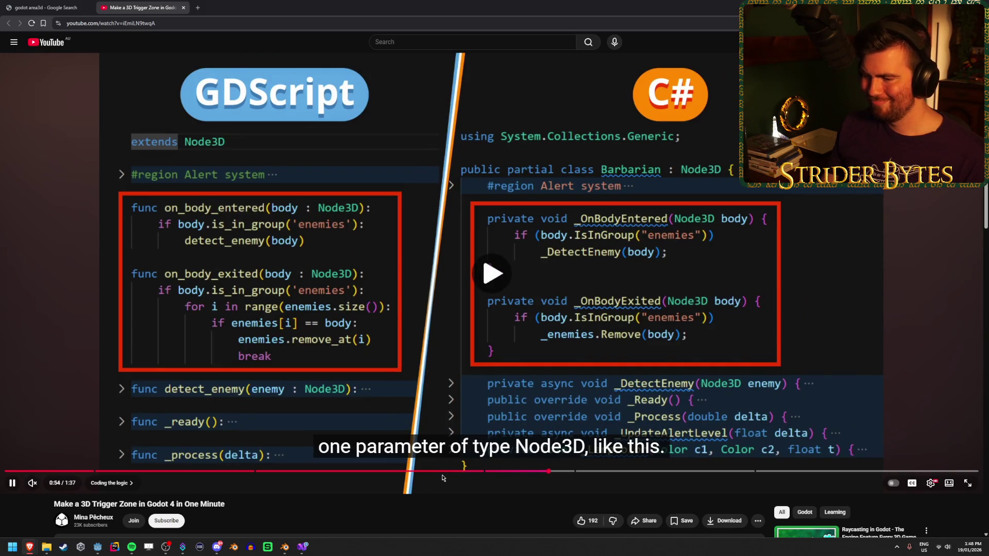
click(451, 472)
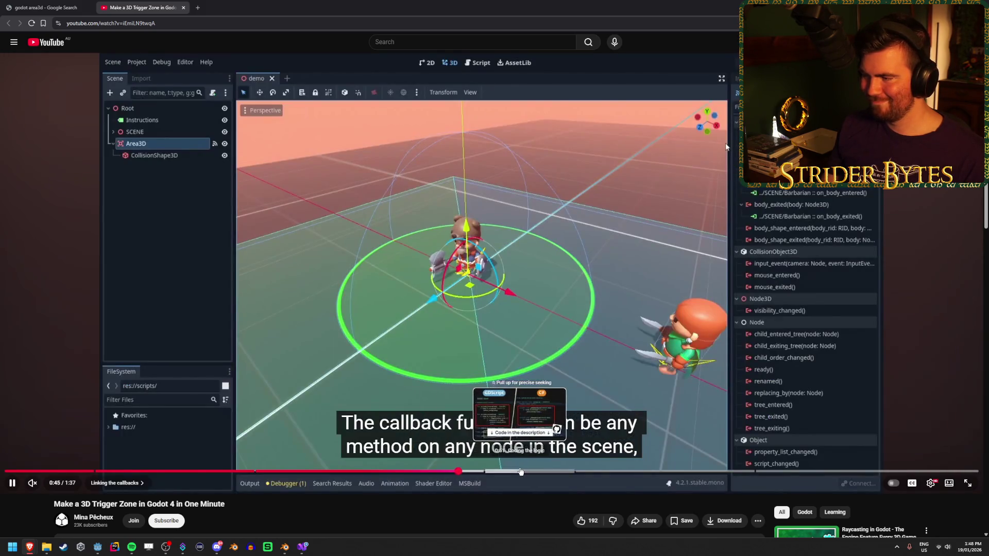
click(521, 471)
click(765, 208)
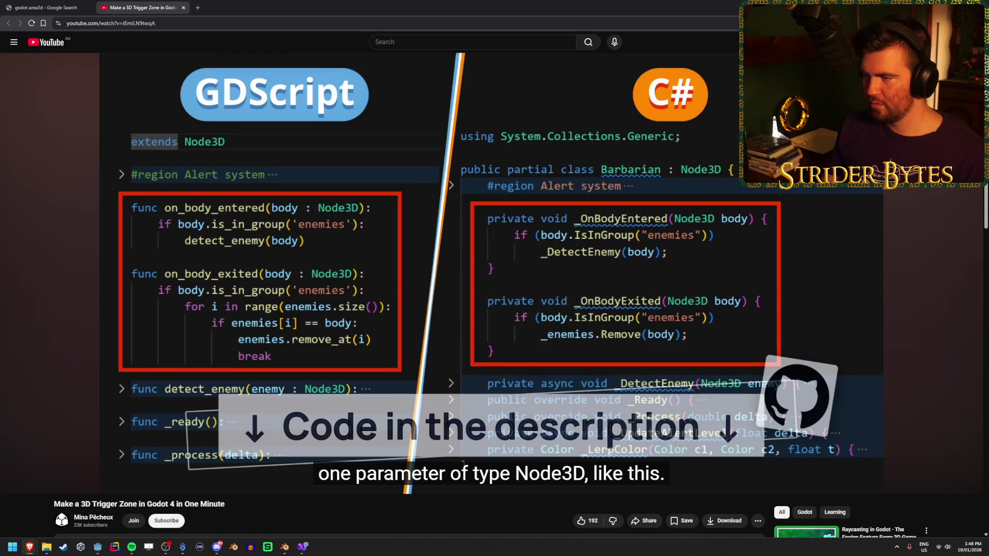
key(alt+Tab)
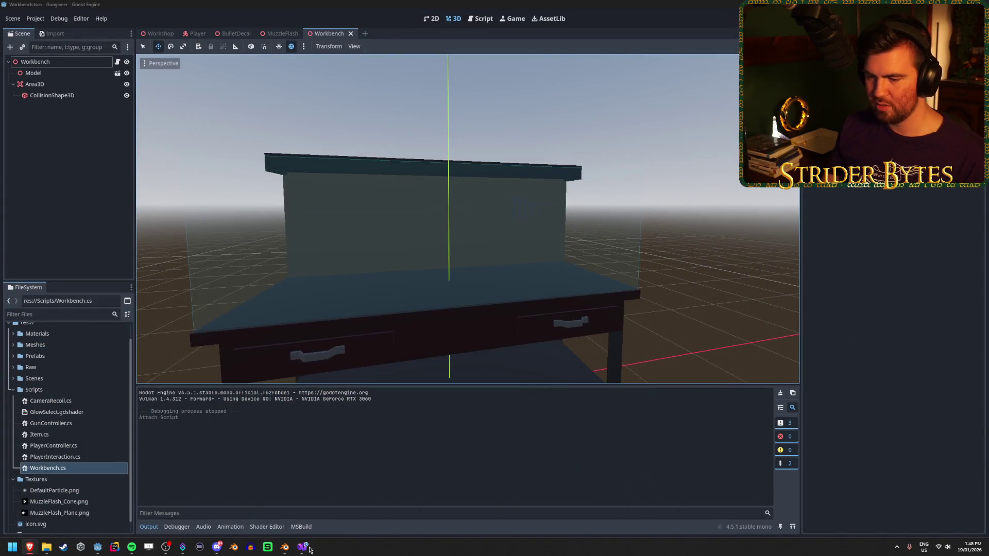
Replace 'override' and the partial name with OnBodyEntered, generate an empty body, and save.
key(alt+Tab)
double_click(108, 108)
key(BackSpace)
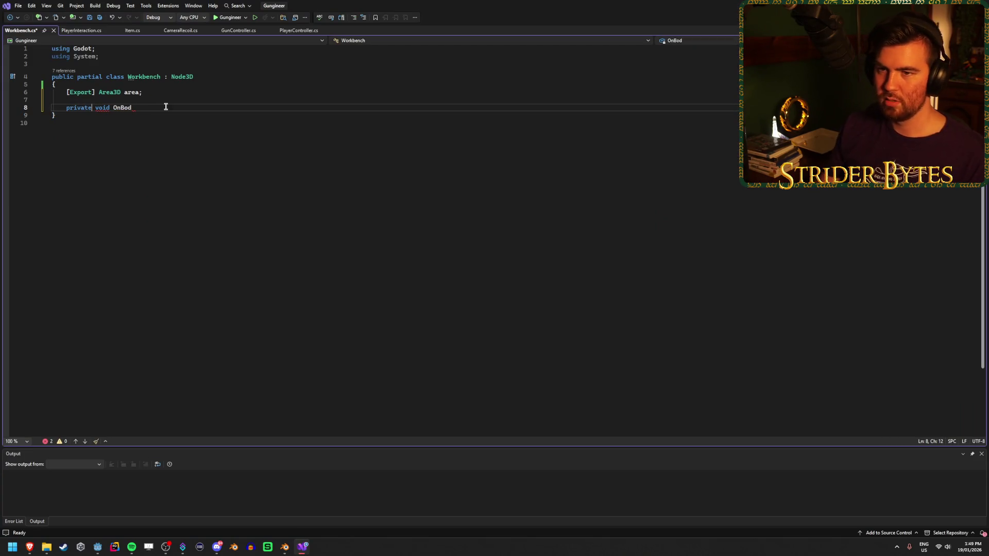
key(BackSpace)
key(BackSpace)
key(BackSpace)
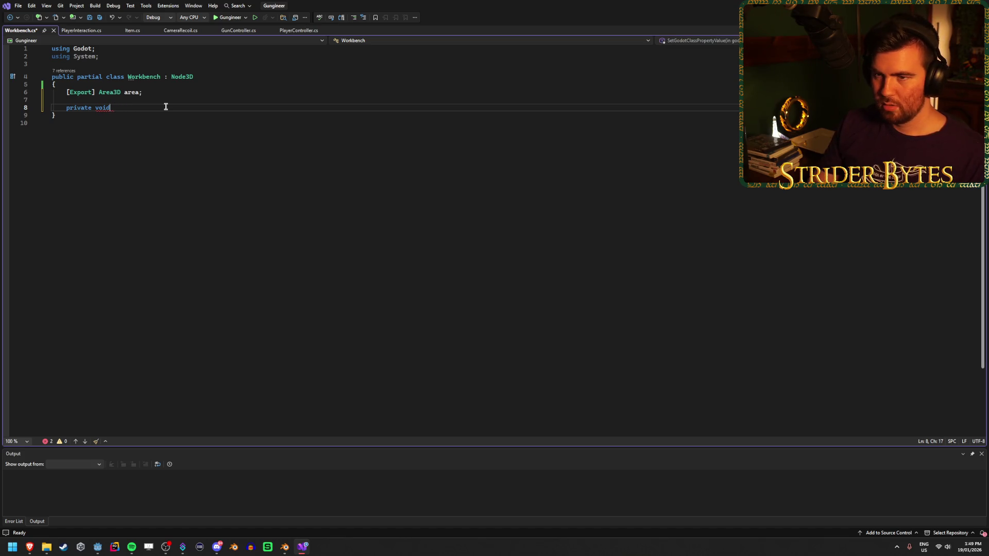
text(OnBody)
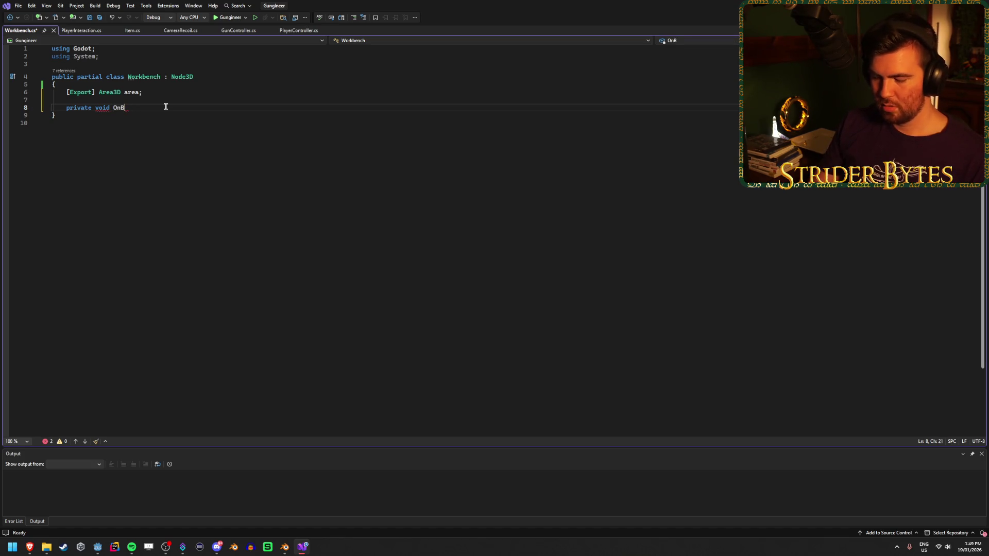
text(Entered)
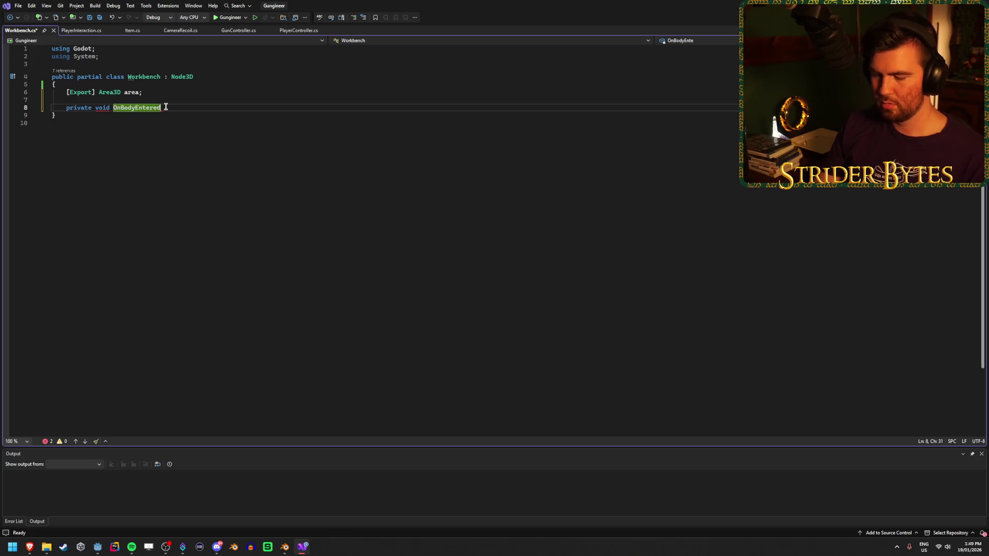
key(Tab)
key(Return)
key(ctrl+s)
key(Down)
Try renaming it _OnBodyEntered, check the warnings, undo the underscore, then switch to Godot.
mouse_move(117, 112)
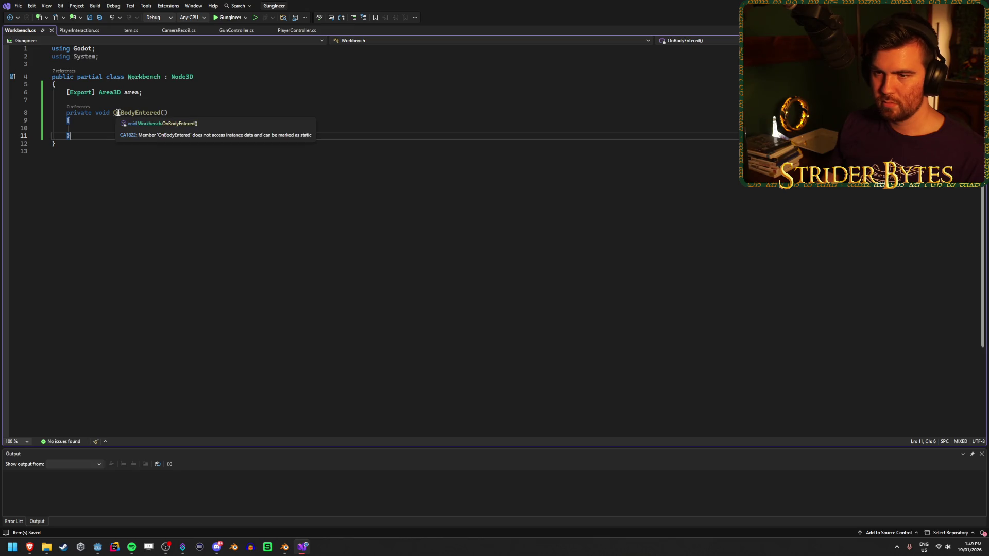
click(114, 112)
text(_)
key(Down)
click(195, 144)
mouse_move(140, 114)
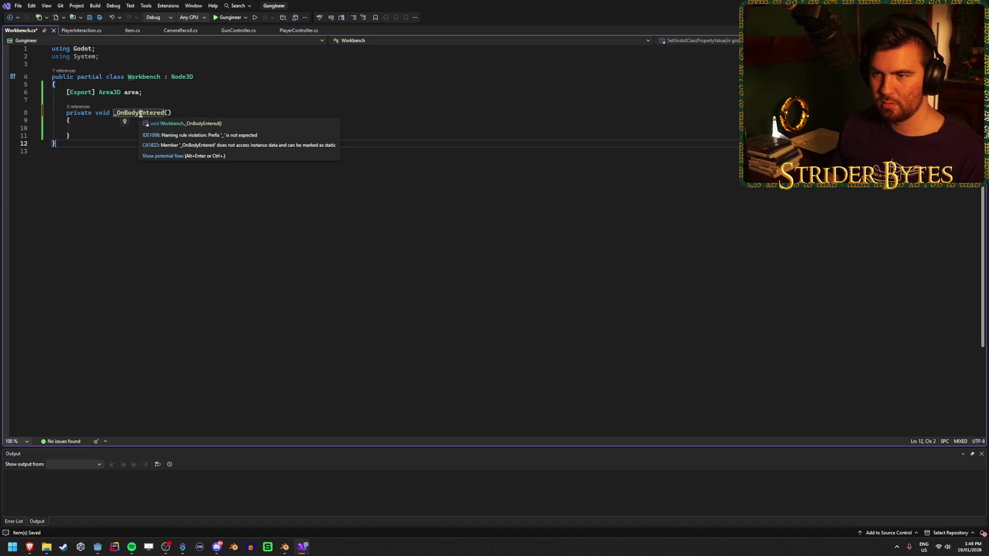
key(ctrl+z)
click(144, 130)
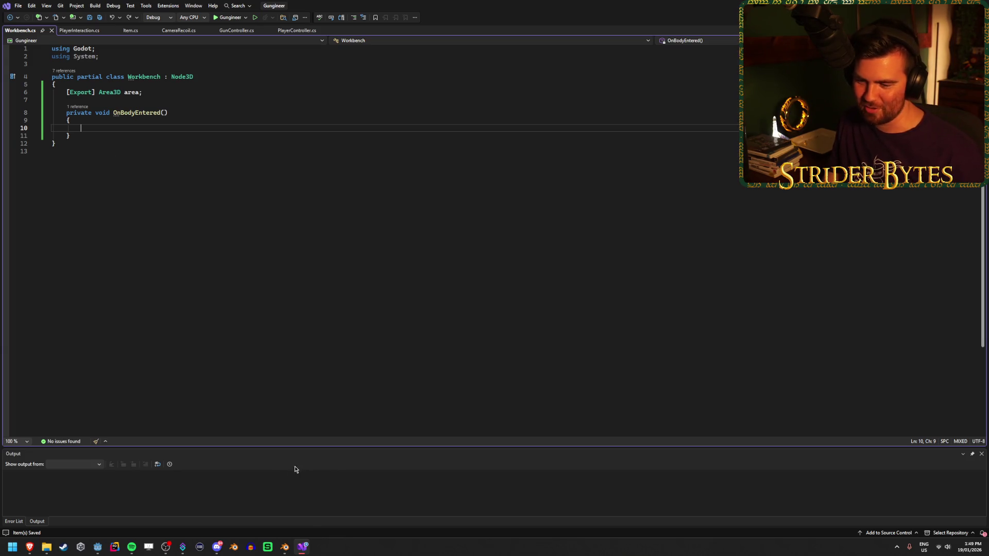
click(98, 547)
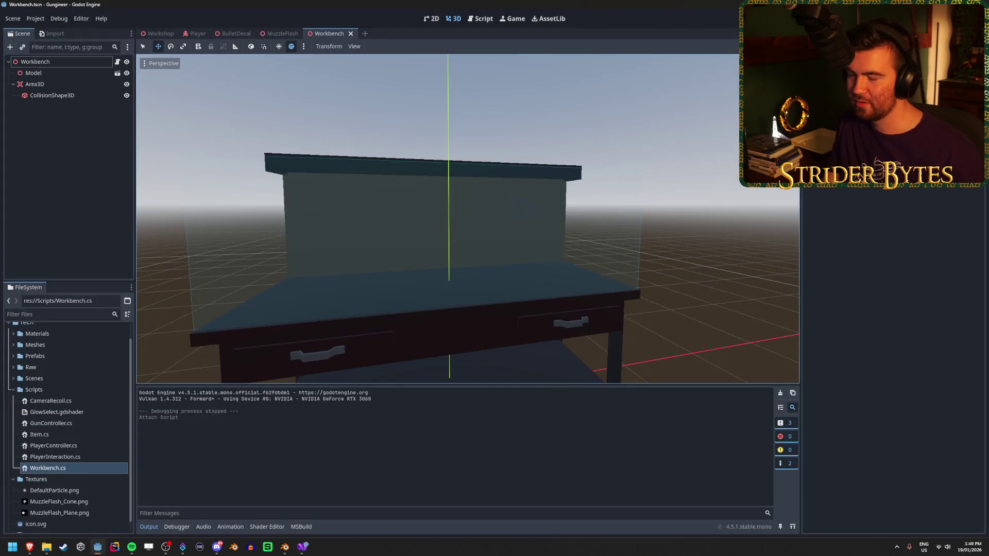
Bring the YouTube tutorial forward and pause it on the signal-linking part at 0:44.
key(alt+Tab)
mouse_move(34, 554)
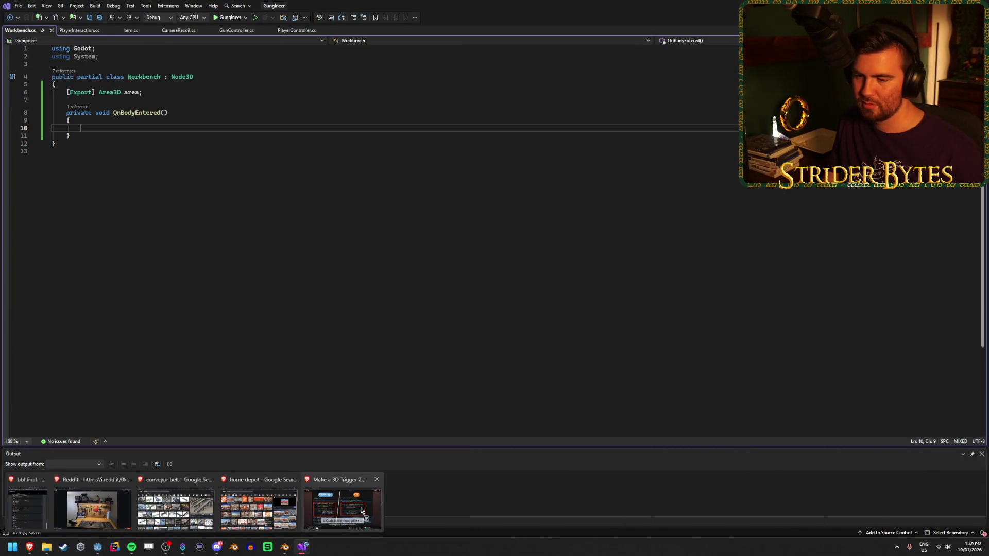
click(255, 510)
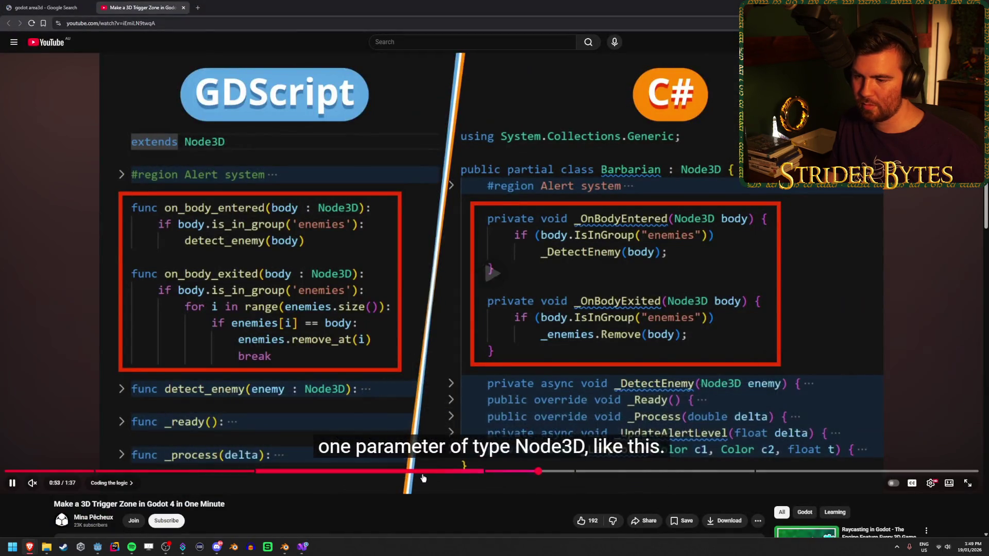
click(430, 471)
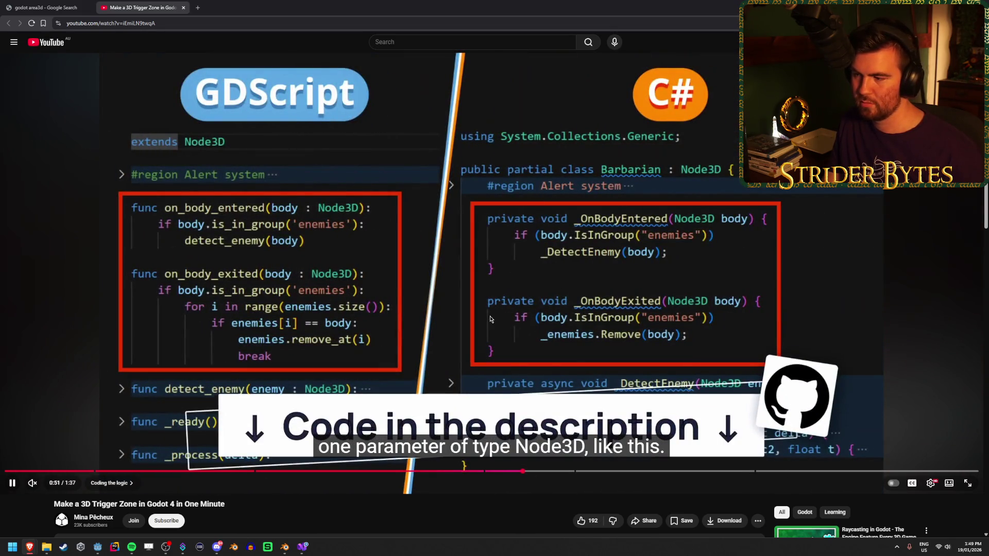
click(445, 472)
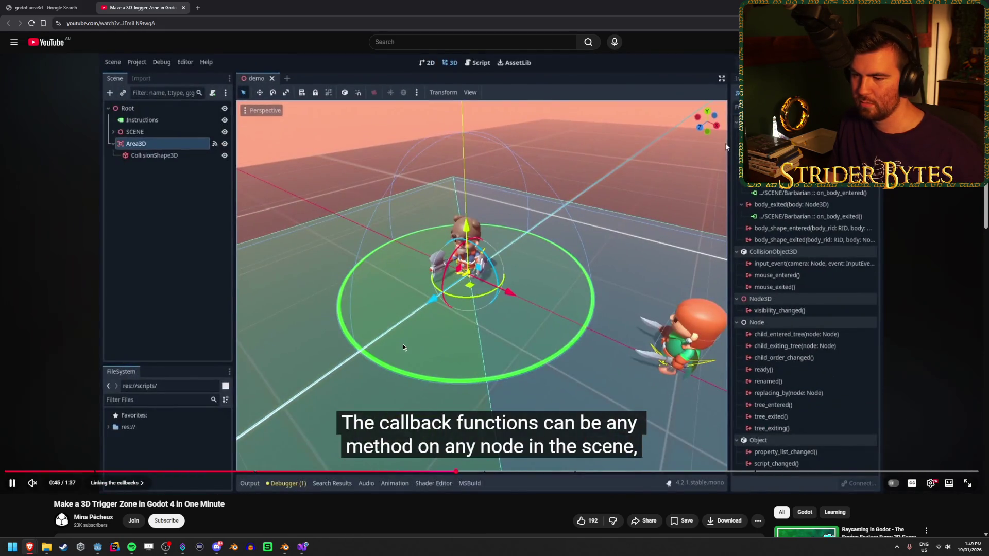
click(479, 321)
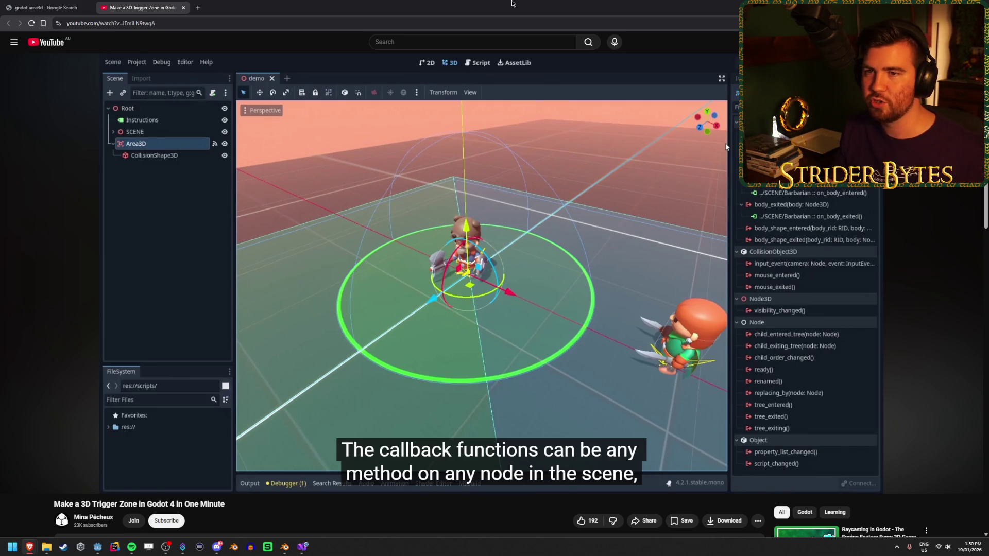
Flip to the godot area3d results tab and back, then open Windows search for Paint.
click(49, 7)
click(139, 7)
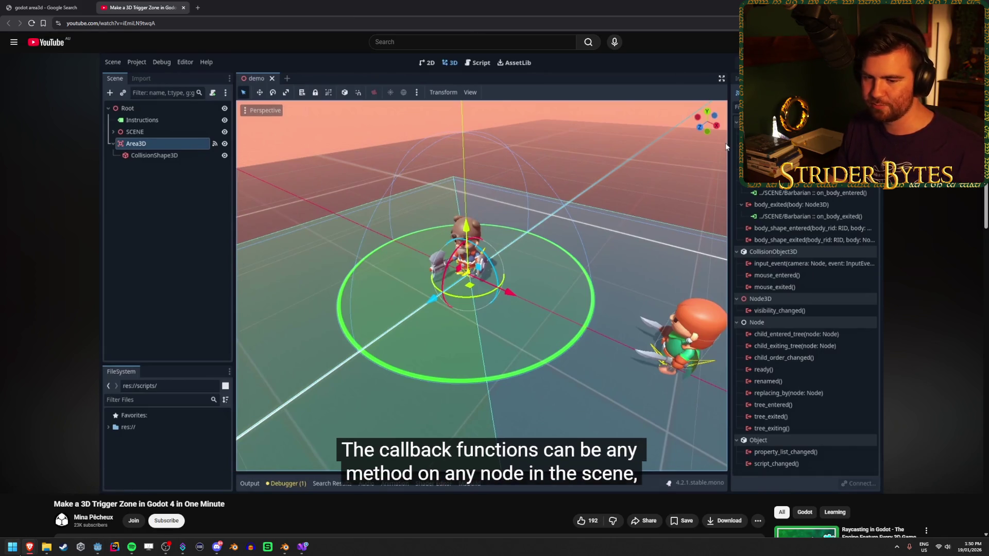
click(13, 547)
Launch Paint and sketch three rough squares joined by a diagonal line.
text(paint)
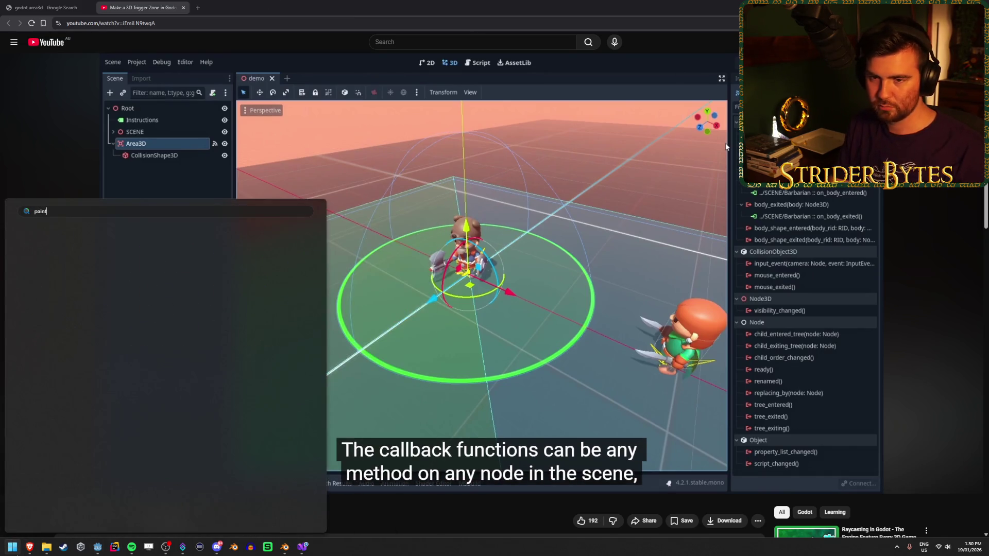
key(Return)
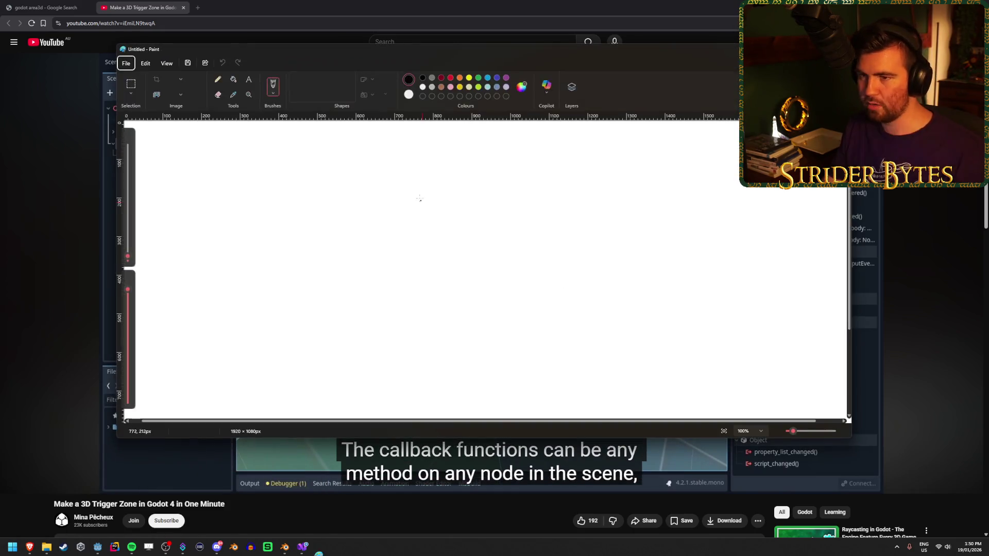
drag(338, 298, 343, 214)
mouse_move(421, 221)
mouse_down()
mouse_move(417, 298)
mouse_move(331, 304)
mouse_up()
mouse_move(422, 220)
mouse_down()
mouse_move(453, 137)
mouse_move(519, 214)
mouse_move(454, 220)
mouse_up()
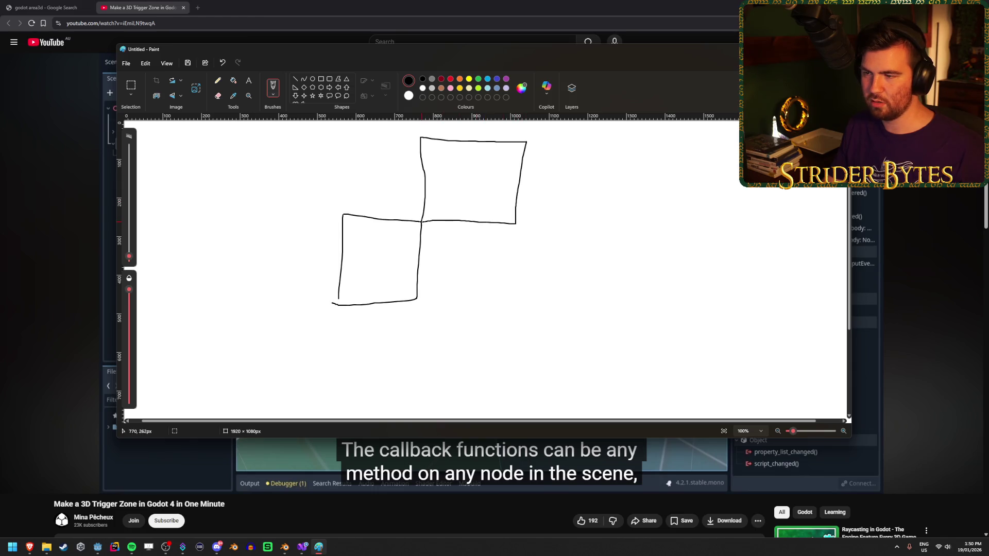
drag(419, 297, 511, 229)
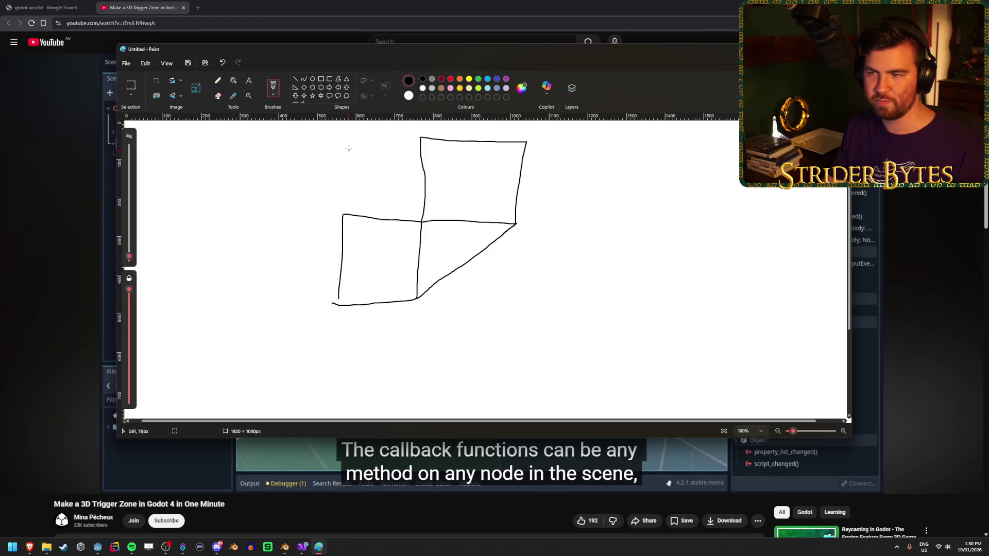
drag(346, 136, 422, 136)
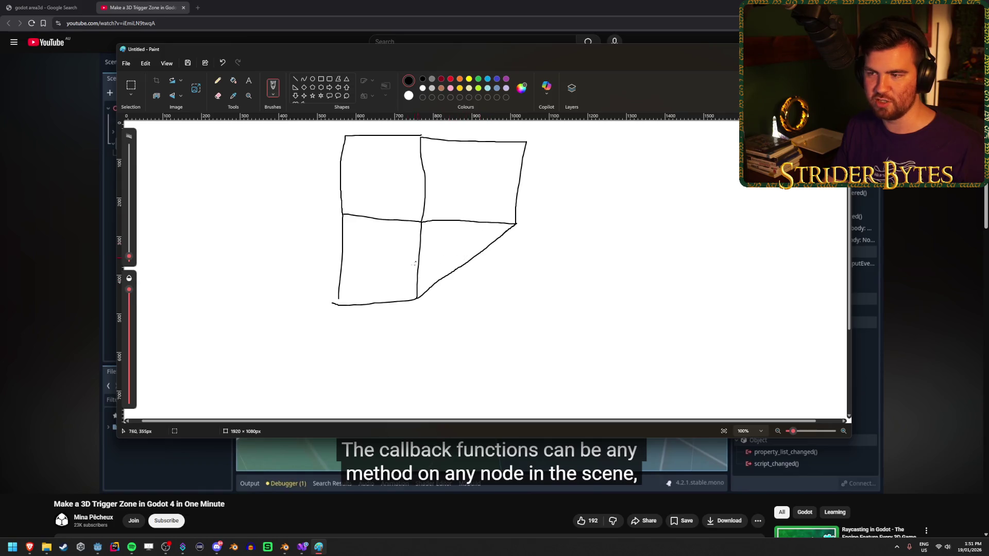
Close Paint without saving the sketch and close the trigger-zone video tab.
key(alt+F4)
click(489, 263)
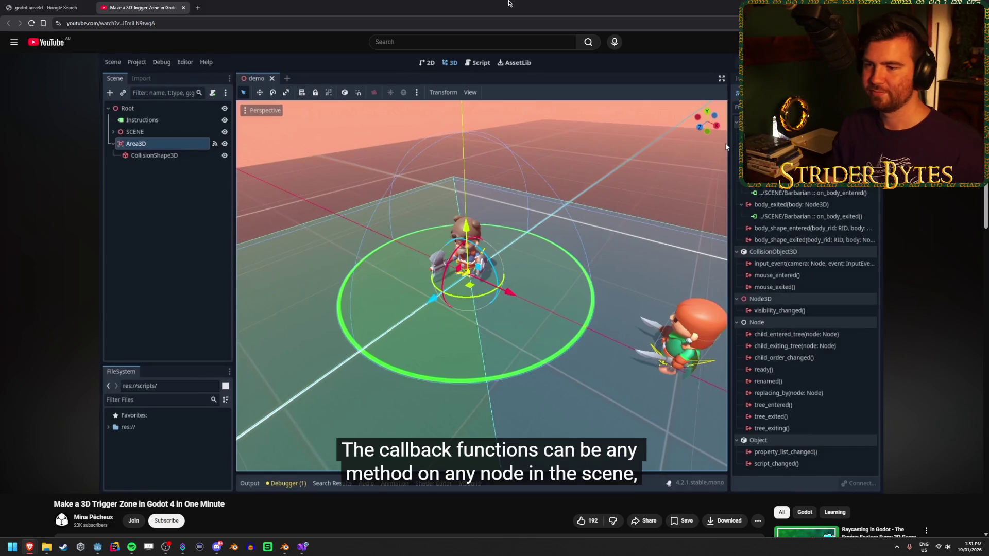
key(ctrl+w)
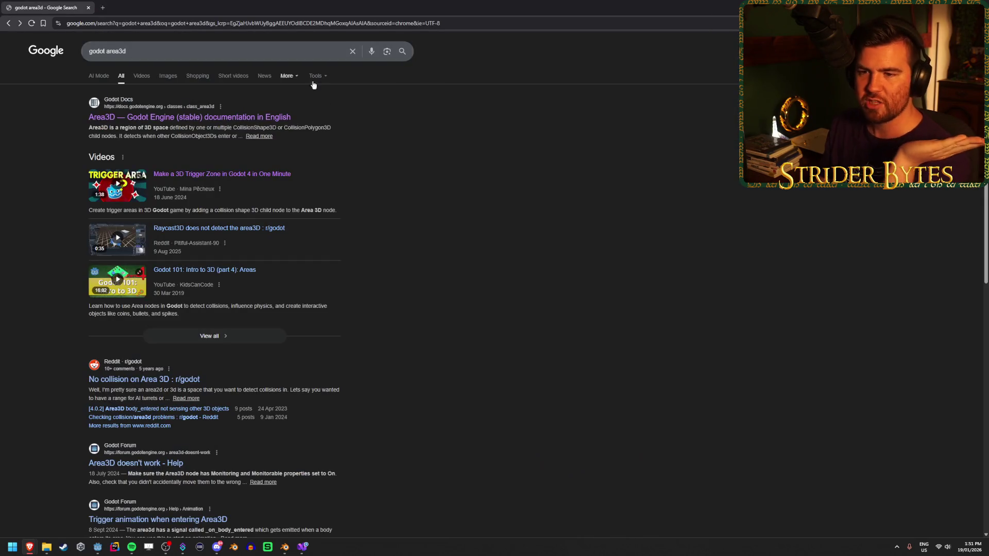
Open the Godot 101 Areas video in a new tab and skim ahead to the coin's collision shape setup.
middle_click(205, 274)
click(154, 5)
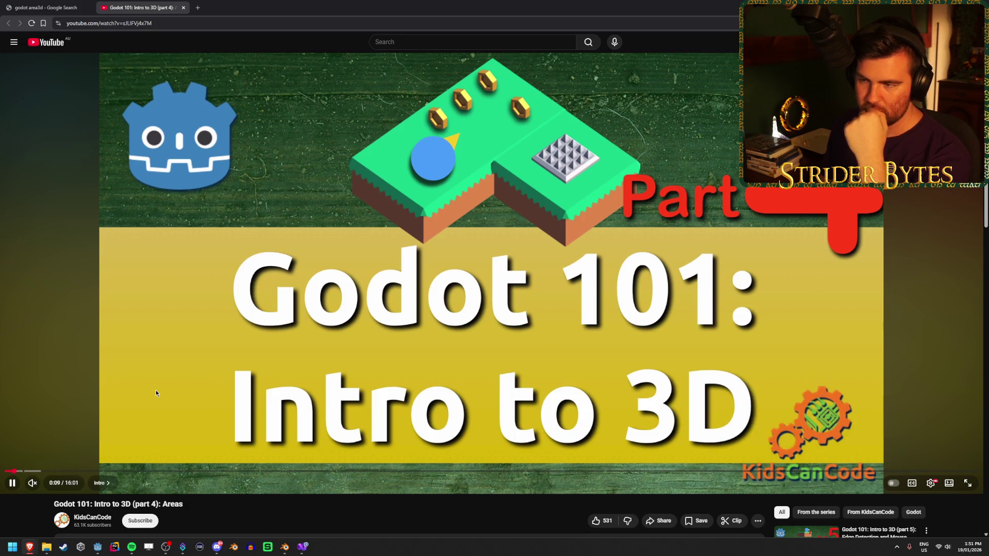
click(284, 379)
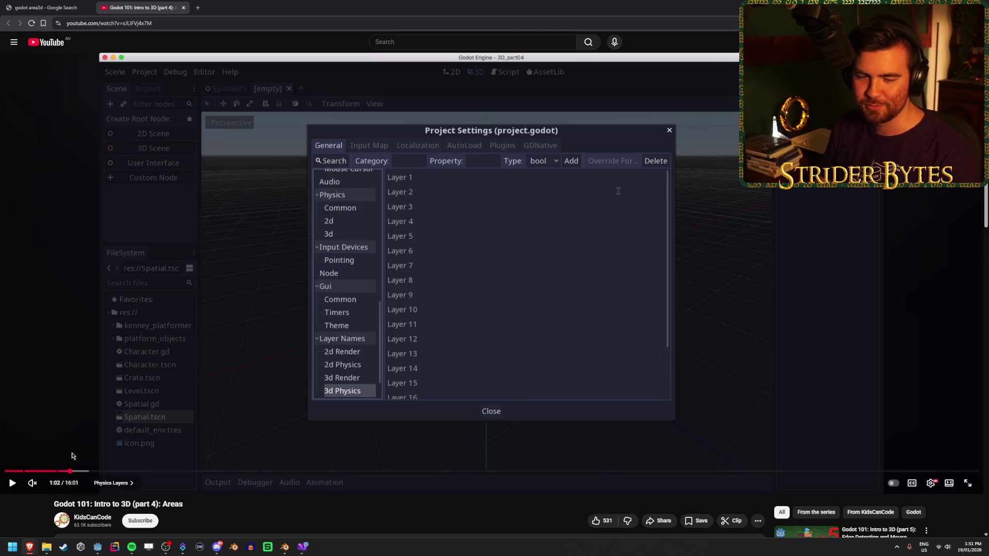
drag(69, 470, 123, 472)
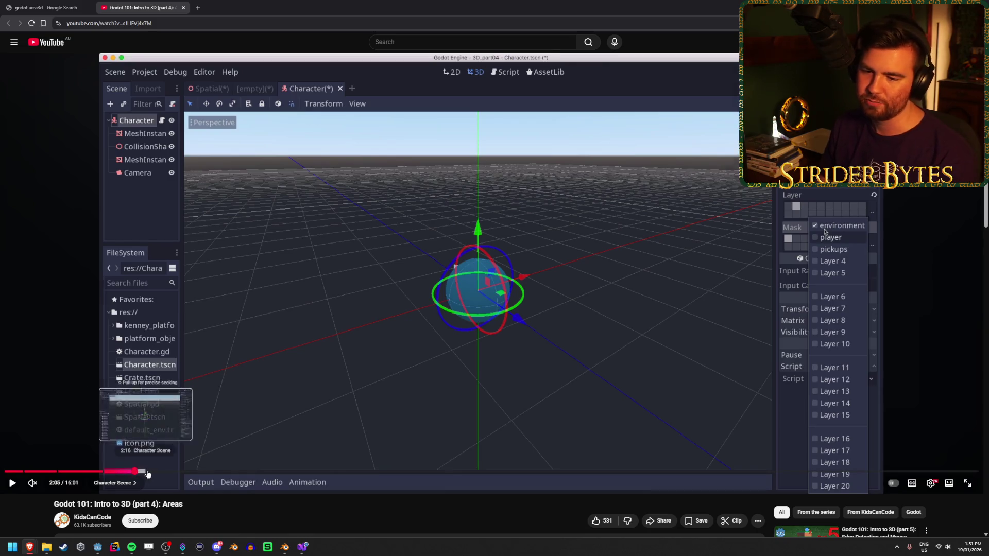
click(135, 472)
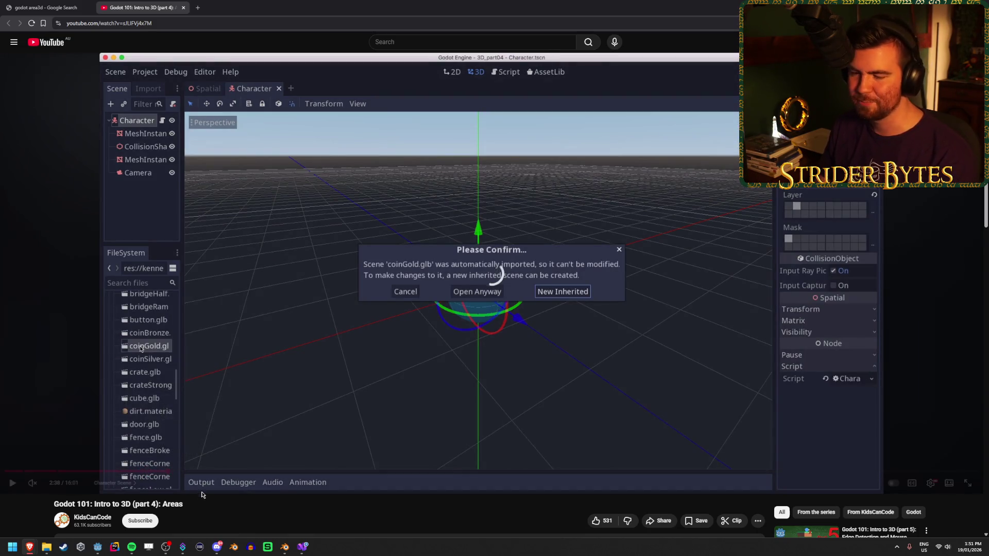
click(168, 470)
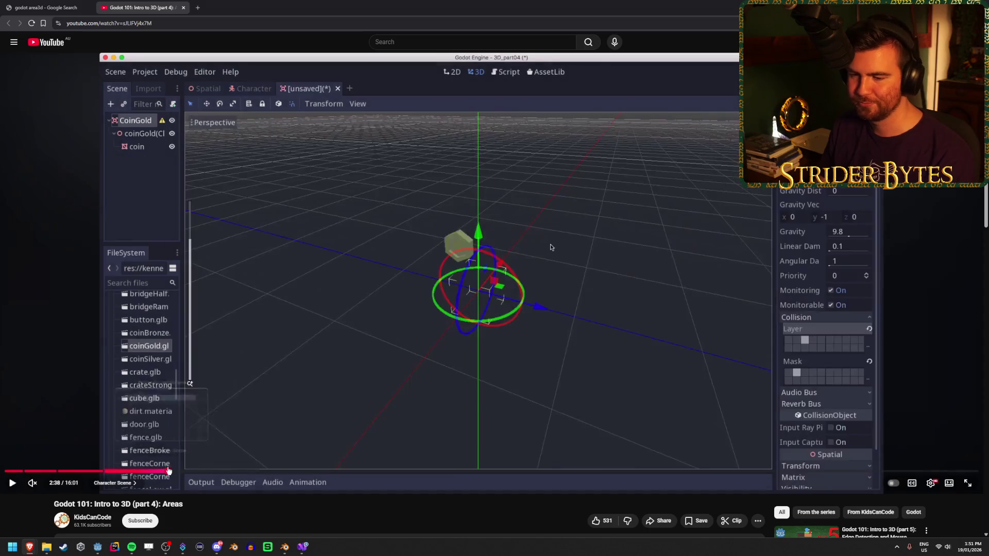
click(203, 471)
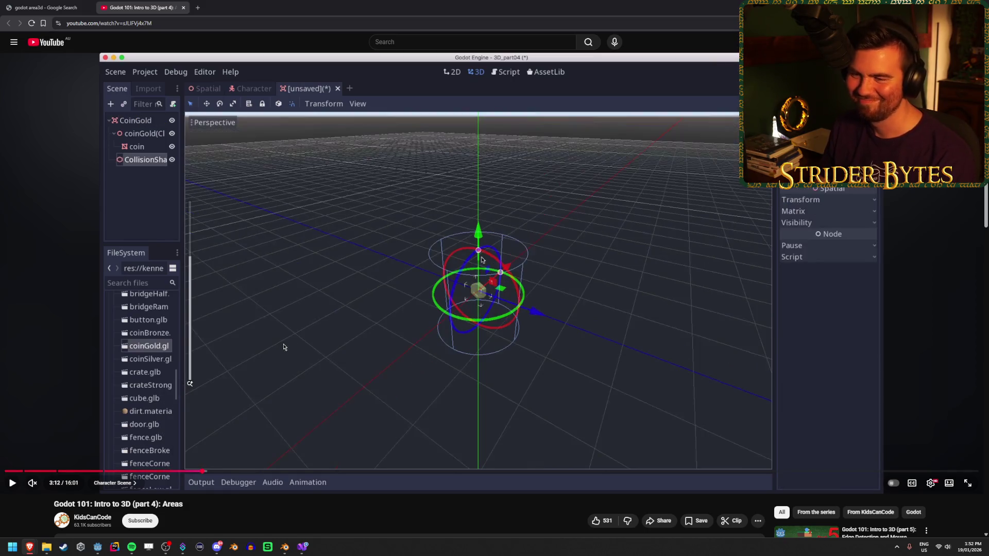
Skim further through the video to the shooting code, then close its tab and return to Google.
click(284, 347)
drag(214, 470, 245, 471)
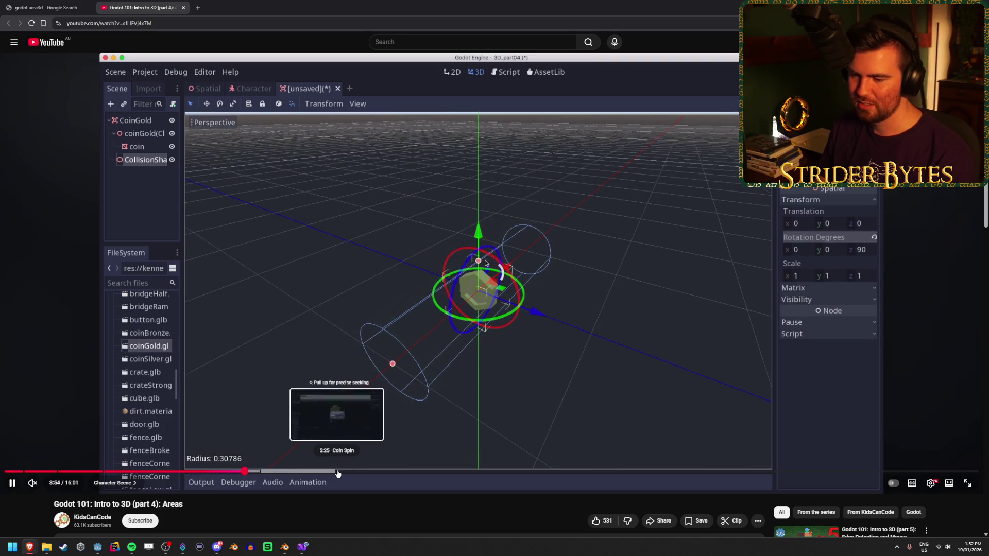
click(287, 470)
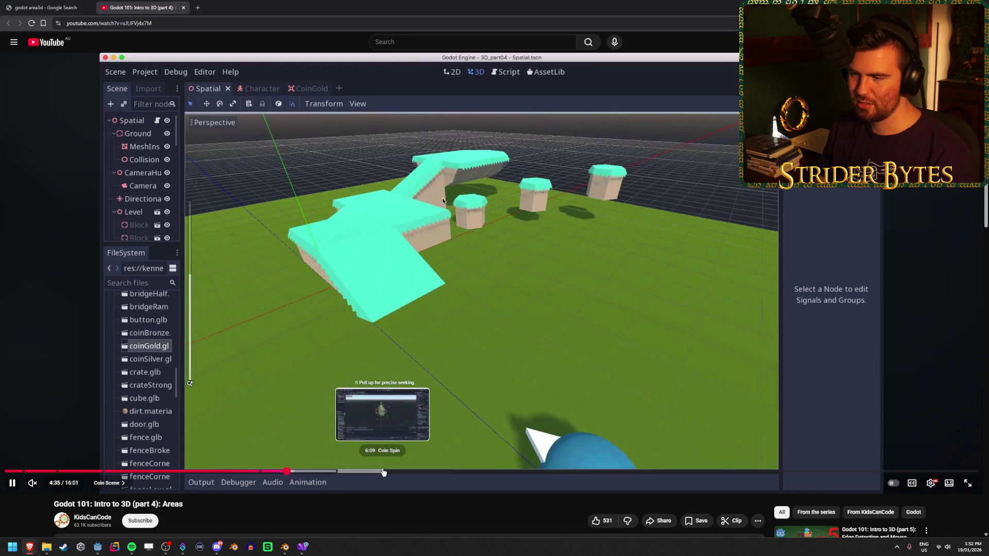
click(493, 471)
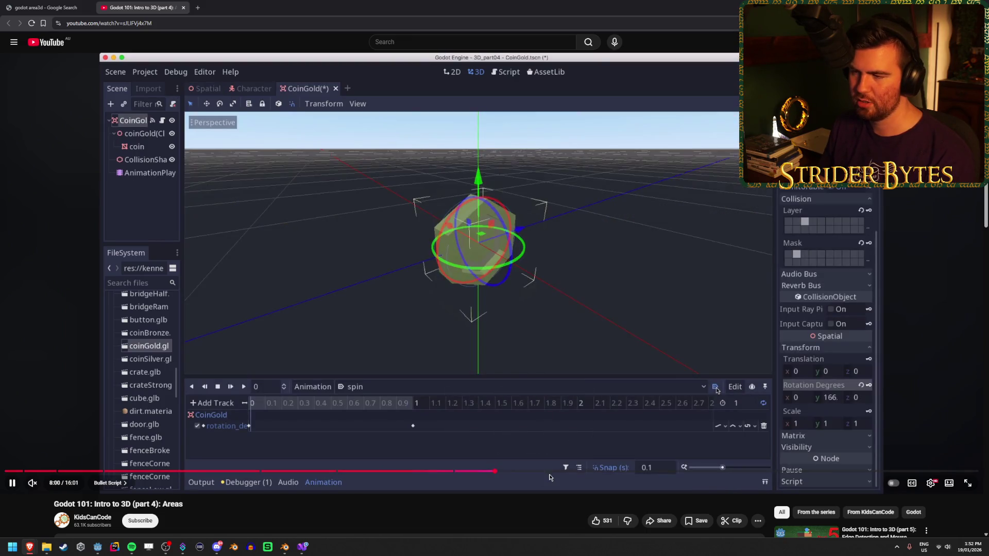
click(532, 471)
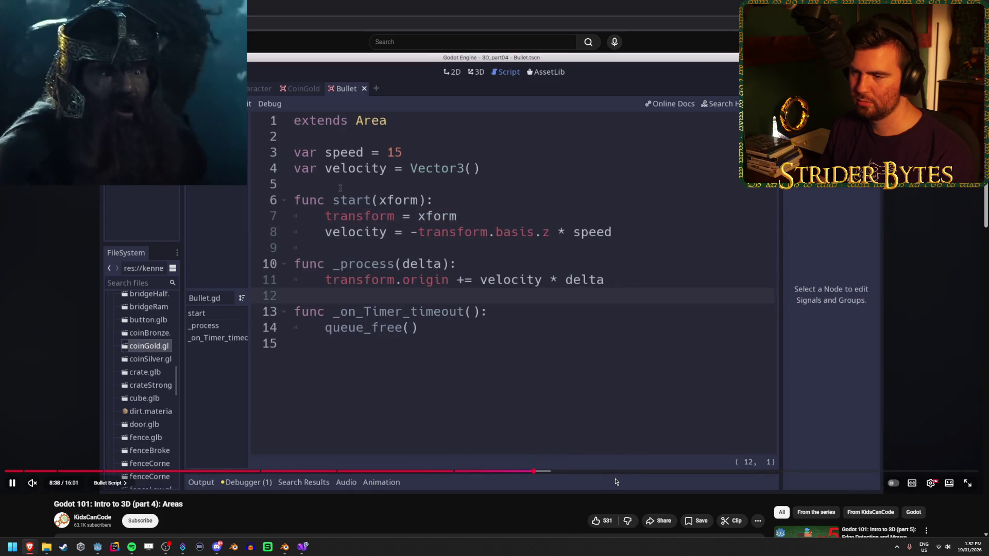
click(628, 470)
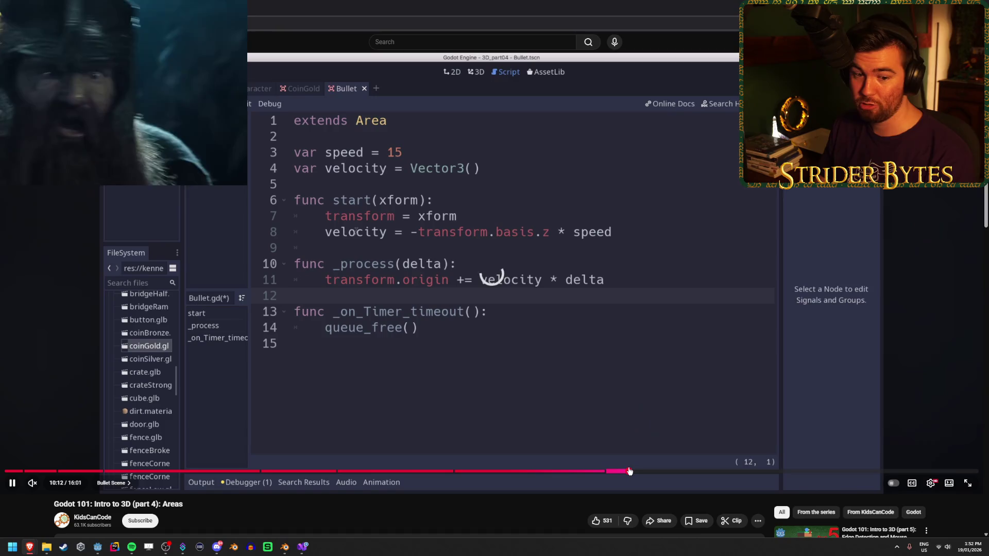
click(690, 471)
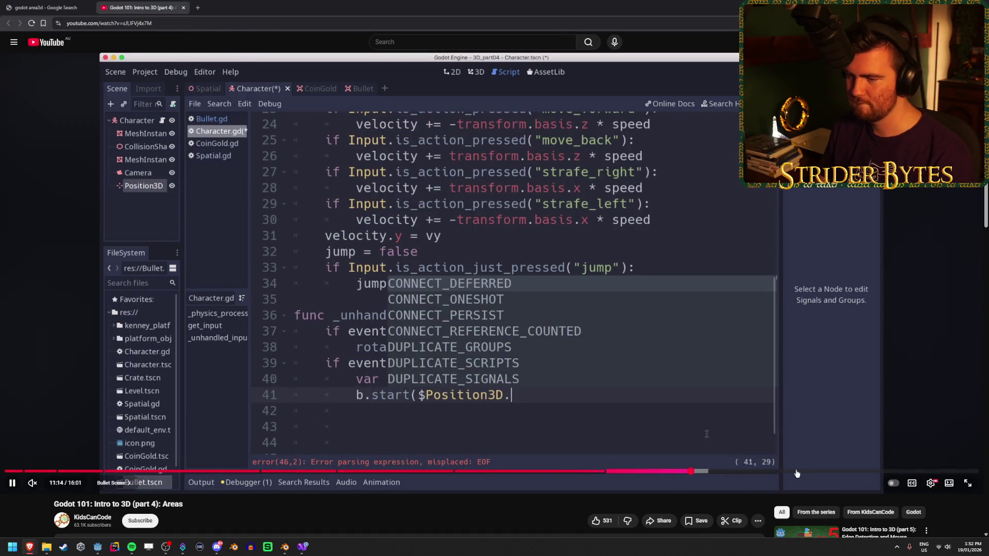
key(ctrl+shift+Tab)
click(137, 7)
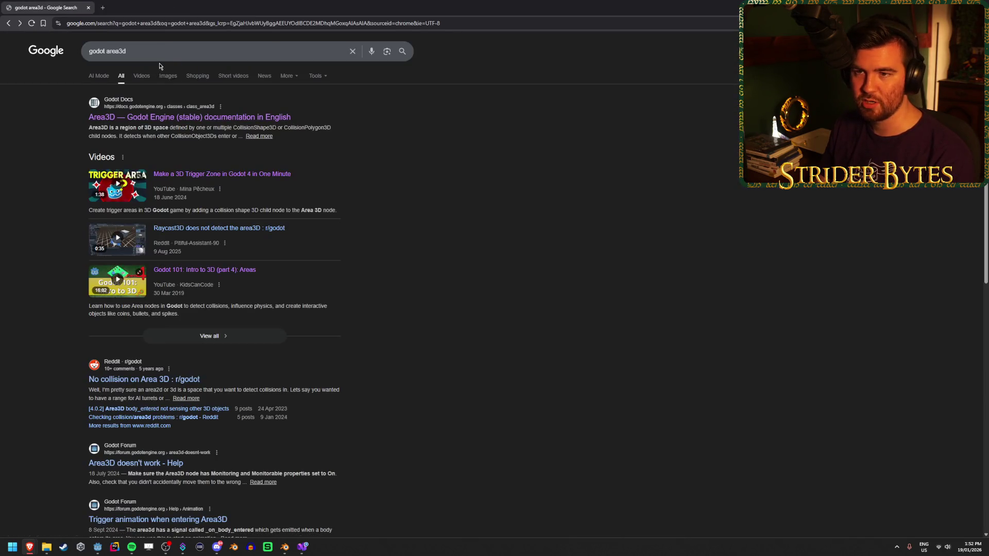
Search 'godot area3d body entered', open the Area3D docs in the background, then add 'c#' to the query.
click(160, 55)
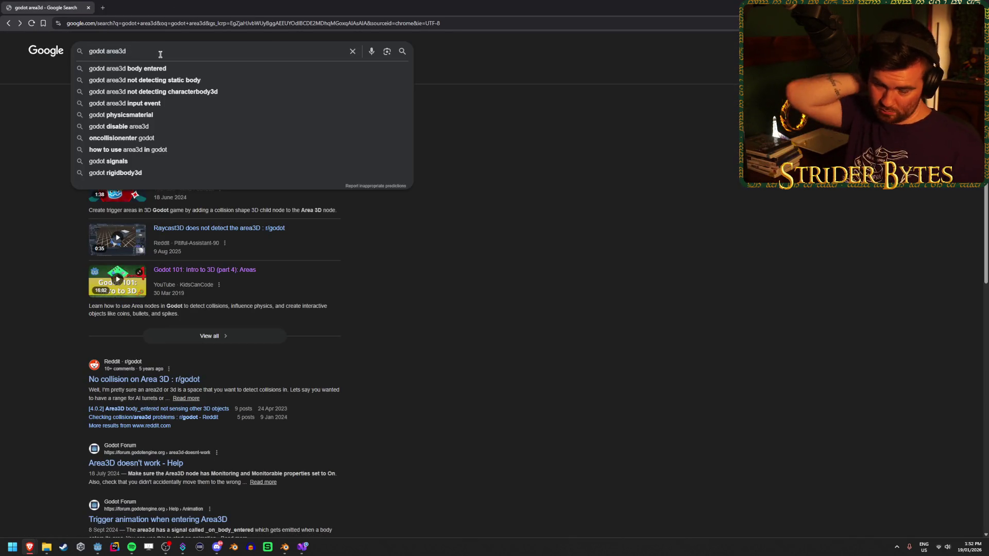
key(Down)
key(Return)
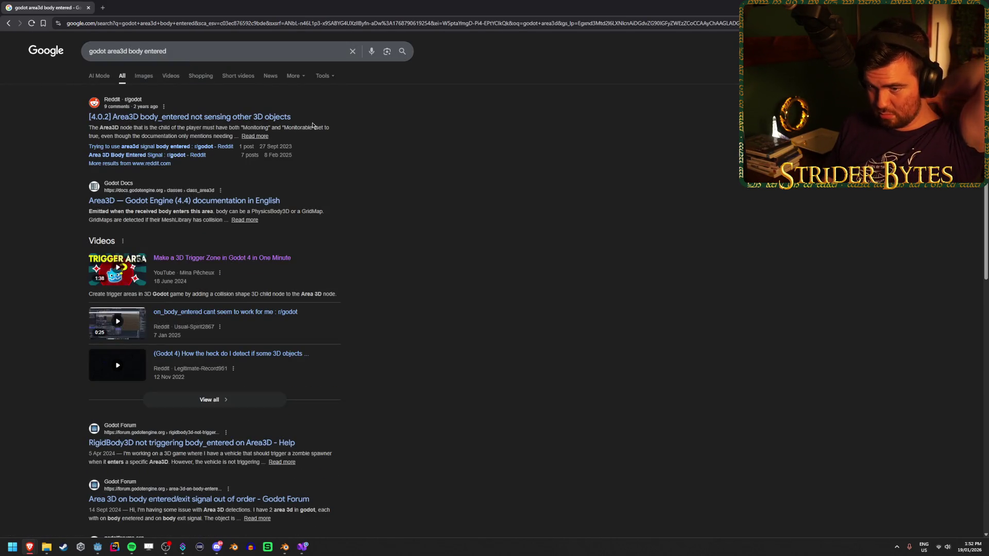
middle_click(278, 202)
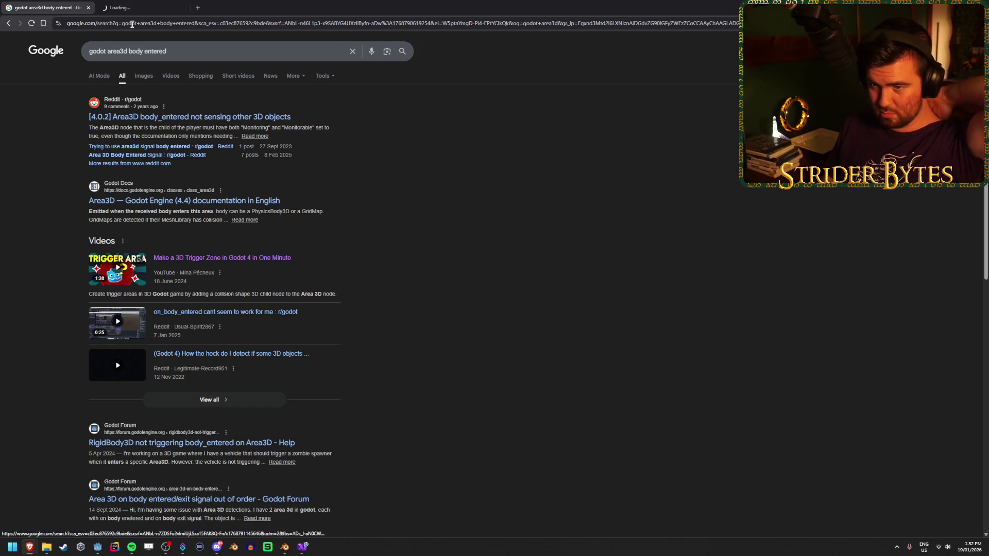
click(195, 48)
text(c#)
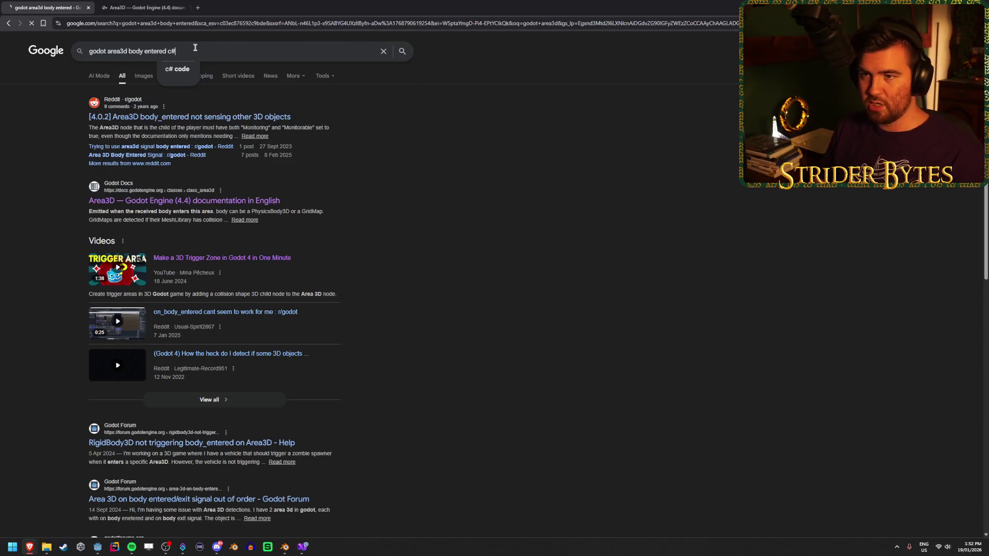
key(Return)
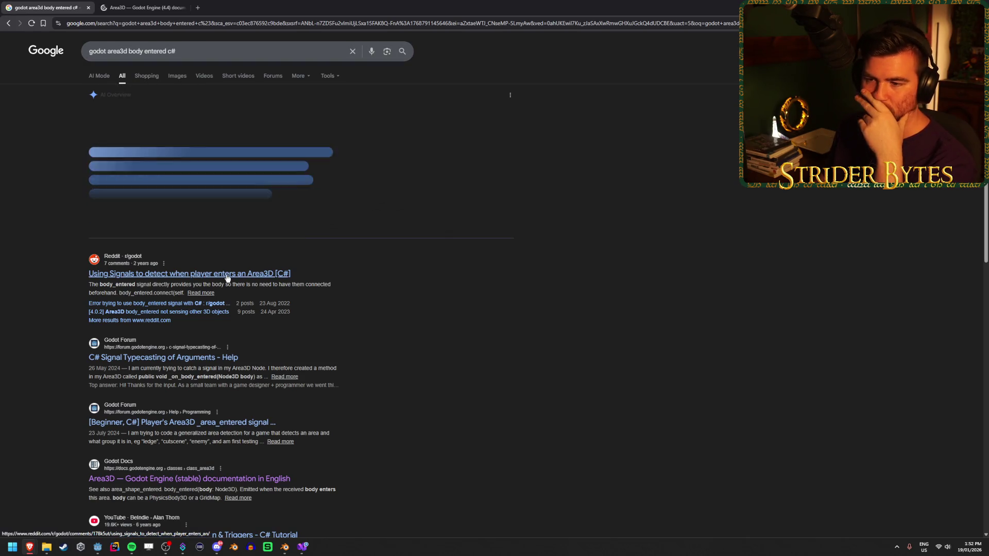
Open and read the r/godot thread on C# Area3D signals.
middle_click(278, 273)
click(261, 6)
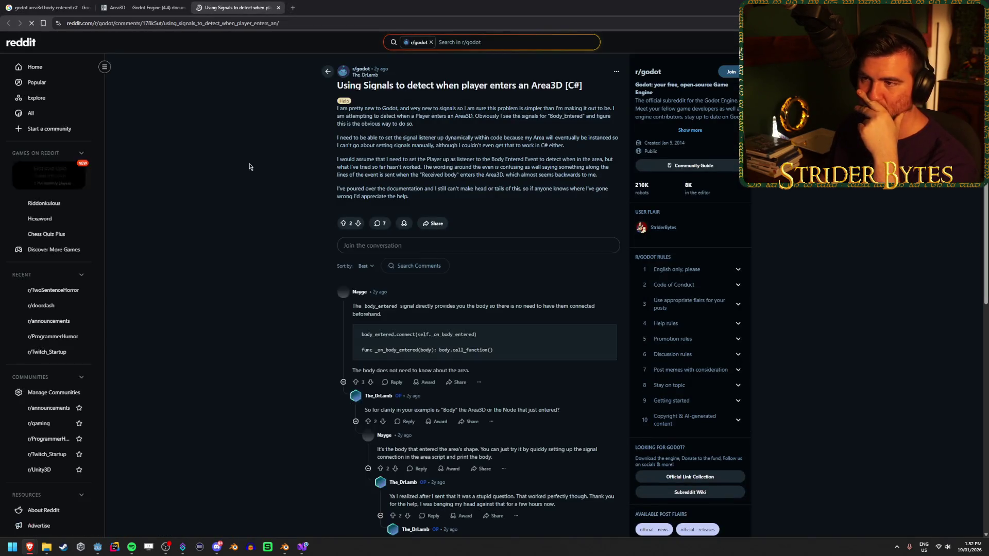
scroll(248, 173, down, 1)
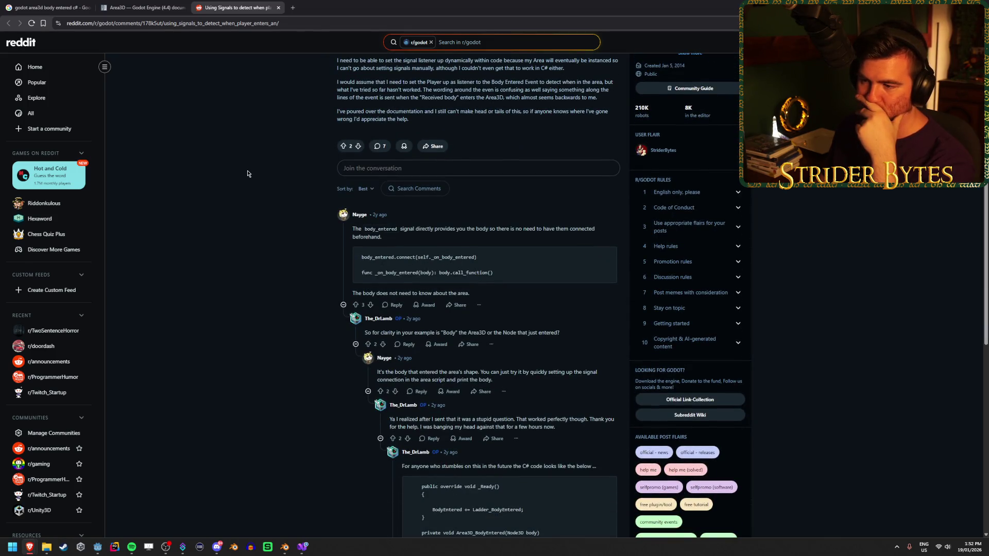
scroll(247, 173, up, 2)
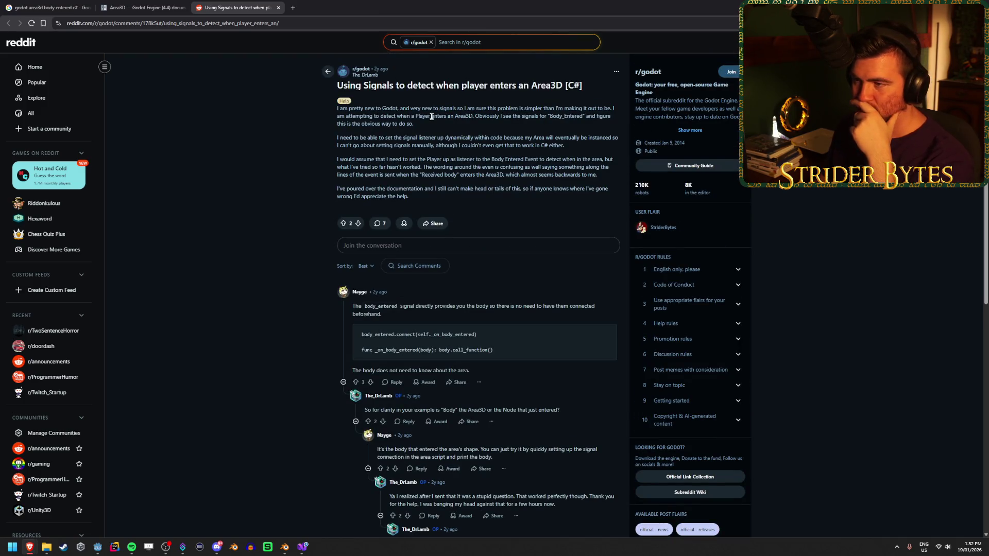
mouse_move(440, 117)
mouse_down()
mouse_move(357, 124)
mouse_move(381, 124)
mouse_up()
click(358, 124)
click(357, 124)
click(382, 125)
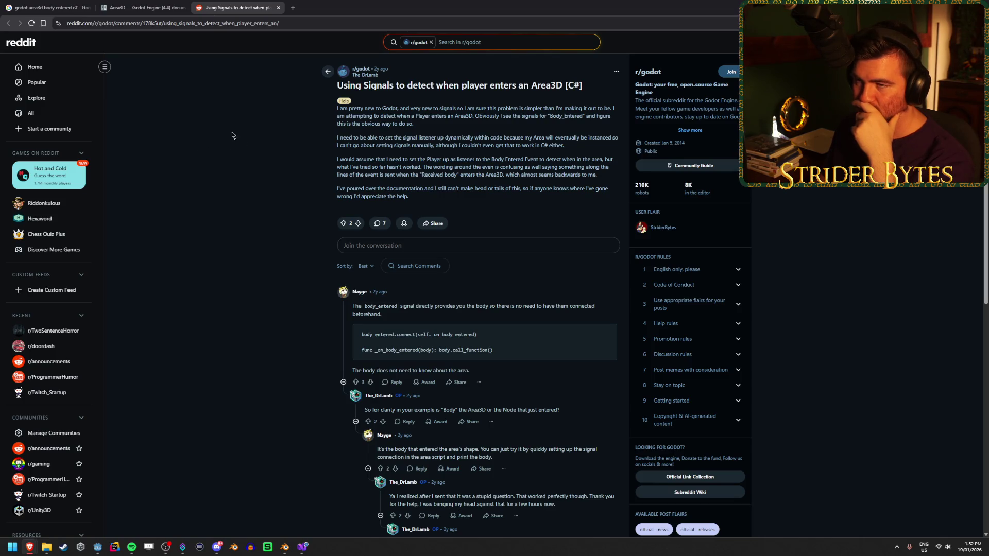
Back in the Google results, open the C# Player Area3D forum topic in a new tab.
key(ctrl+shift+Tab)
key(ctrl+shift+Tab)
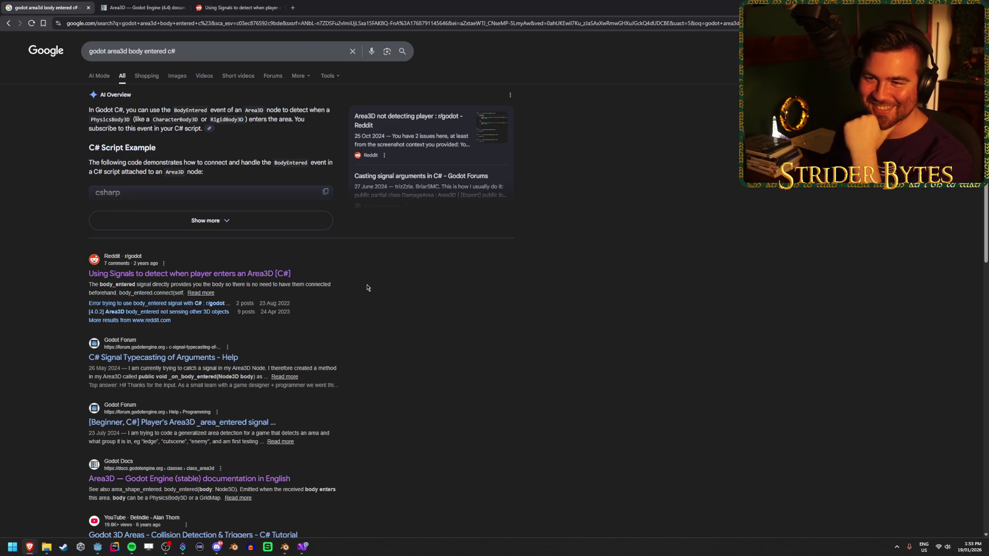
scroll(368, 288, down, 2)
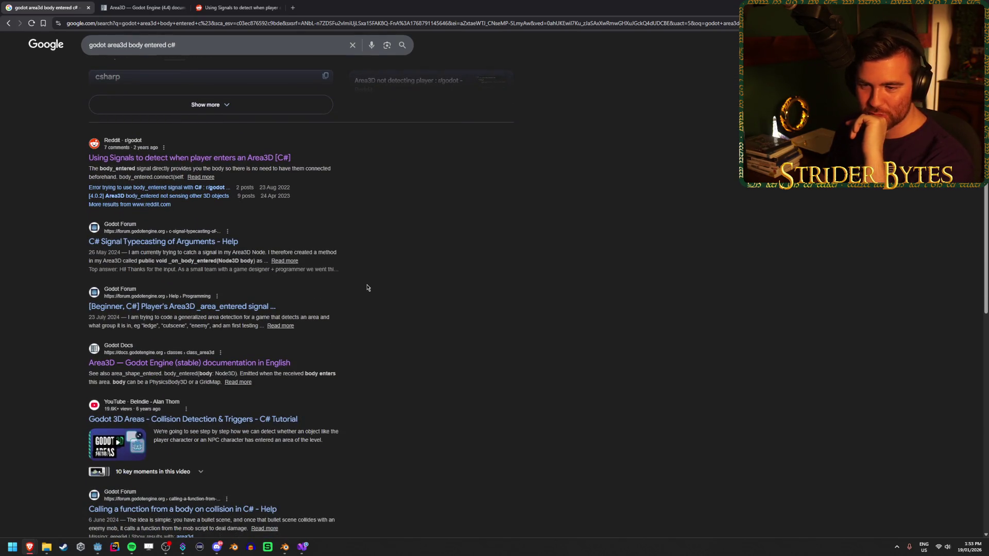
middle_click(262, 307)
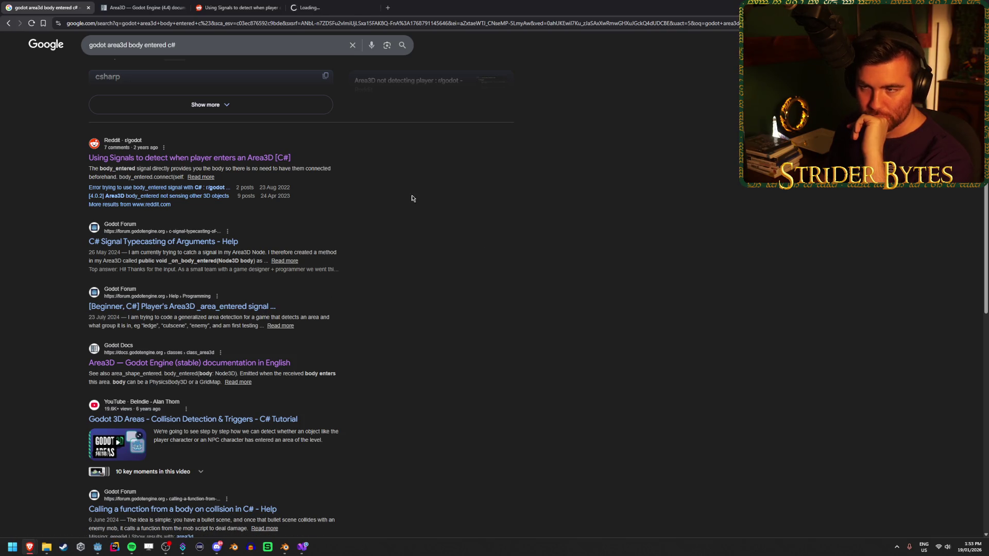
Switch to the Godot Forum topic and scroll down through the thread.
click(345, 3)
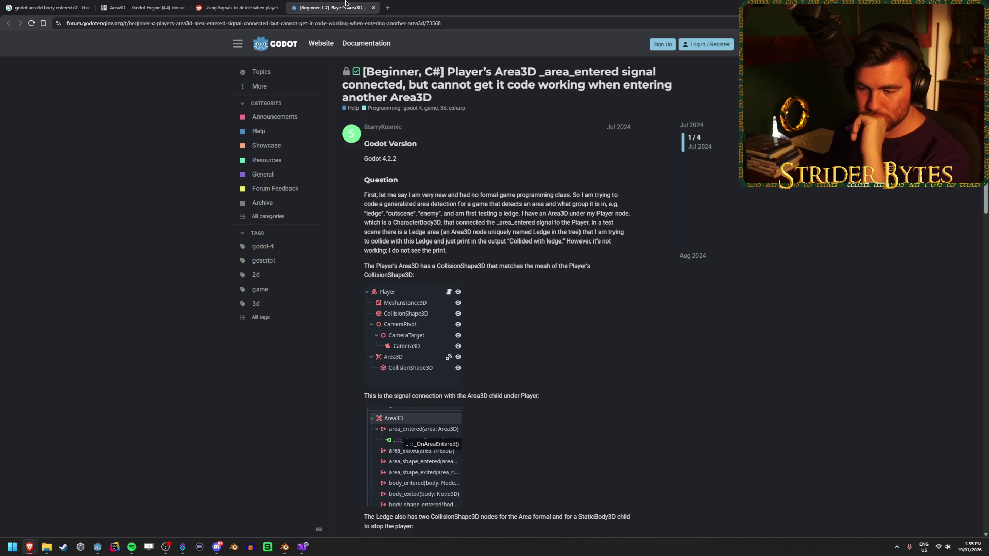
scroll(669, 355, down, 4)
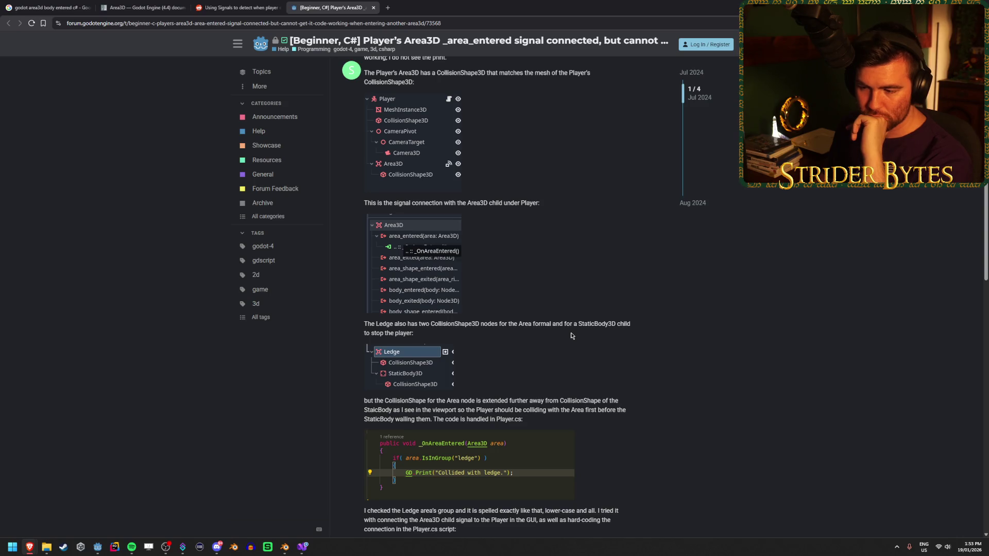
scroll(649, 329, down, 2)
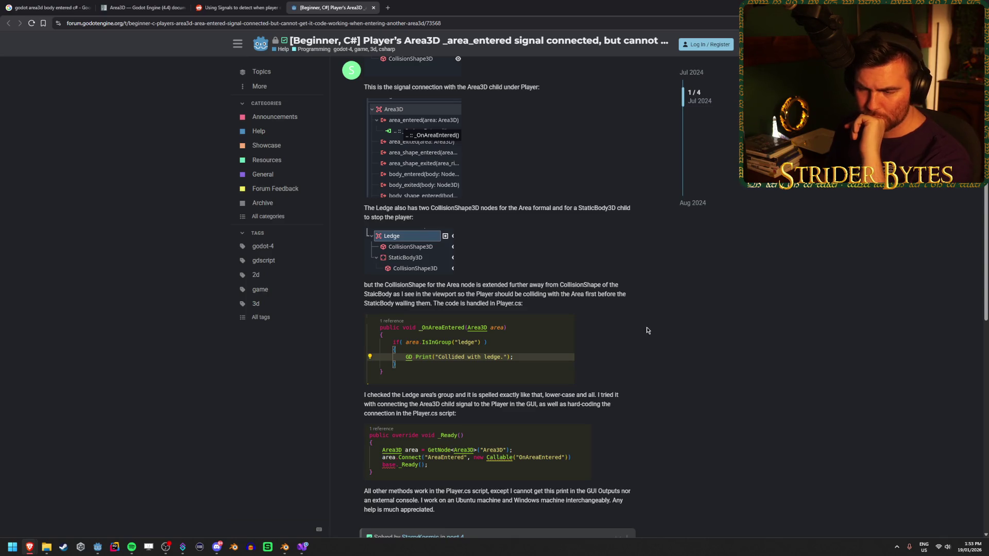
scroll(262, 336, down, 5)
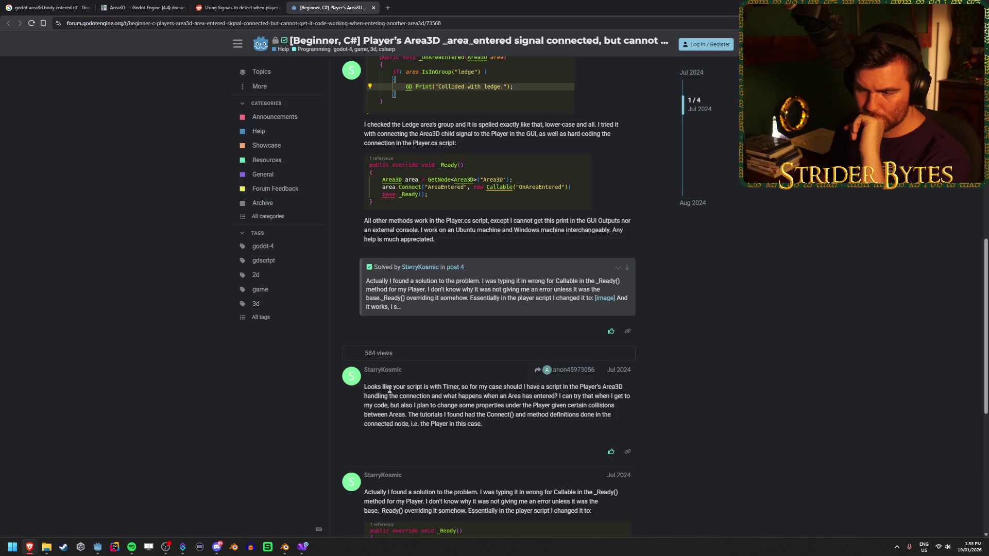
drag(409, 387, 482, 387)
drag(456, 387, 569, 388)
click(569, 388)
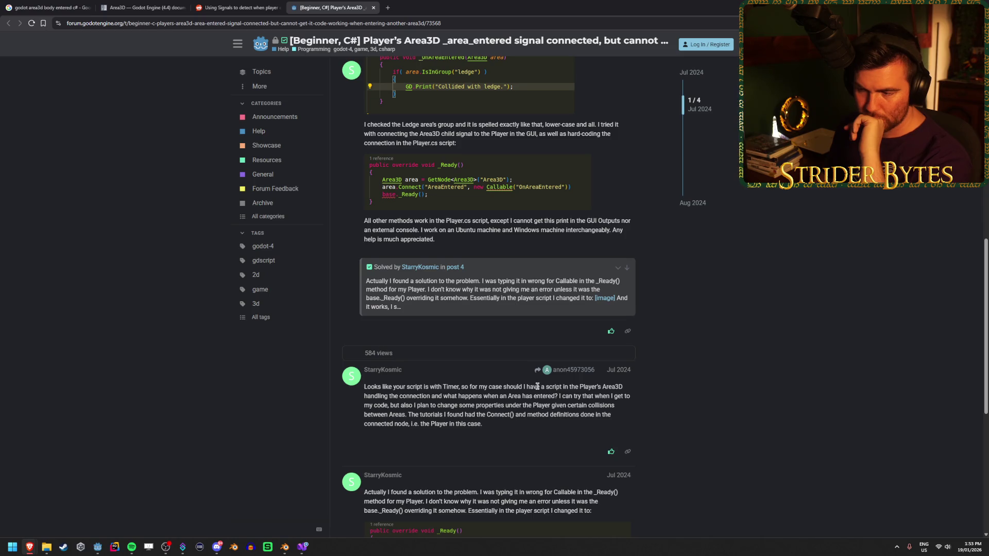
Read the accepted Solution post, then go back to Workbench.cs in Visual Studio.
scroll(787, 392, down, 2)
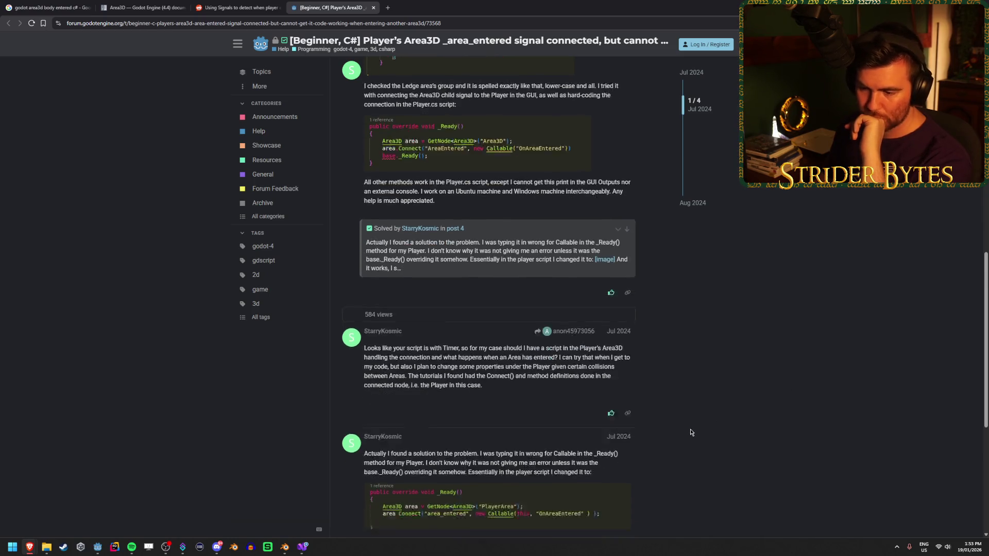
scroll(691, 430, up, 12)
scroll(690, 430, down, 10)
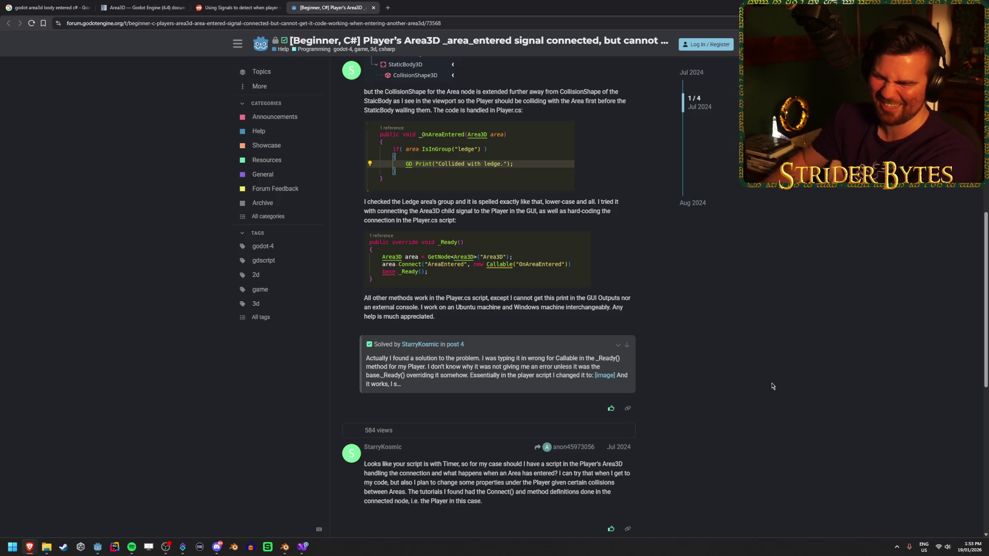
scroll(785, 371, down, 8)
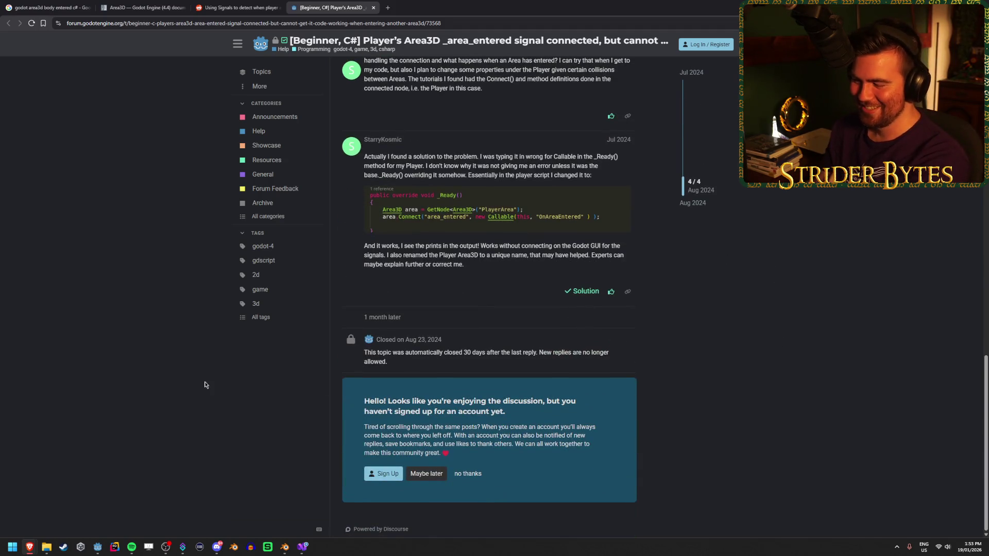
scroll(172, 307, up, 2)
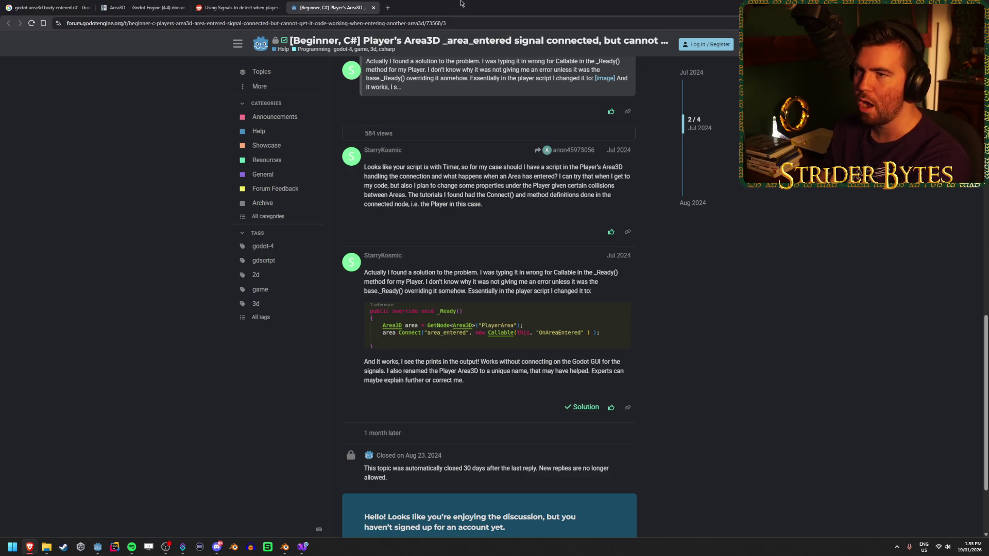
key(alt+Tab)
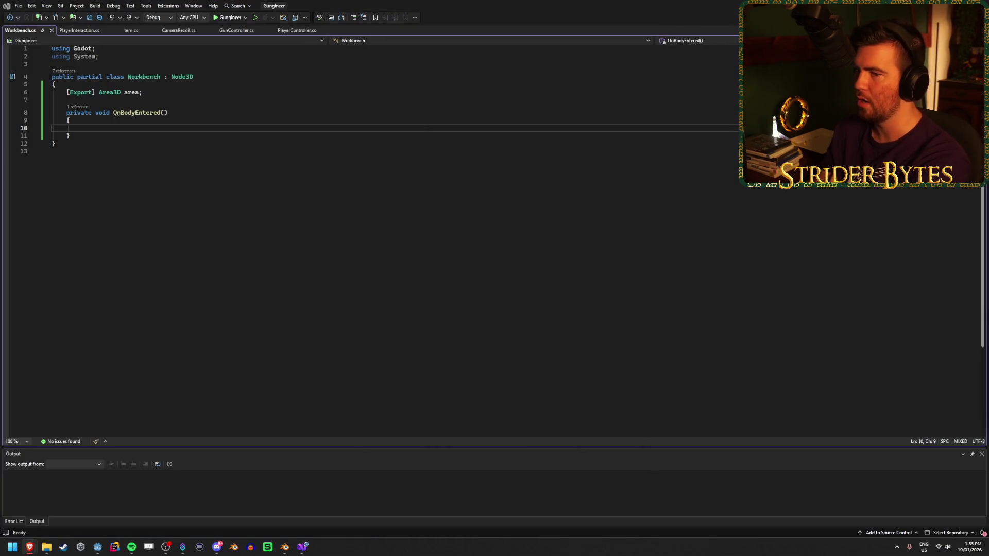
Below the Area3D field, add a 'void Ready' method with braces and the override keyword.
click(189, 95)
key(Return)
key(Return)
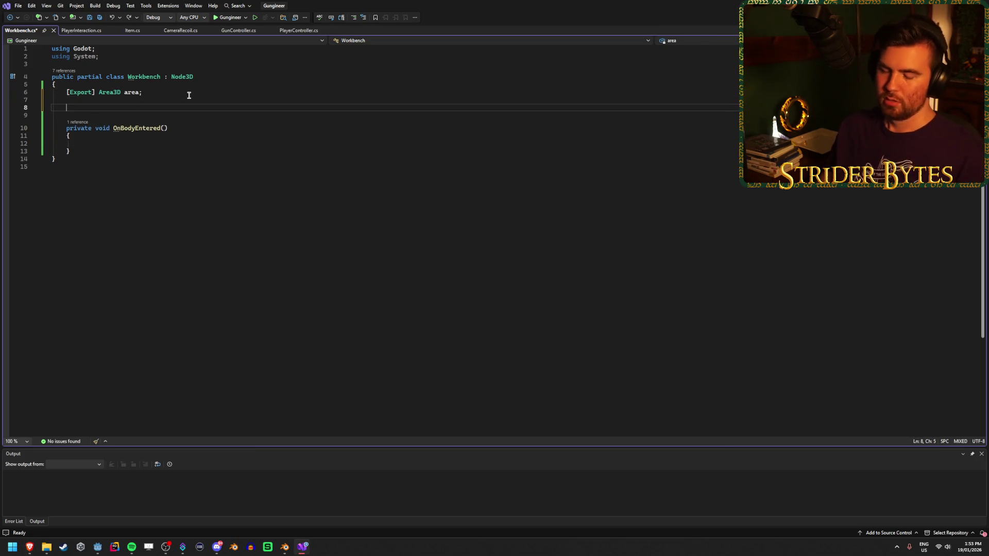
text(void Read)
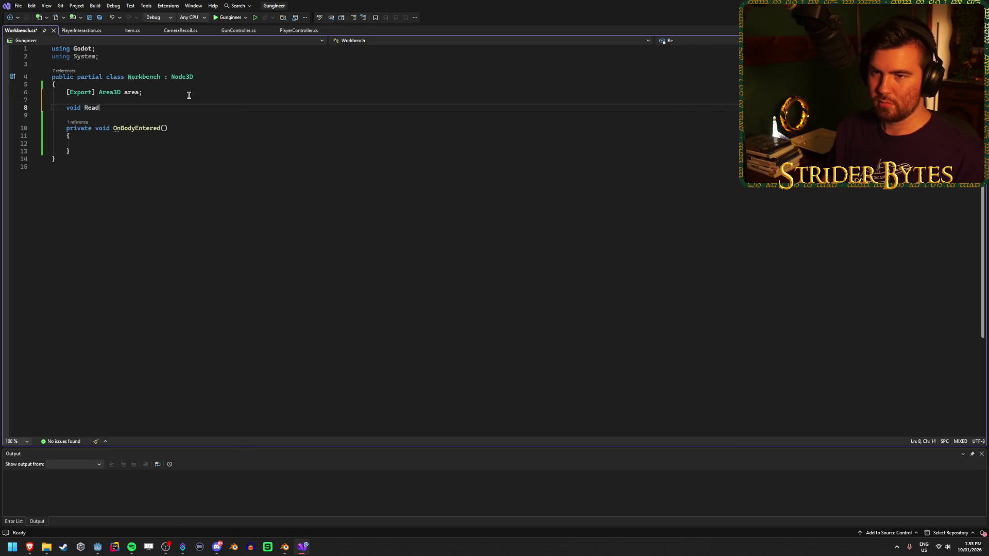
text(y() {)
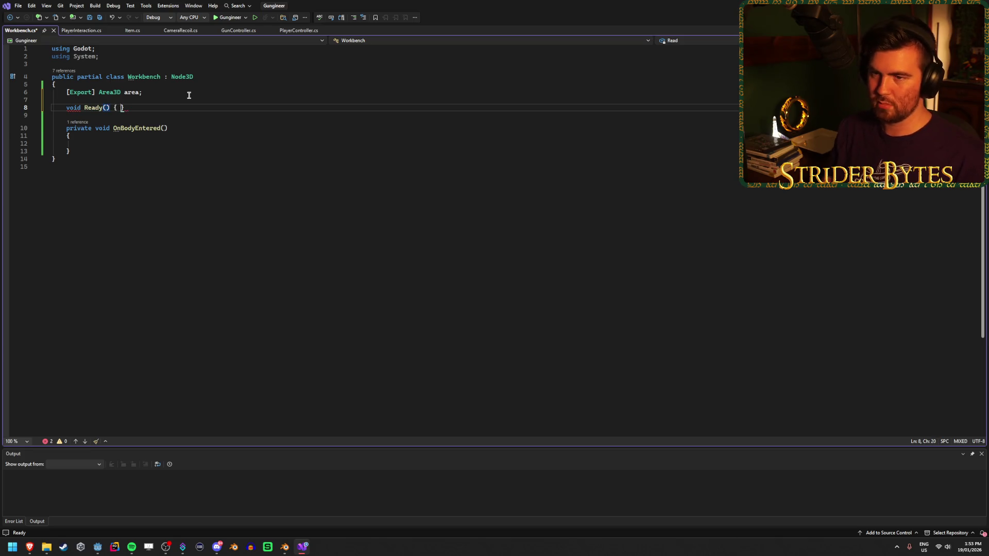
key(Return)
key(Up)
key(Up)
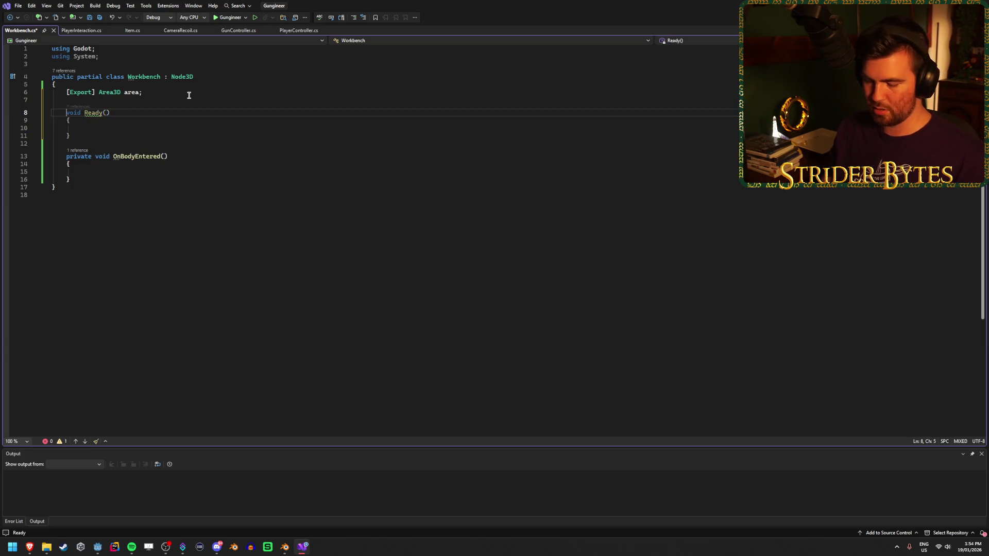
text(override)
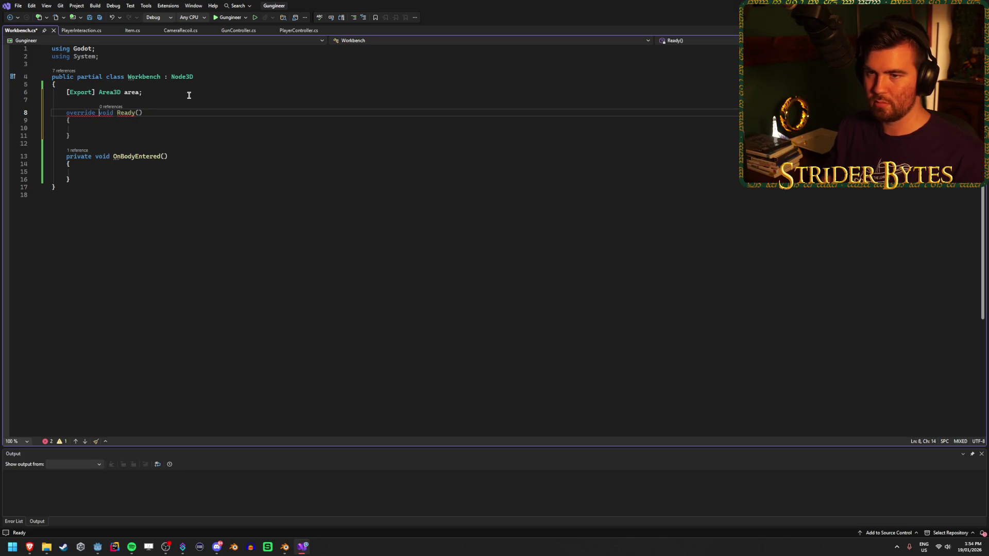
click(141, 127)
Apply the quick fix that adds an access modifier to the Ready method and save.
mouse_move(125, 111)
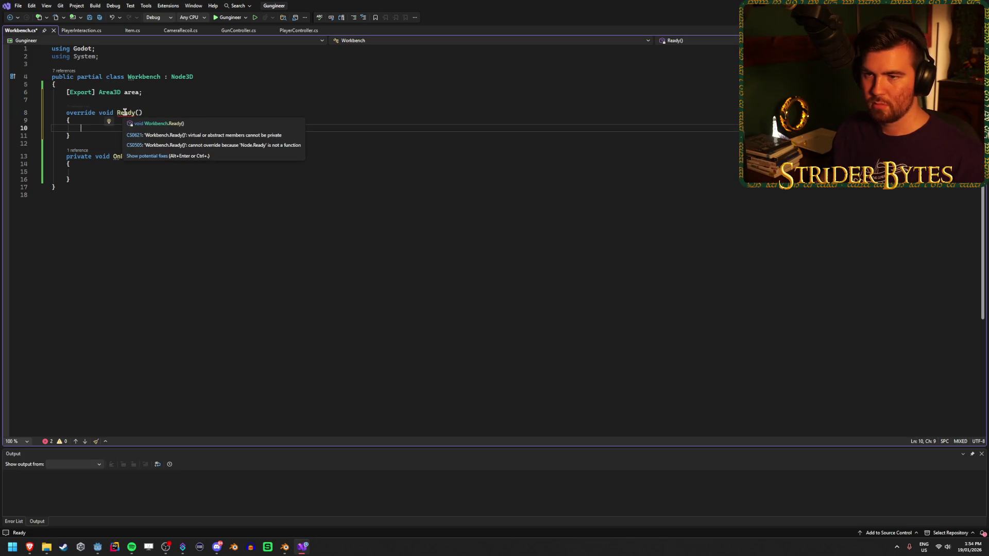
right_click(124, 110)
click(168, 121)
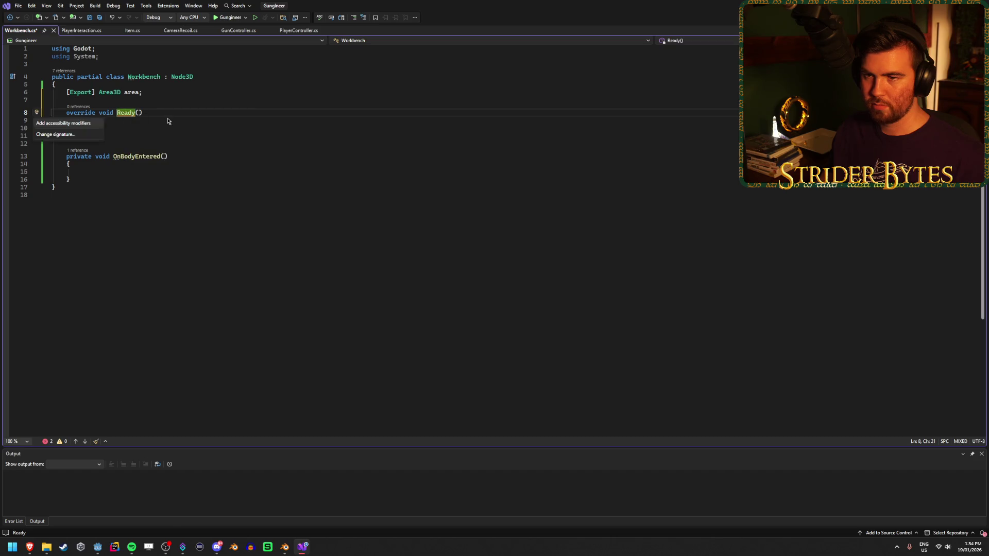
click(175, 112)
right_click(127, 114)
click(135, 120)
click(90, 120)
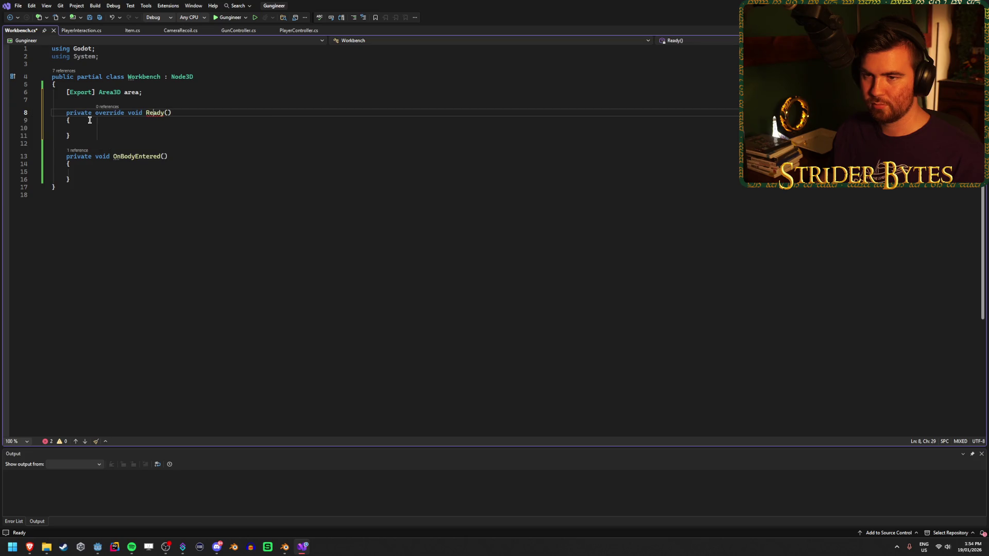
key(Down)
key(Down)
key(Up)
key(Up)
key(ctrl+s)
key(Down)
key(Down)
key(Down)
mouse_move(156, 112)
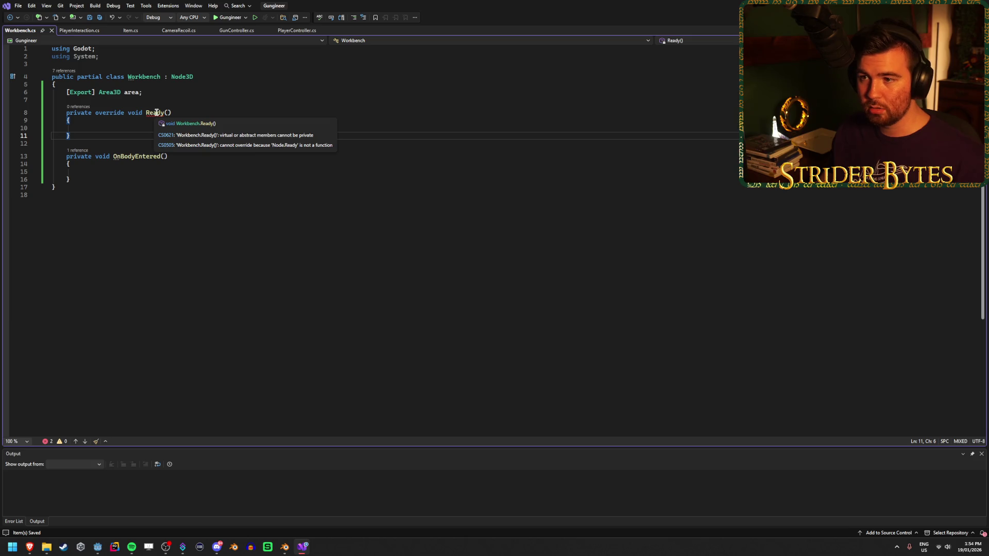
Replace both method stubs with a single empty 'private override void Ready' method and save Workbench.cs.
drag(192, 113, 68, 110)
text(pri)
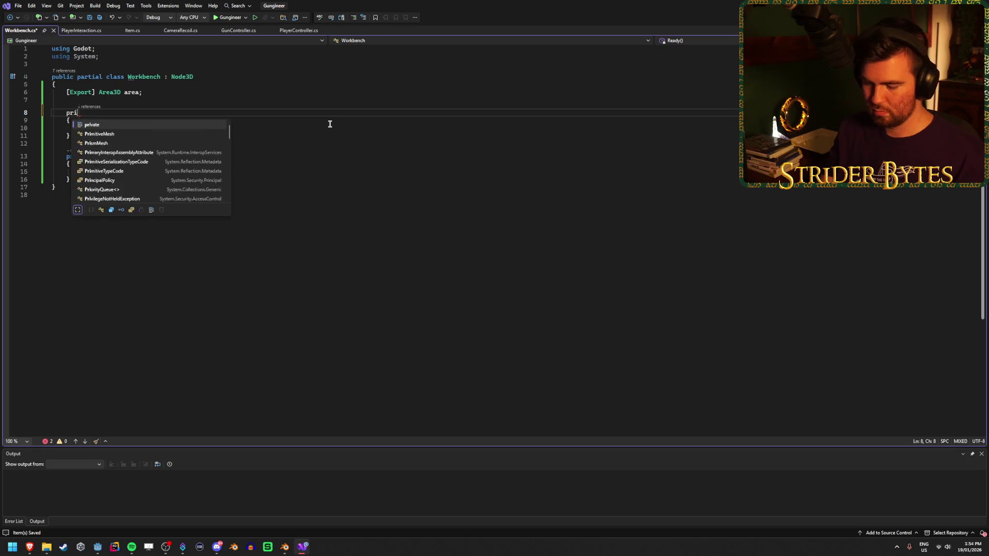
text(vate overr)
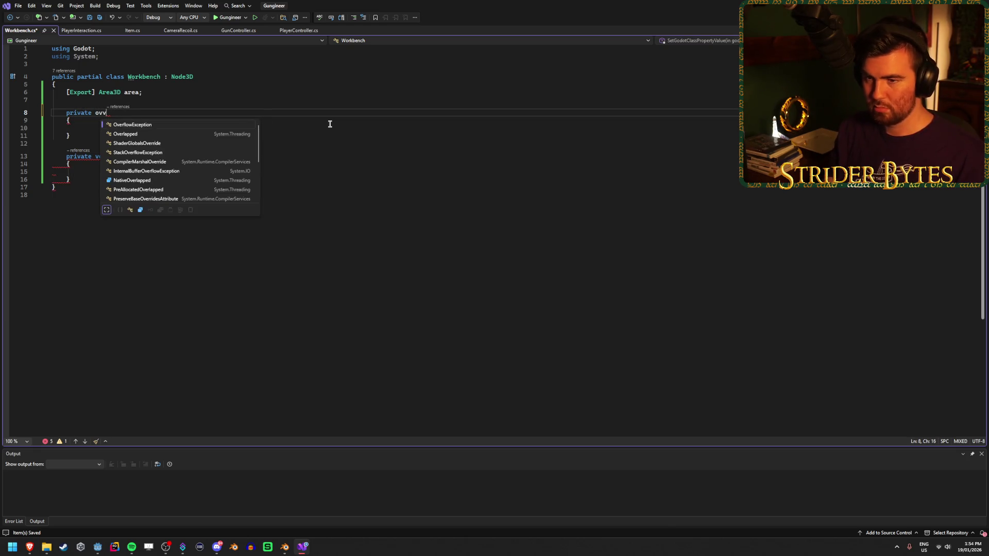
text(ide)
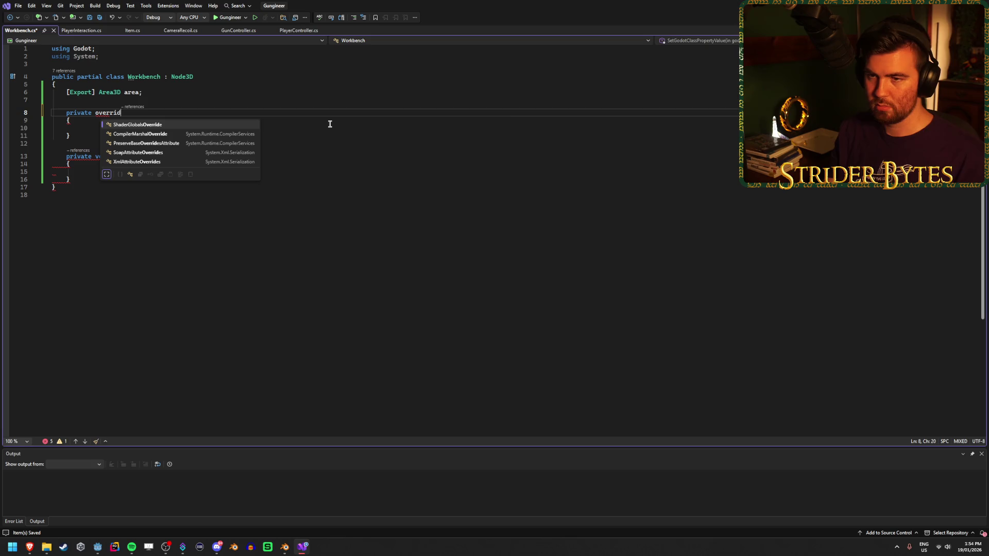
key(Escape)
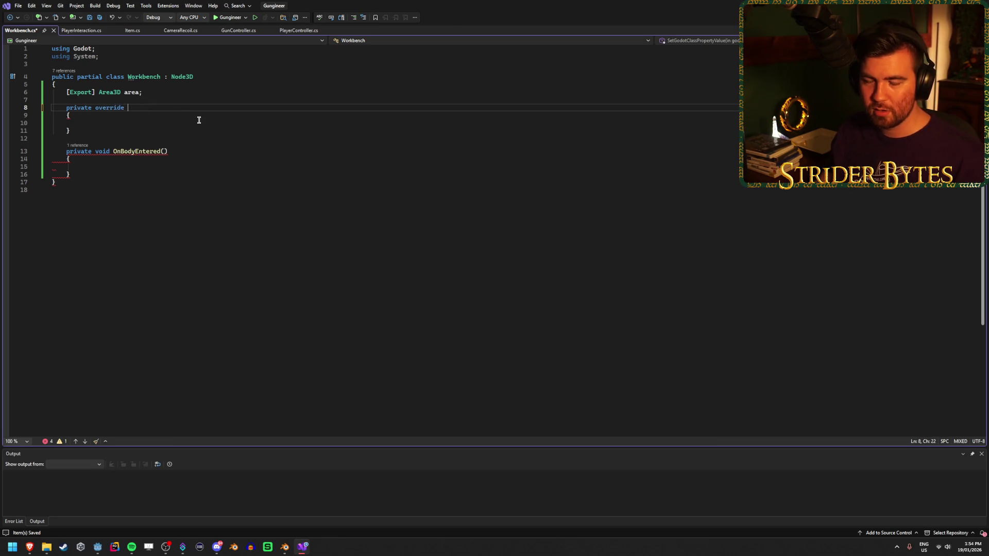
drag(94, 177, 52, 106)
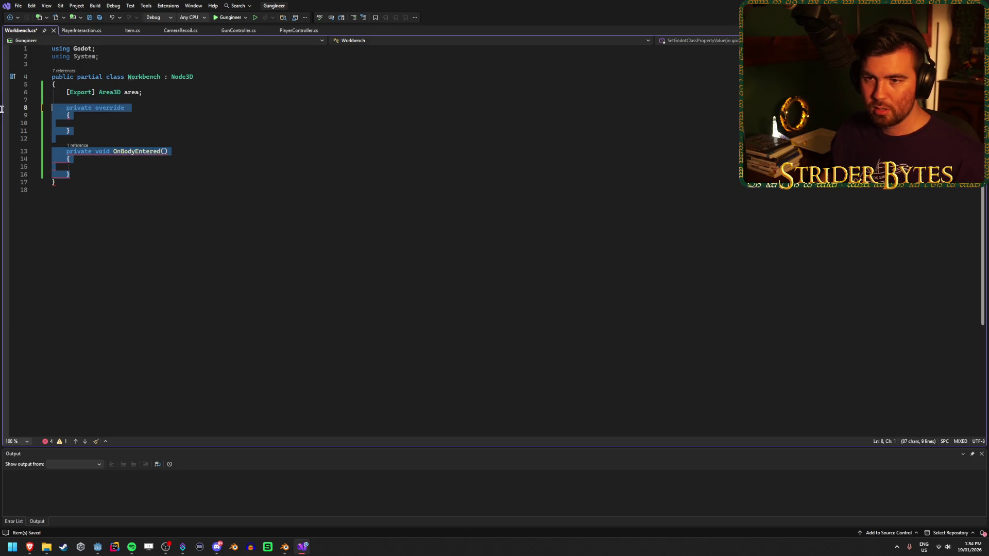
key(BackSpace)
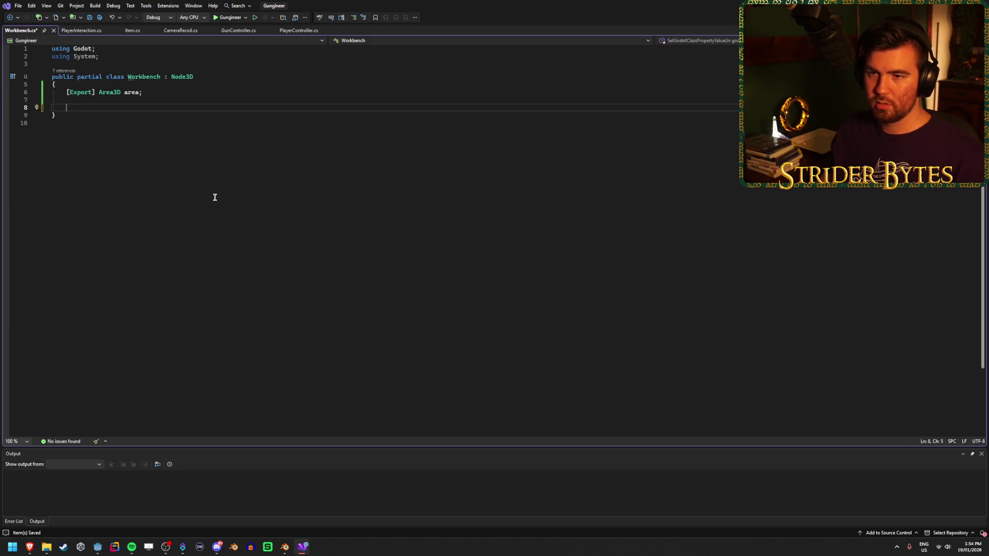
text(private )
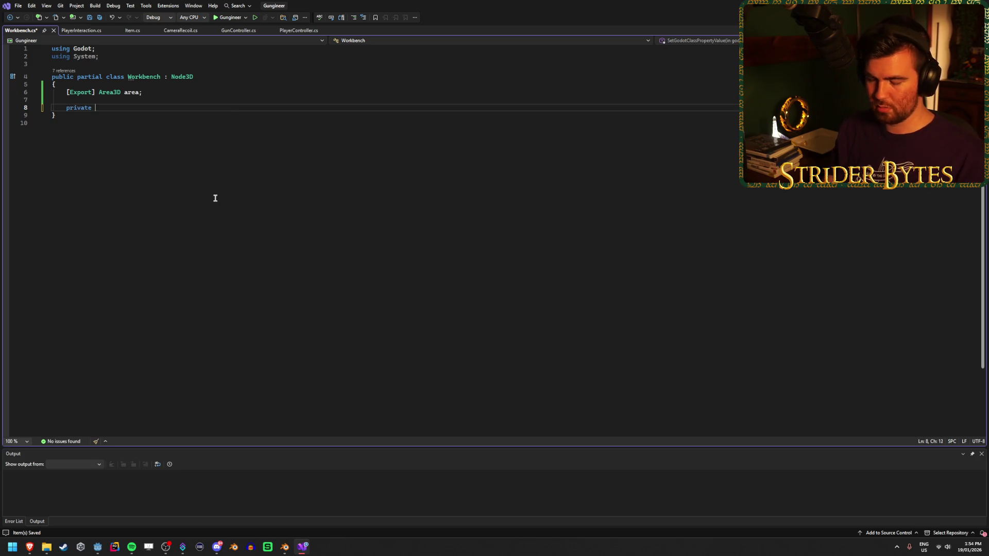
text(ShaderGlobalsOverri)
key(Tab)
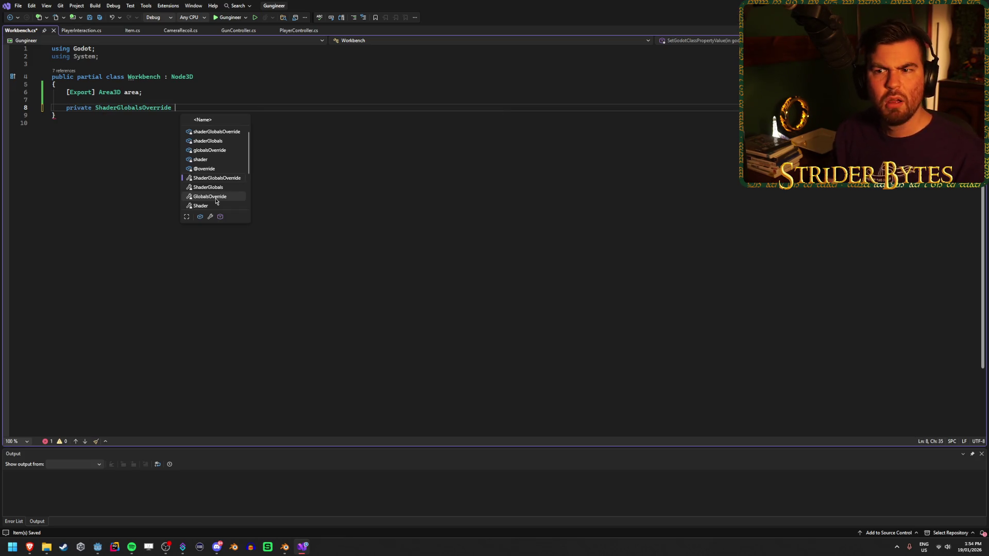
key(ctrl+z)
text(void Ready)
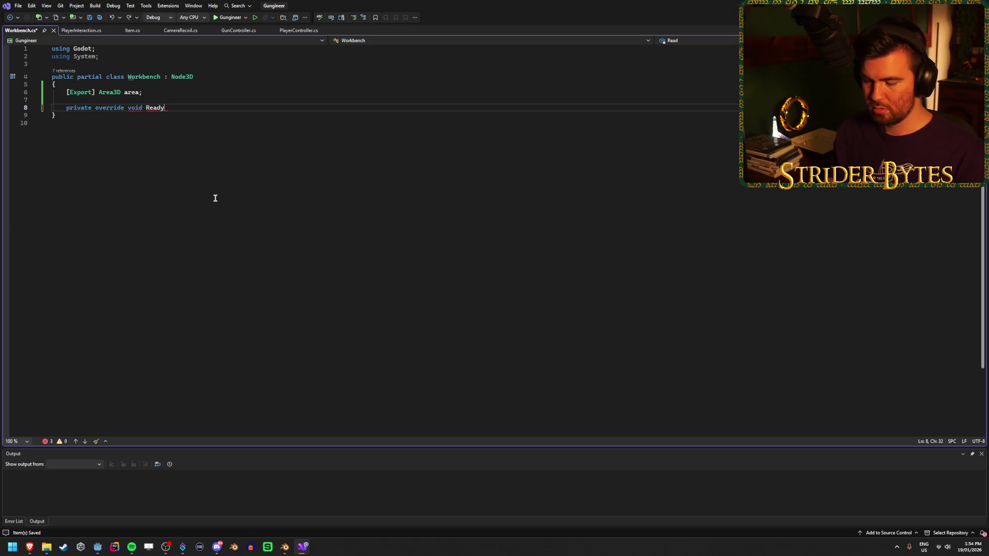
text({)
key(Return)
key(ctrl+s)
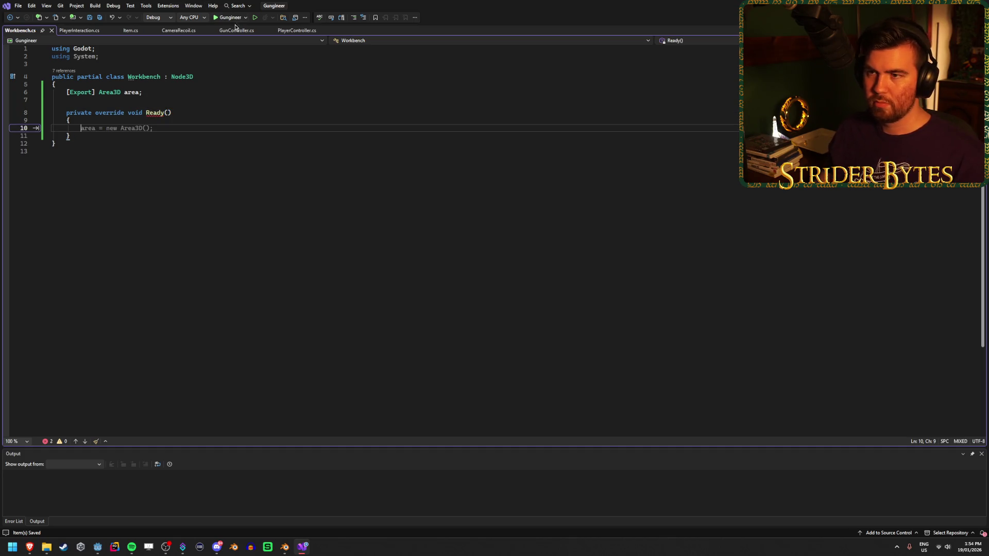
click(242, 31)
Change the method to 'public override void _Ready()' and save Workbench.cs.
scroll(205, 241, up, 15)
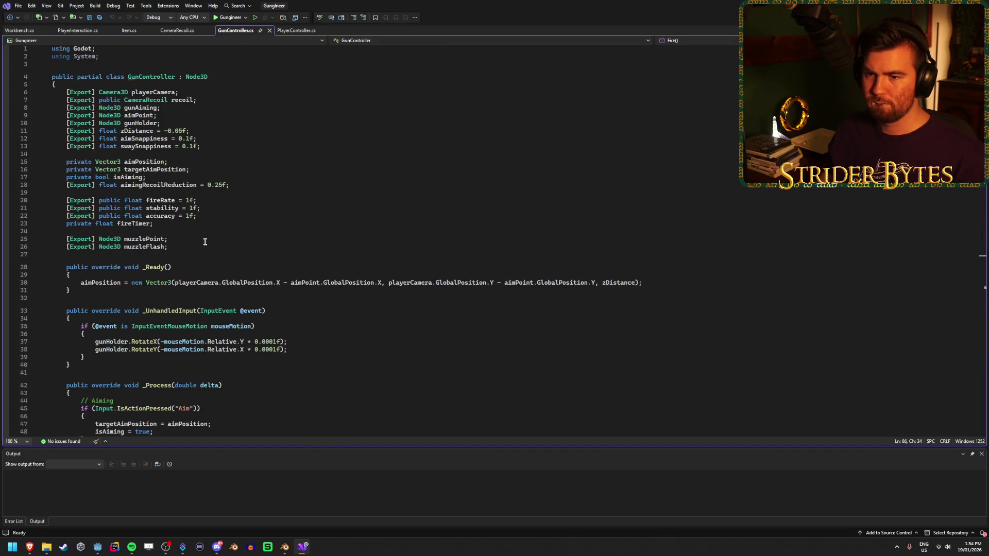
key(ctrl+Tab)
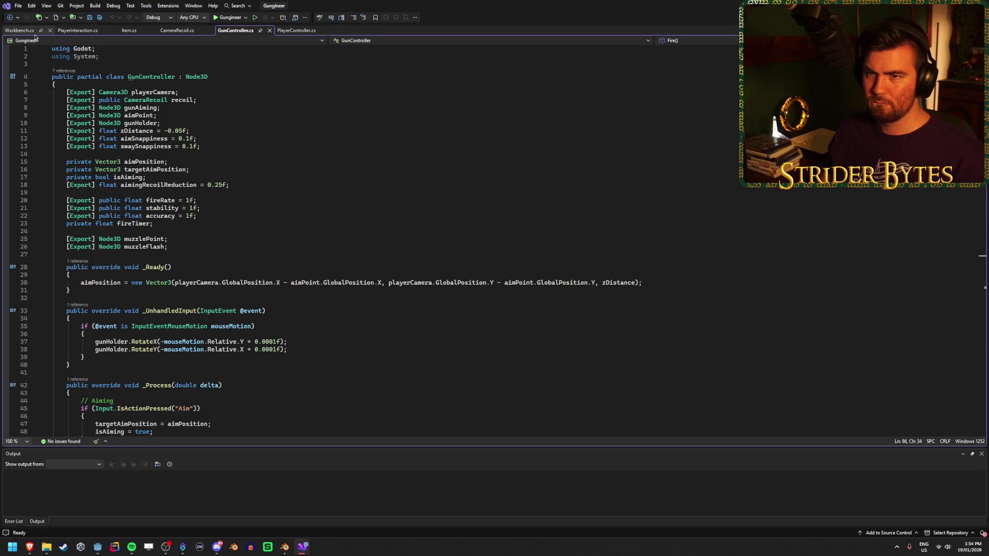
click(146, 114)
text(_Ready()
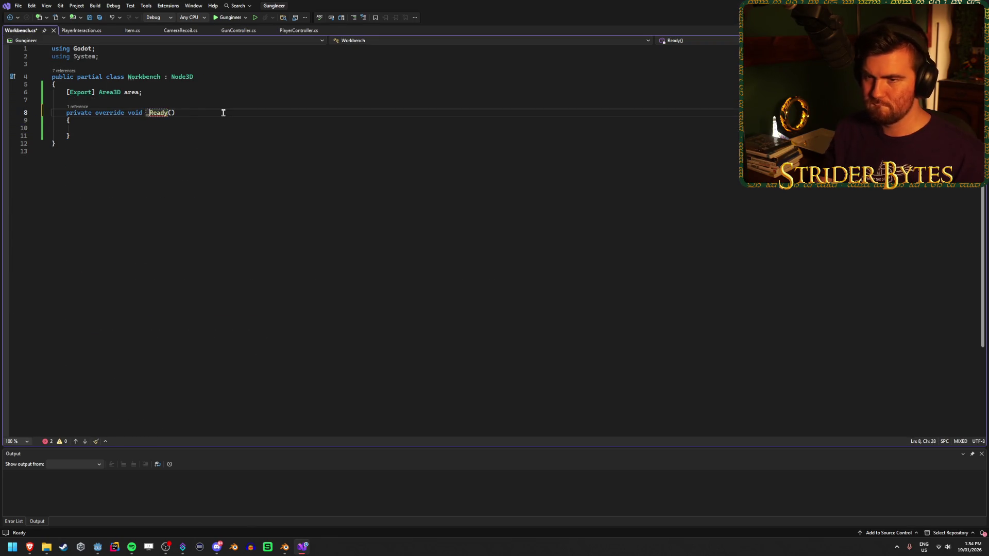
double_click(78, 113)
text(public)
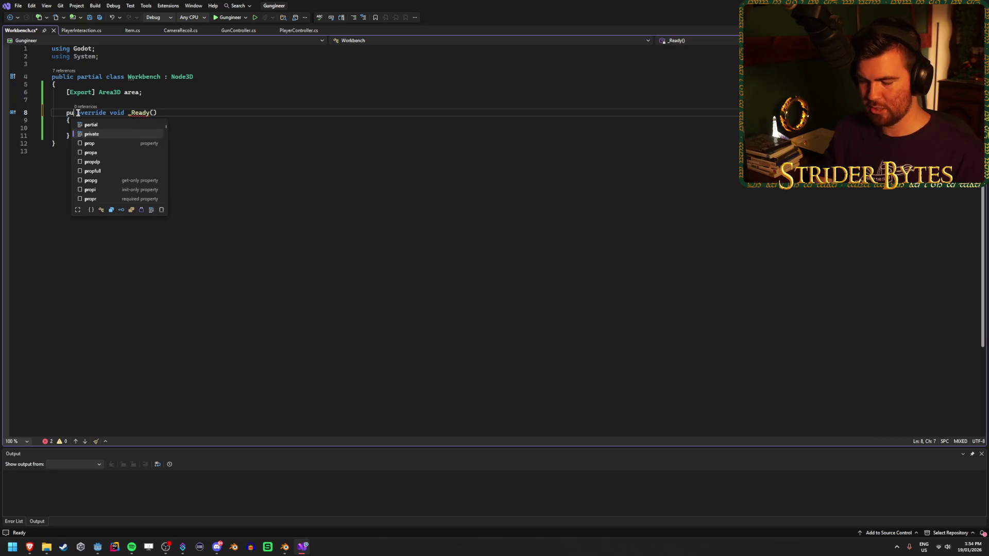
key(ctrl+s)
Open a blank line below the _Ready method for another method.
click(154, 127)
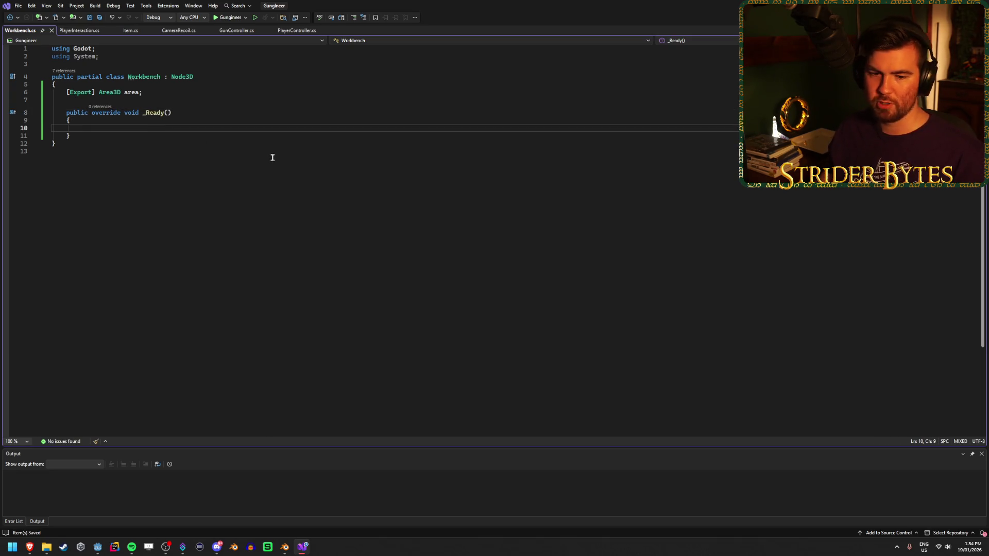
click(142, 143)
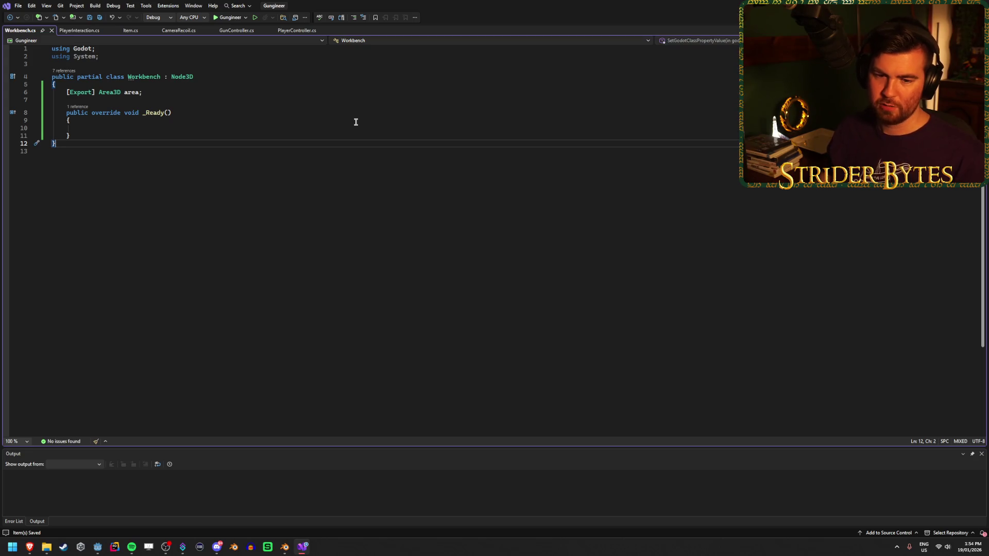
click(329, 135)
key(Return)
key(Return)
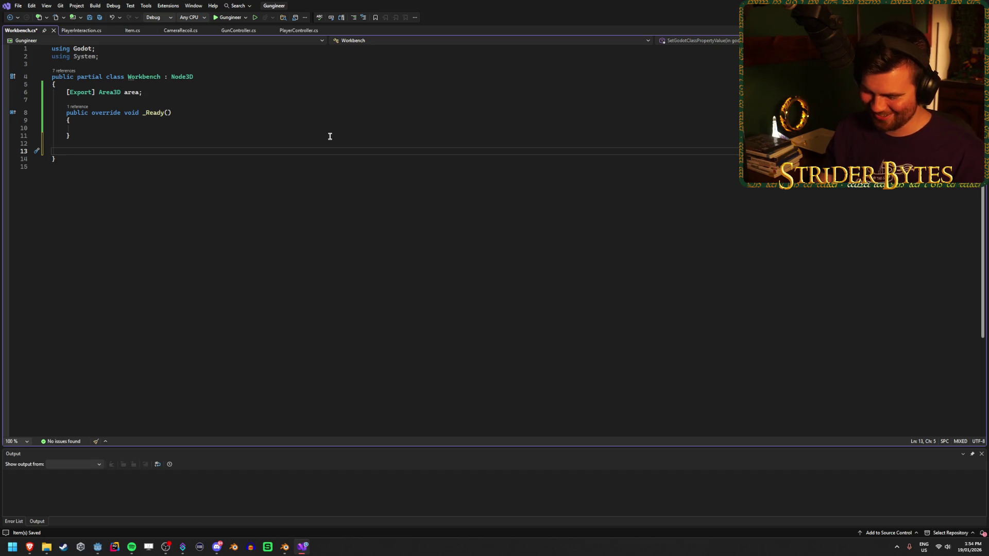
Inside _Ready, type 'area.' and pick the BodyEntered event from IntelliSense.
text(public)
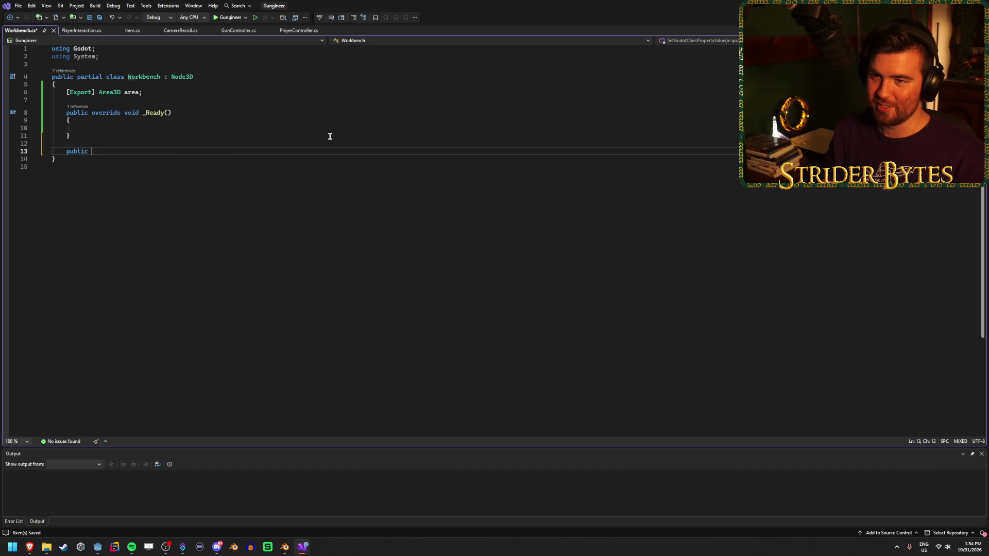
click(300, 127)
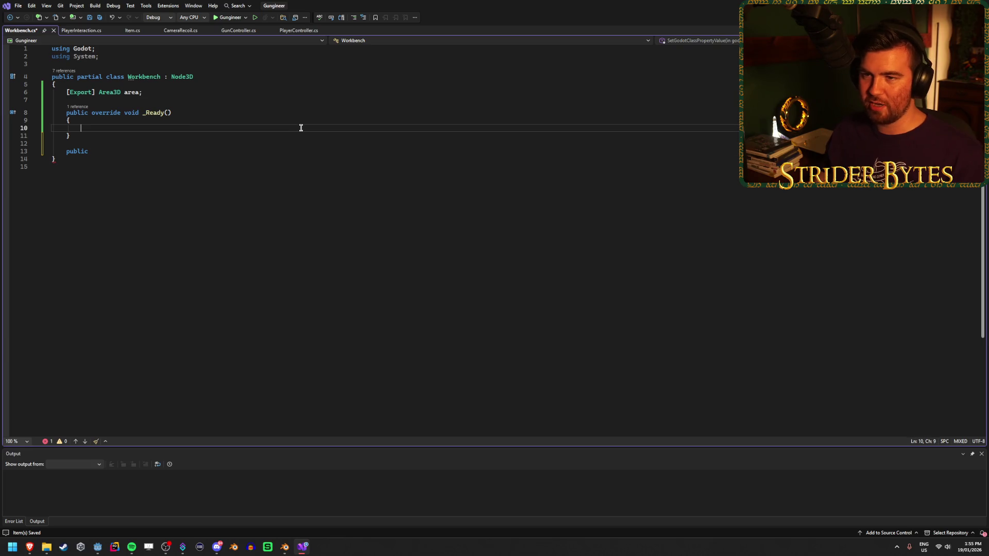
text(area.)
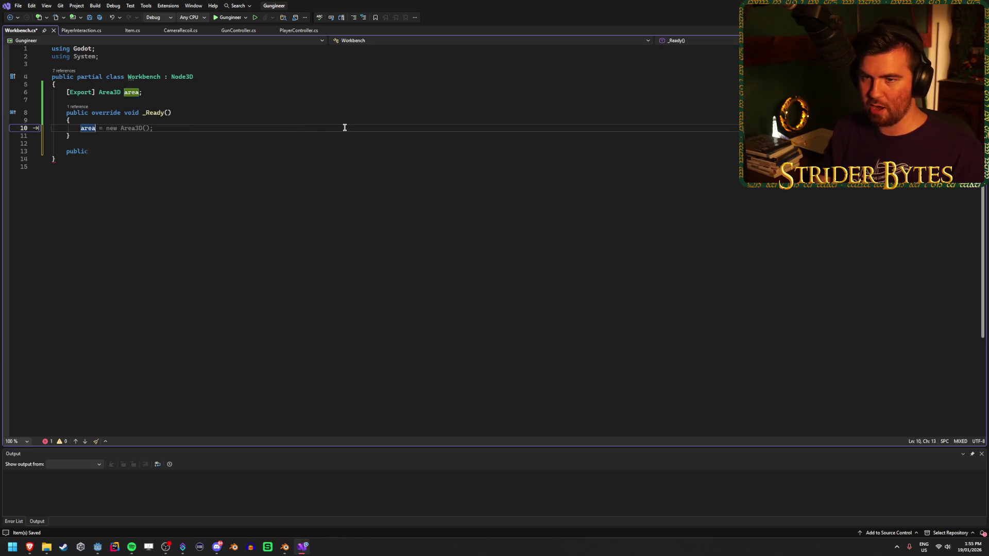
key(Down)
key(Down)
key(Down)
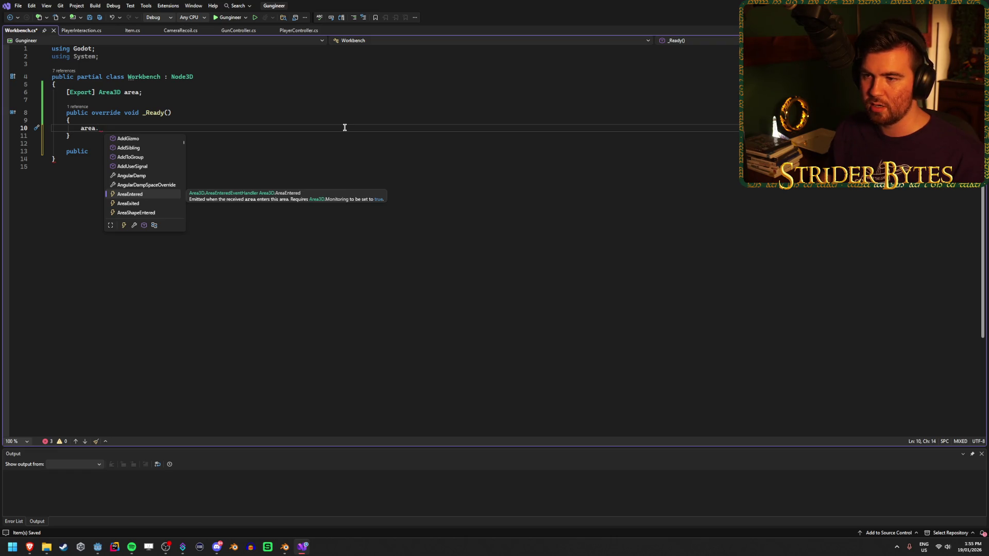
key(Down)
key(Down)
key(Down)
key(Up)
key(Up)
key(Up)
key(Up)
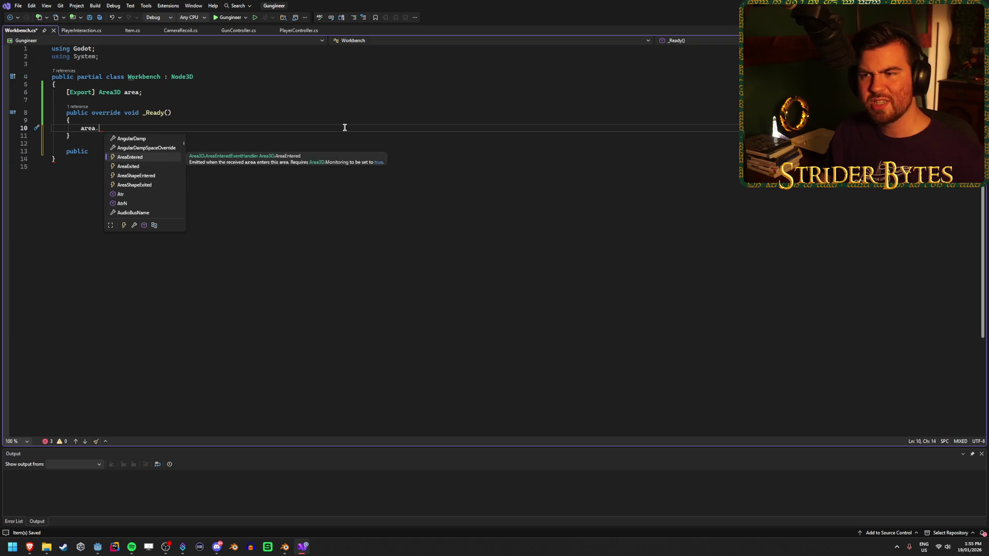
key(Down)
key(Down)
key(Down)
key(Down)
key(Down)
key(Up)
key(Up)
key(Up)
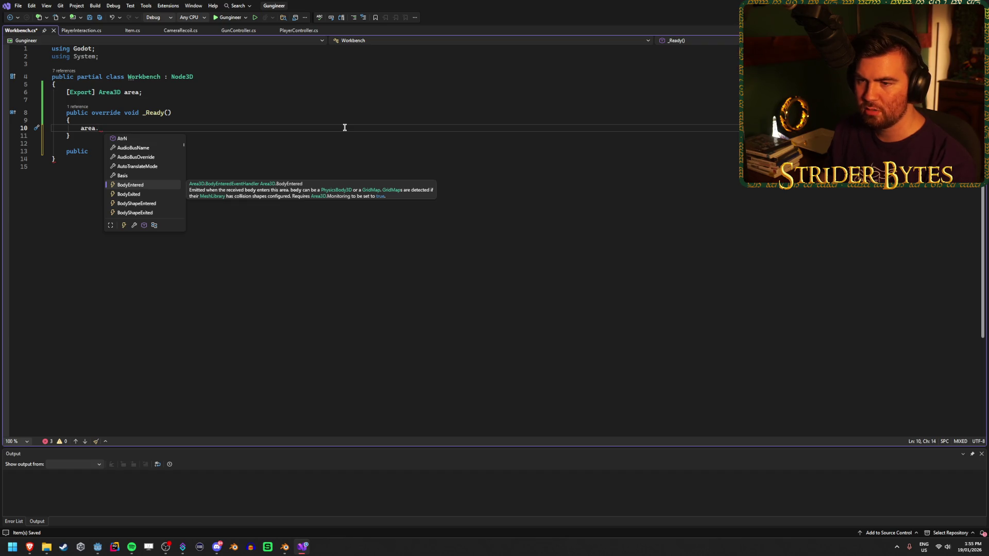
key(Down)
key(Down)
key(Down)
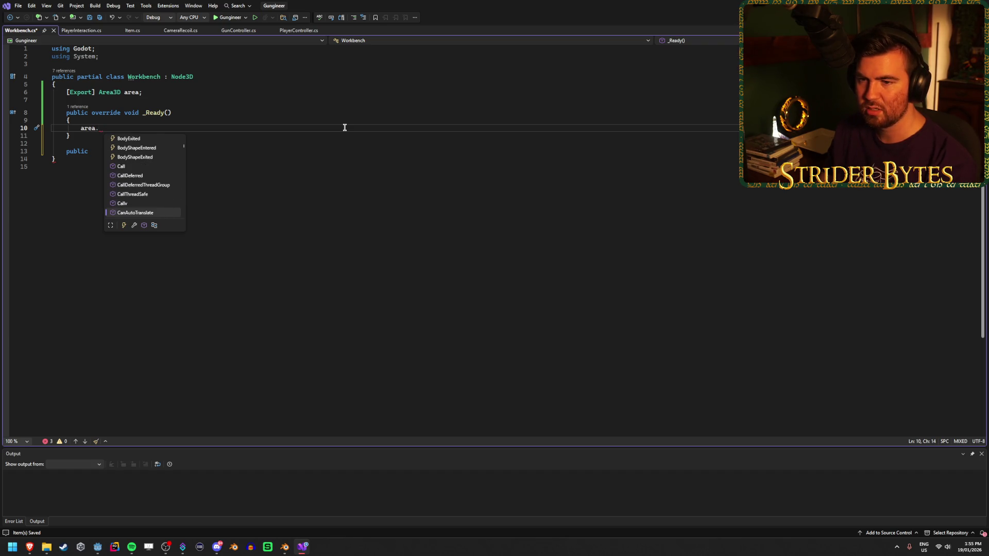
key(Up)
key(Up)
key(Up)
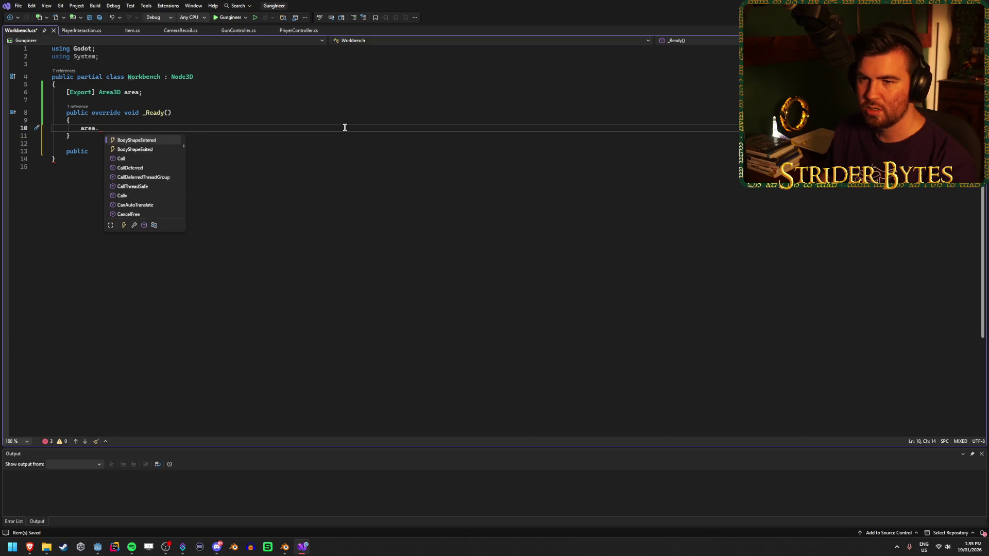
key(Down)
key(Down)
key(Tab)
Complete the line as 'area.BodyEntered += BodyEntered;' and bring up quick fixes for the undefined handler.
text(+=)
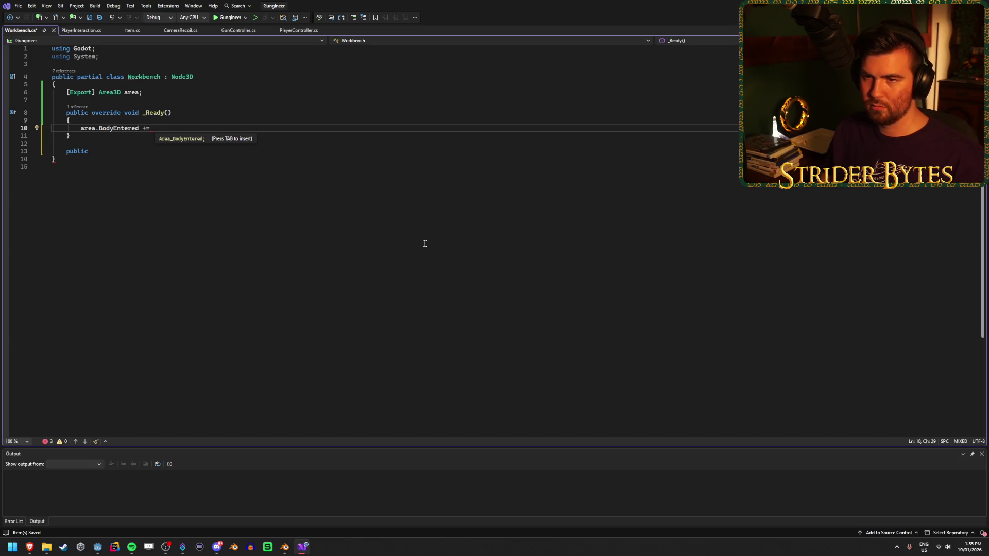
text(Bond)
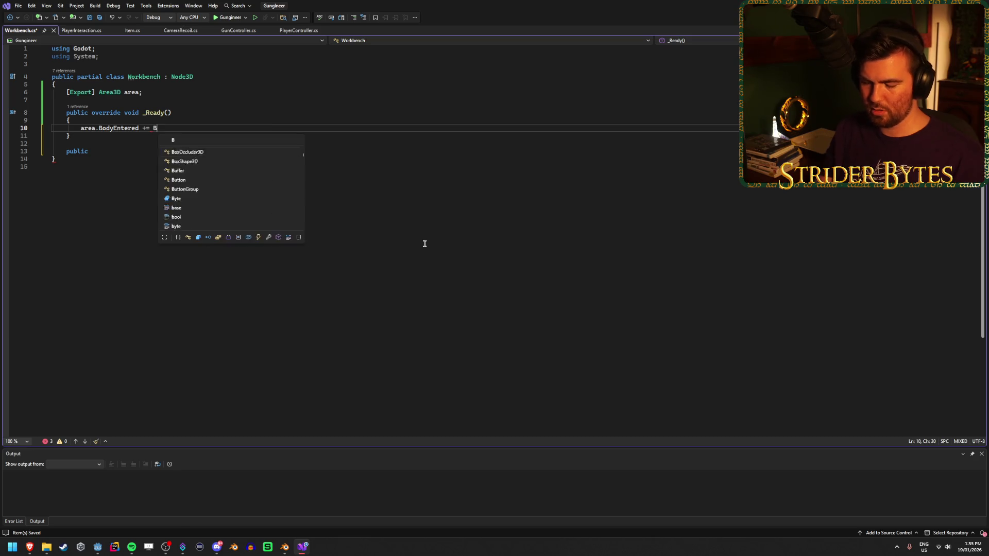
key(BackSpace)
key(BackSpace)
key(BackSpace)
text(dyEn)
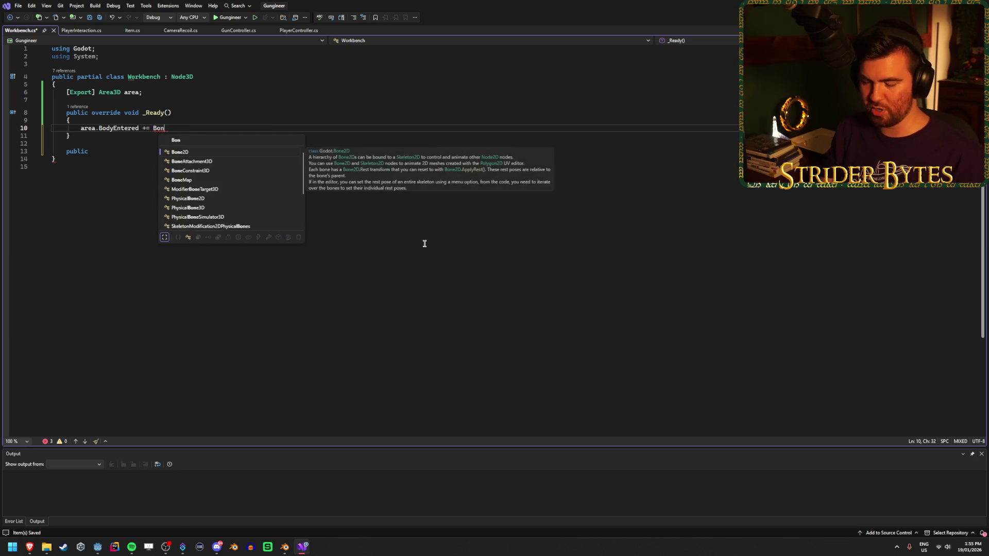
text(tered;)
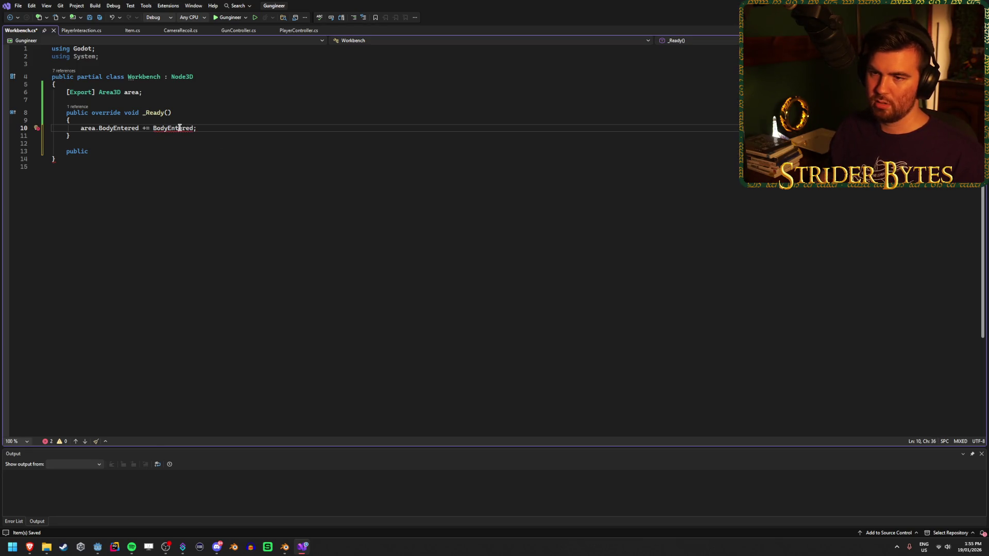
key(ctrl+period)
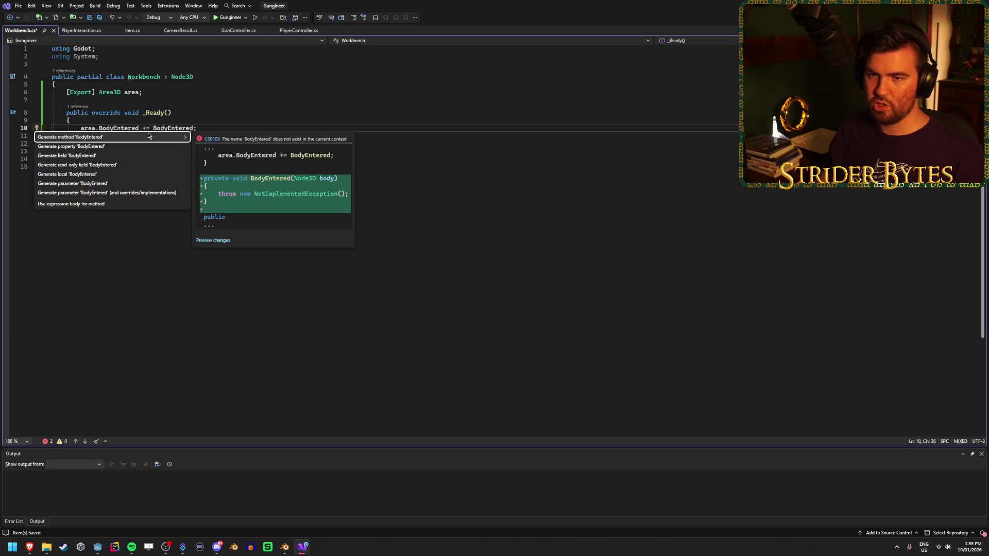
Generate BodyEntered(Node3D body), delete the stray 'public', replace the throw with '//', and save.
click(136, 136)
drag(98, 194, 61, 194)
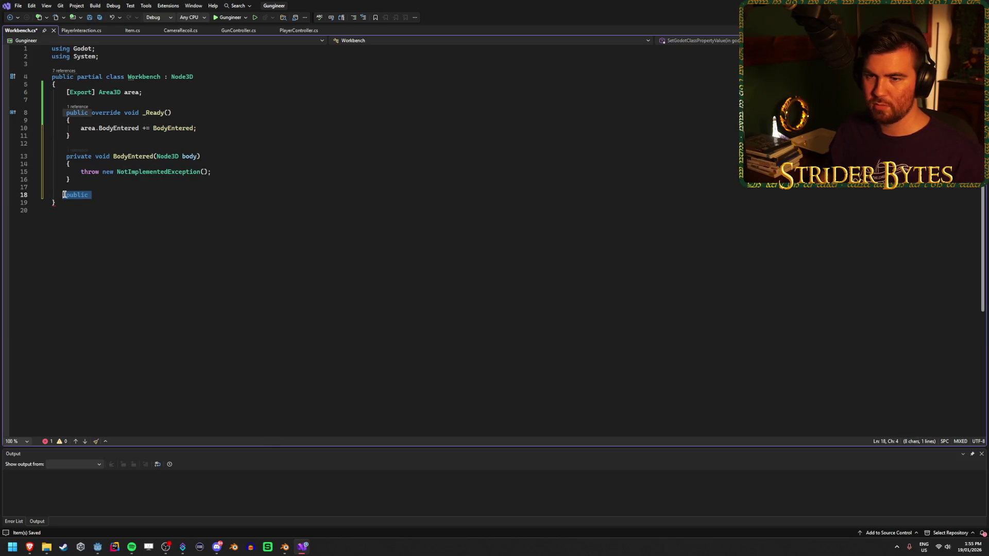
key(BackSpace)
drag(212, 172, 82, 173)
key(BackSpace)
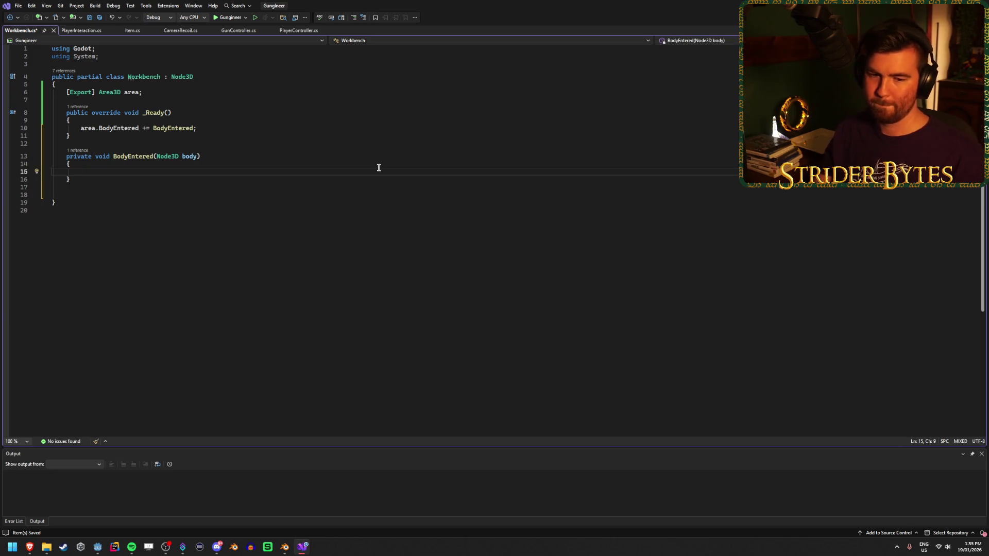
text(//)
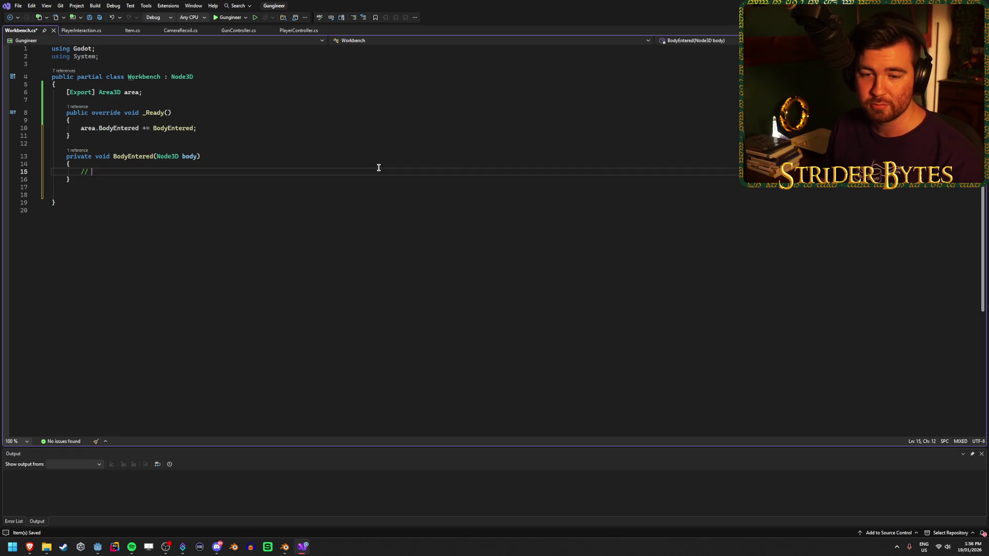
key(Down)
key(Down)
key(Down)
key(BackSpace)
key(BackSpace)
key(BackSpace)
key(ctrl+s)
click(234, 170)
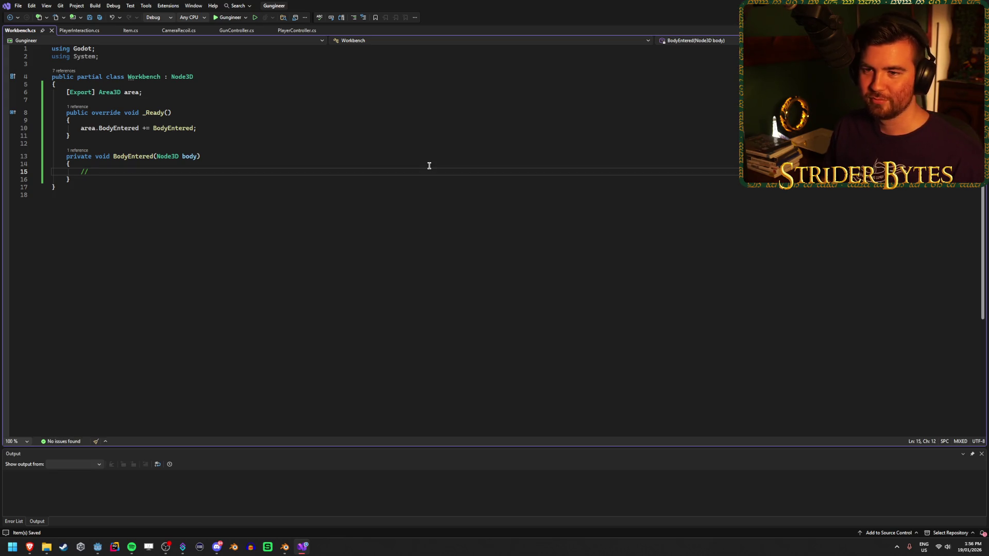
After _Ready, type 'public override' and browse the override suggestions down to _ExitTree.
click(431, 136)
key(Return)
key(Return)
text(public ovv)
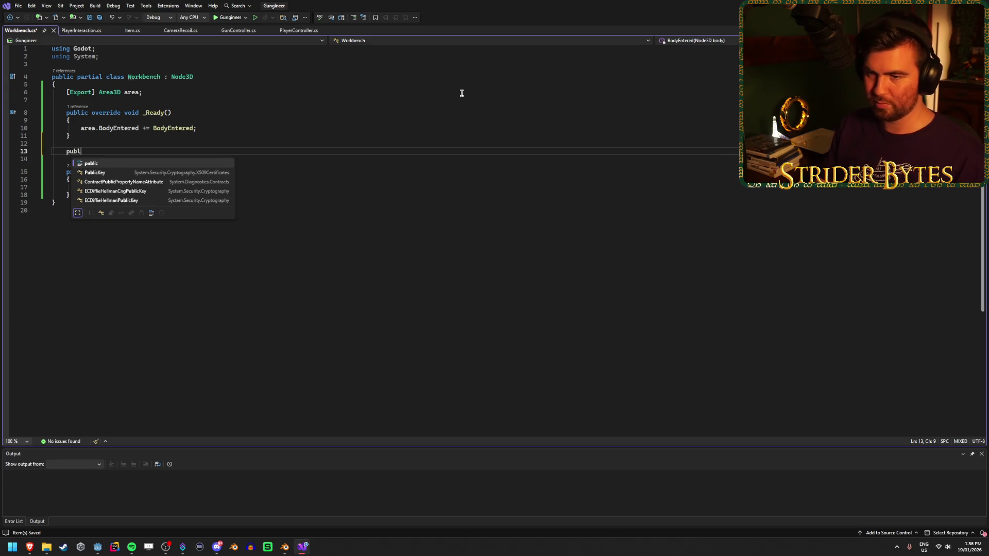
key(Tab)
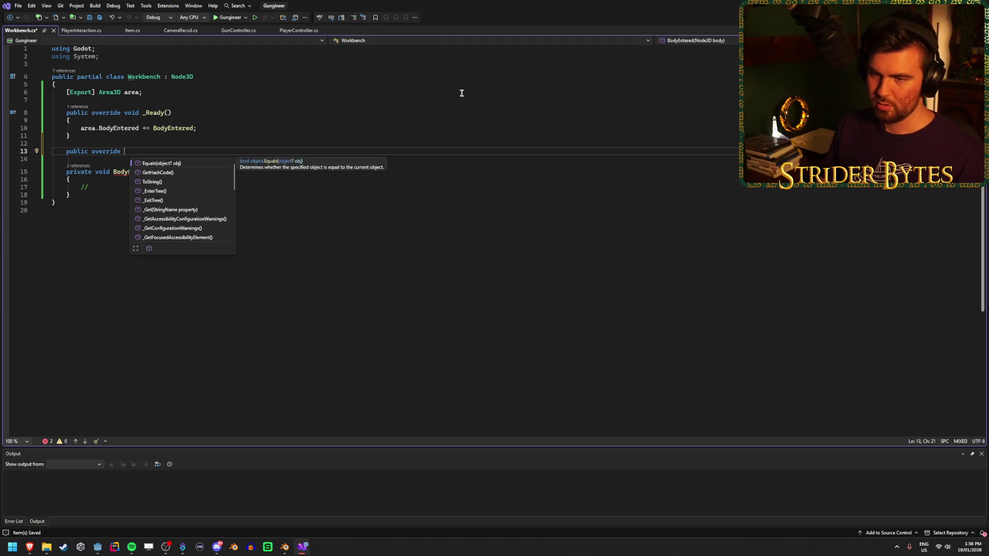
key(Down)
key(Down)
key(Down)
key(Down)
key(Down)
key(Down)
key(Down)
key(Up)
key(Up)
key(Up)
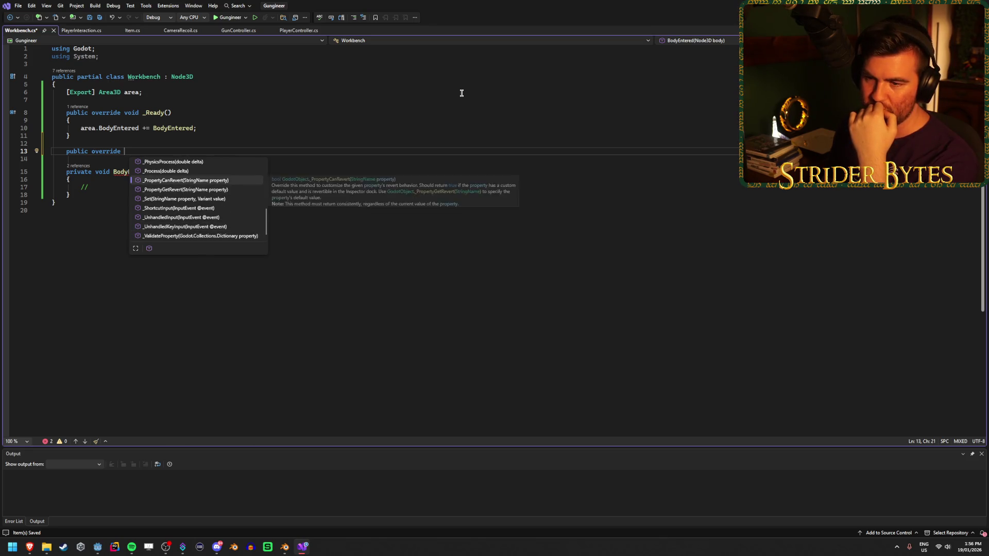
key(Up)
key(Up)
key(Up)
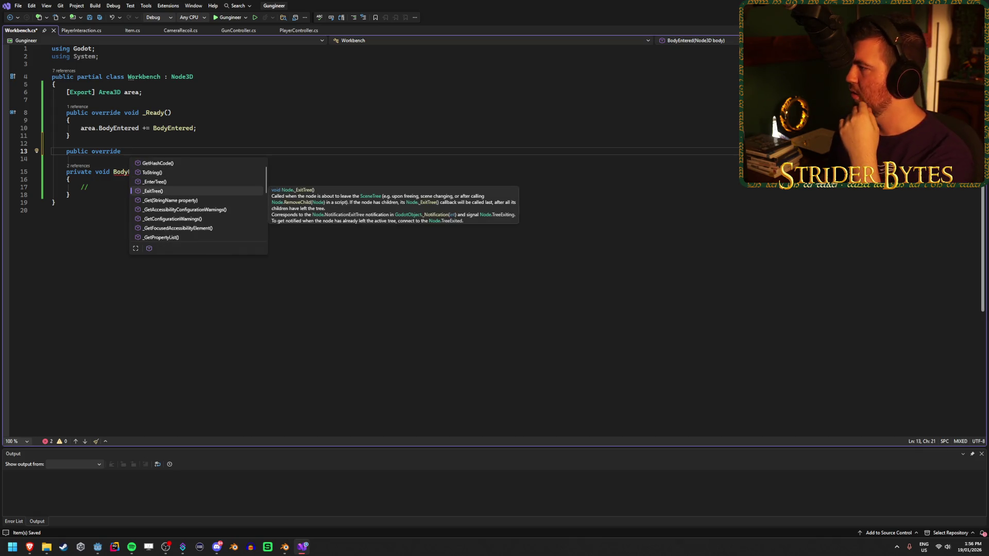
key(Escape)
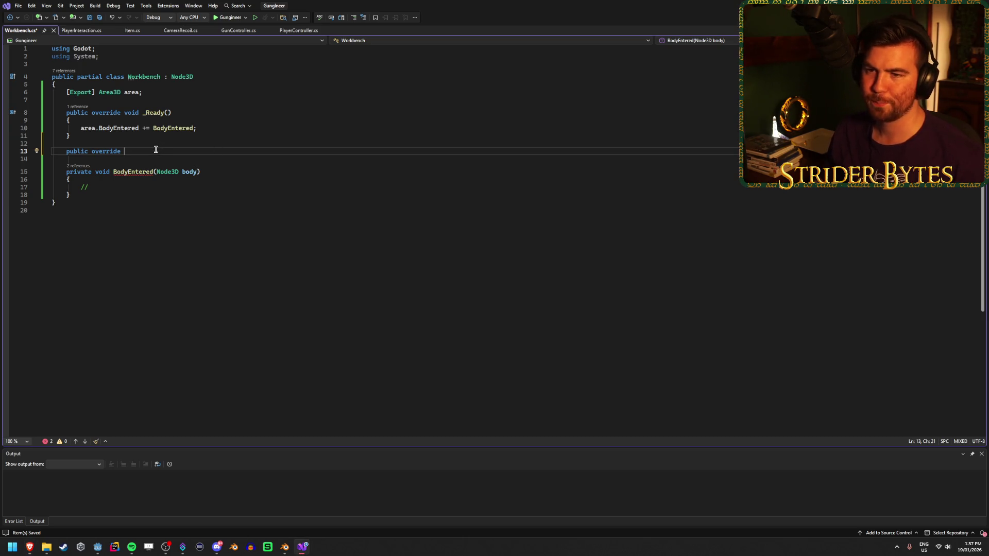
Generate _ExitTree without its base call, add 'area.BodyEntered -= BodyEntered;' and save.
text(void Ex)
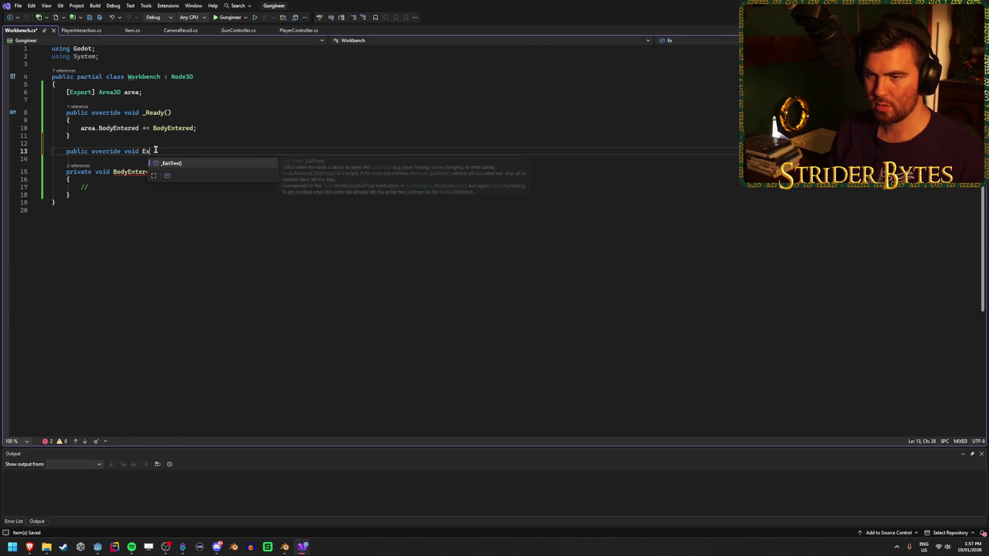
key(Return)
key(Delete)
drag(208, 128, 81, 127)
key(ctrl+c)
click(146, 171)
key(ctrl+v)
click(146, 172)
key(BackSpace)
text(-)
key(ctrl+s)
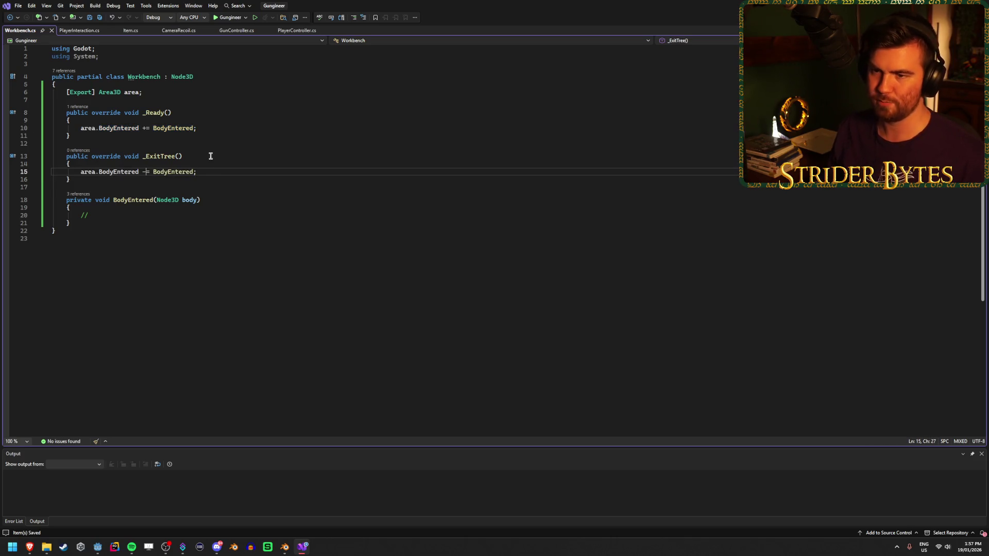
click(135, 216)
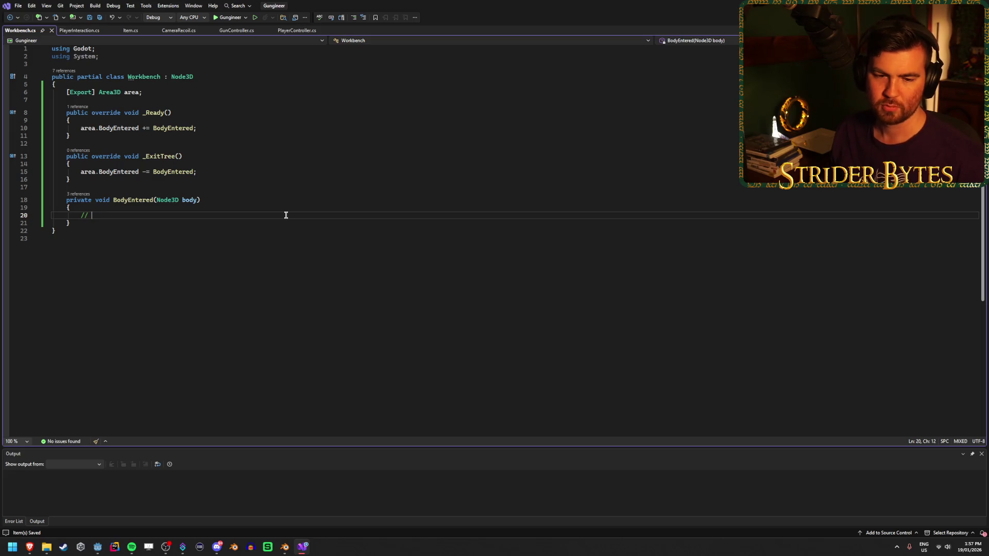